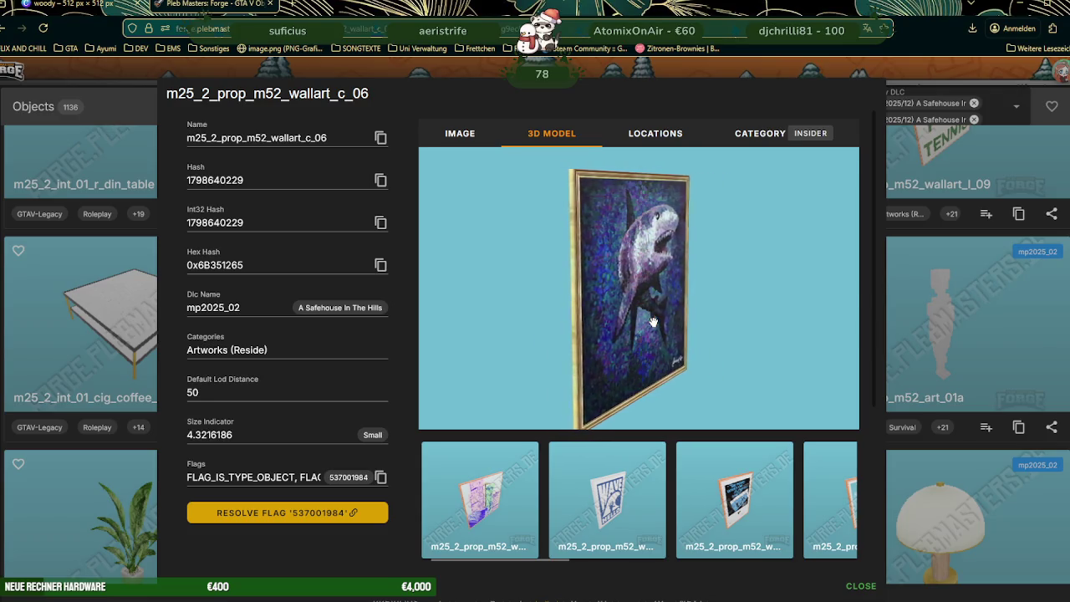
Step: Browse right through the related wall-art thumbnails for m25_2_prop_m52_wallart_c_06
{"action": "scroll", "coordinate": [566, 468], "scroll_direction": "right", "scroll_amount": 2}
{"action": "scroll", "coordinate": [641, 469], "scroll_direction": "right", "scroll_amount": 2}
{"action": "scroll", "coordinate": [641, 469], "scroll_direction": "right", "scroll_amount": 2}
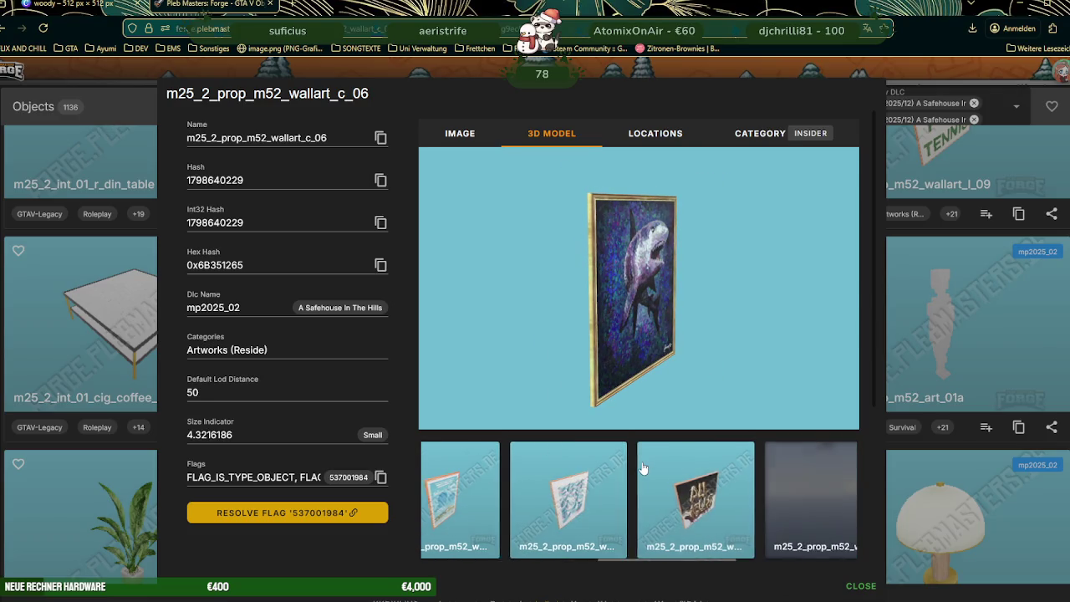
{"action": "scroll", "coordinate": [643, 468], "scroll_direction": "right", "scroll_amount": 2}
{"action": "scroll", "coordinate": [643, 468], "scroll_direction": "right", "scroll_amount": 2}
Step: Zoom in on the 3D model of the framed shark painting
{"action": "scroll", "coordinate": [621, 338], "scroll_direction": "up", "scroll_amount": 3}
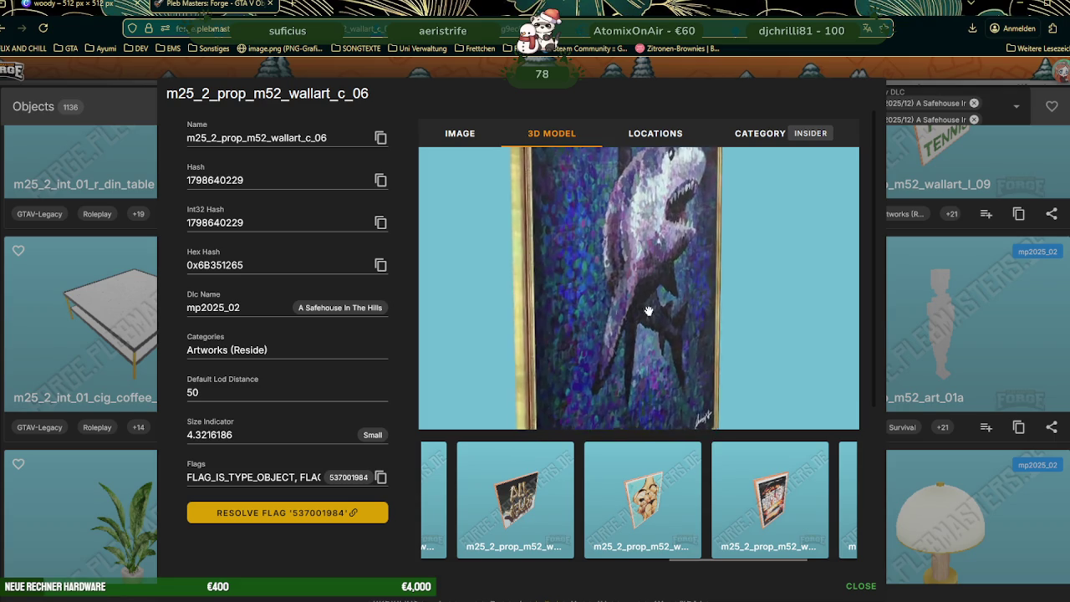
{"action": "scroll", "coordinate": [621, 339], "scroll_direction": "up", "scroll_amount": 5}
{"action": "scroll", "coordinate": [621, 339], "scroll_direction": "up", "scroll_amount": 3}
{"action": "scroll", "coordinate": [637, 326], "scroll_direction": "down", "scroll_amount": 3}
{"action": "scroll", "coordinate": [650, 289], "scroll_direction": "down", "scroll_amount": 3}
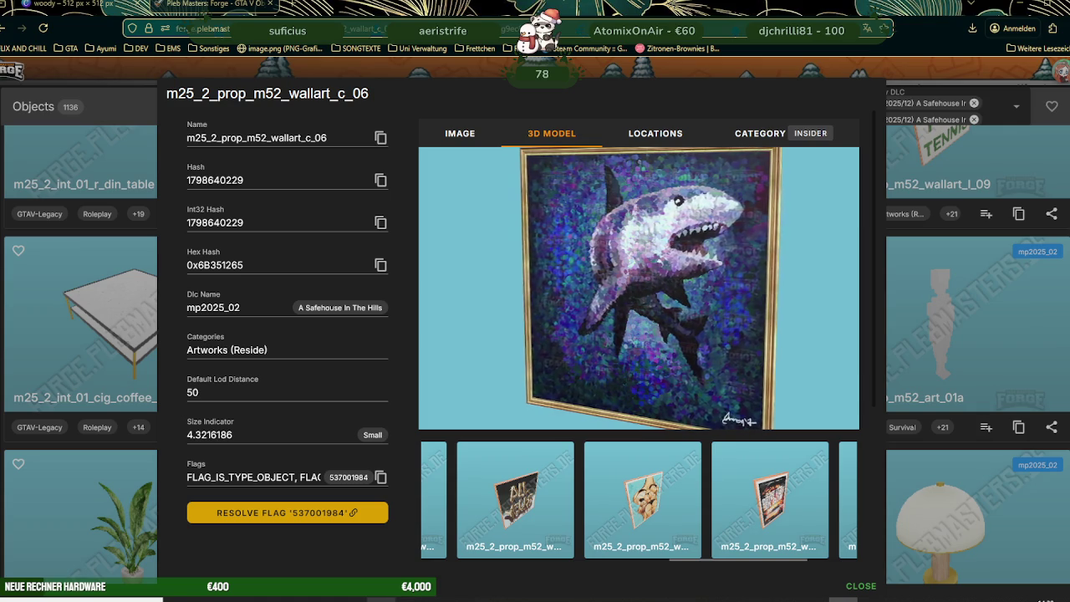
Step: Switch from Pleb Masters: Forge to the CodeWalker RPF Explorer
{"action": "key", "text": "alt+Tab"}
Step: Show the 21 files in mods\hausearli.rpf with the exported hausearli folder beside it
{"action": "mouse_move", "coordinate": [290, 428]}
{"action": "left_mouse_down"}
{"action": "mouse_move", "coordinate": [288, 335]}
{"action": "mouse_move", "coordinate": [314, 483]}
{"action": "left_mouse_up"}
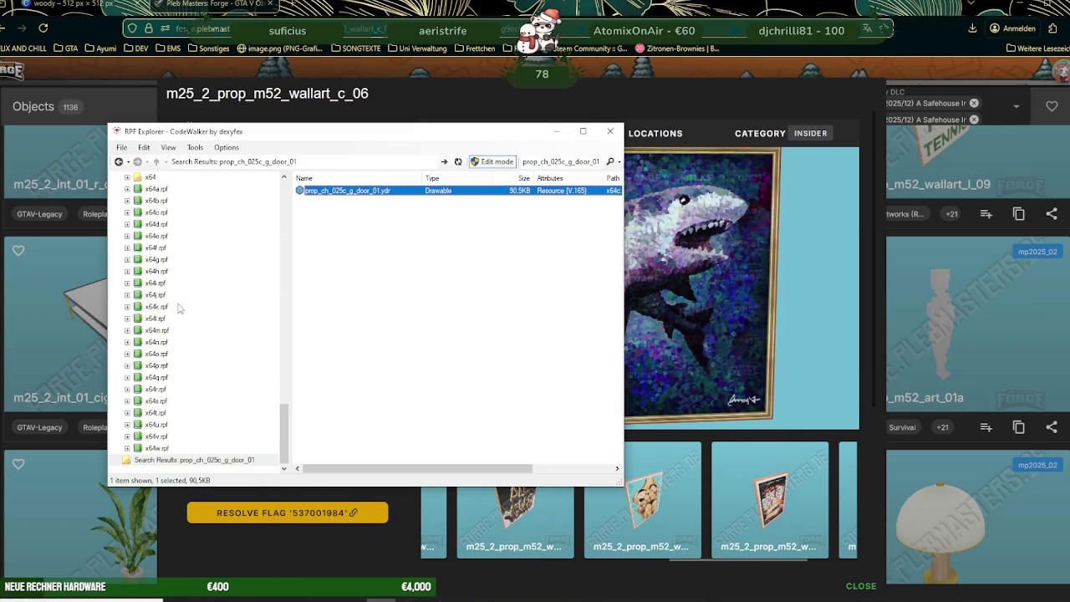
{"action": "scroll", "coordinate": [178, 309], "scroll_direction": "up", "scroll_amount": 5}
{"action": "scroll", "coordinate": [178, 309], "scroll_direction": "up", "scroll_amount": 5}
{"action": "scroll", "coordinate": [179, 309], "scroll_direction": "up", "scroll_amount": 5}
{"action": "scroll", "coordinate": [180, 309], "scroll_direction": "up", "scroll_amount": 5}
{"action": "scroll", "coordinate": [180, 310], "scroll_direction": "up", "scroll_amount": 3}
{"action": "scroll", "coordinate": [180, 310], "scroll_direction": "up", "scroll_amount": 3}
{"action": "scroll", "coordinate": [180, 309], "scroll_direction": "up", "scroll_amount": 3}
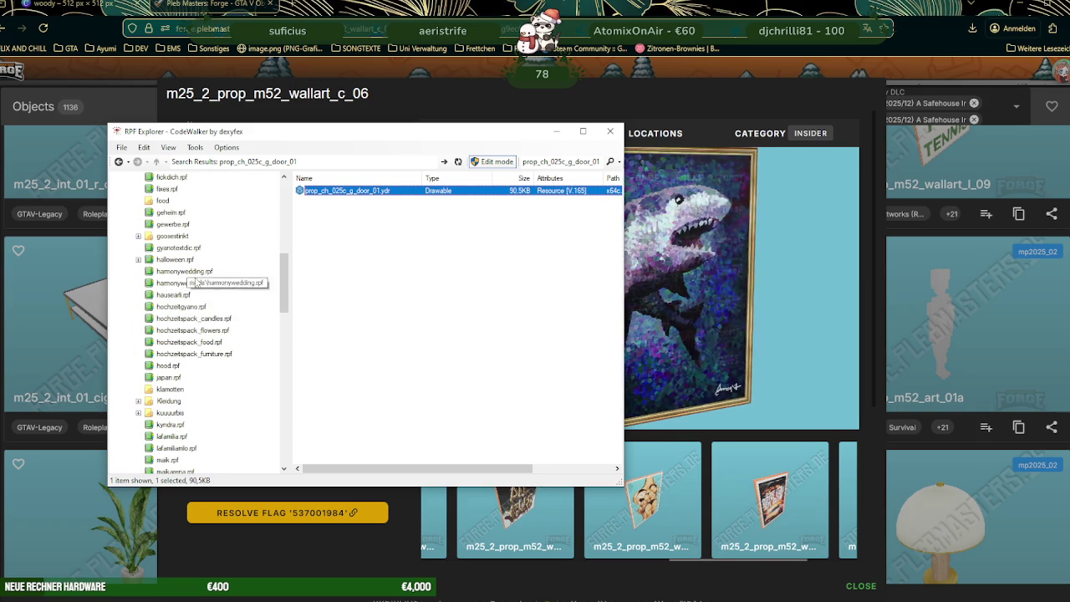
{"action": "left_click", "coordinate": [186, 294]}
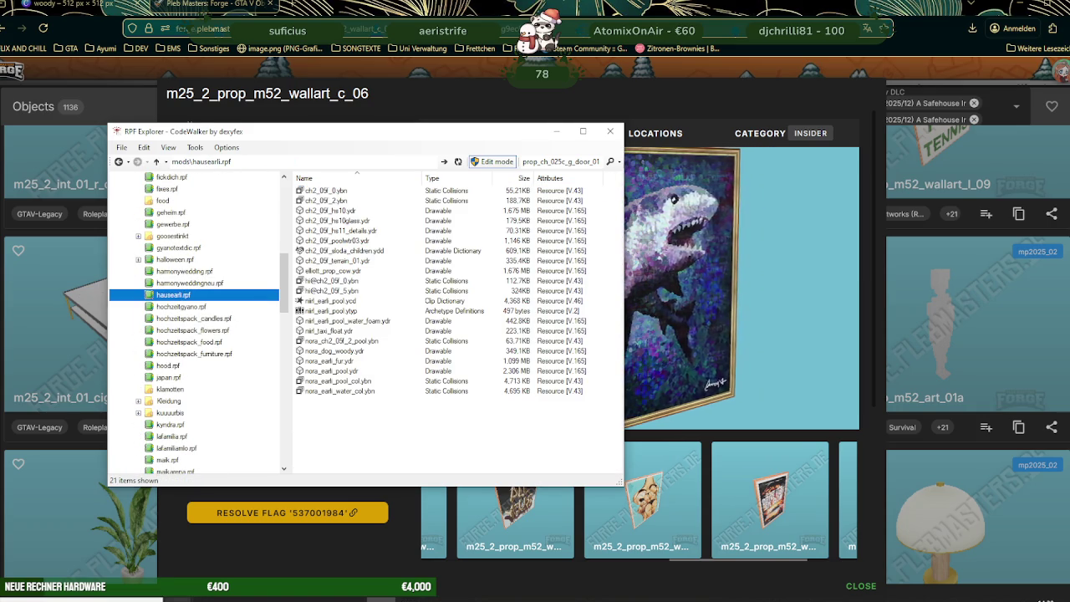
{"action": "left_click", "coordinate": [234, 552]}
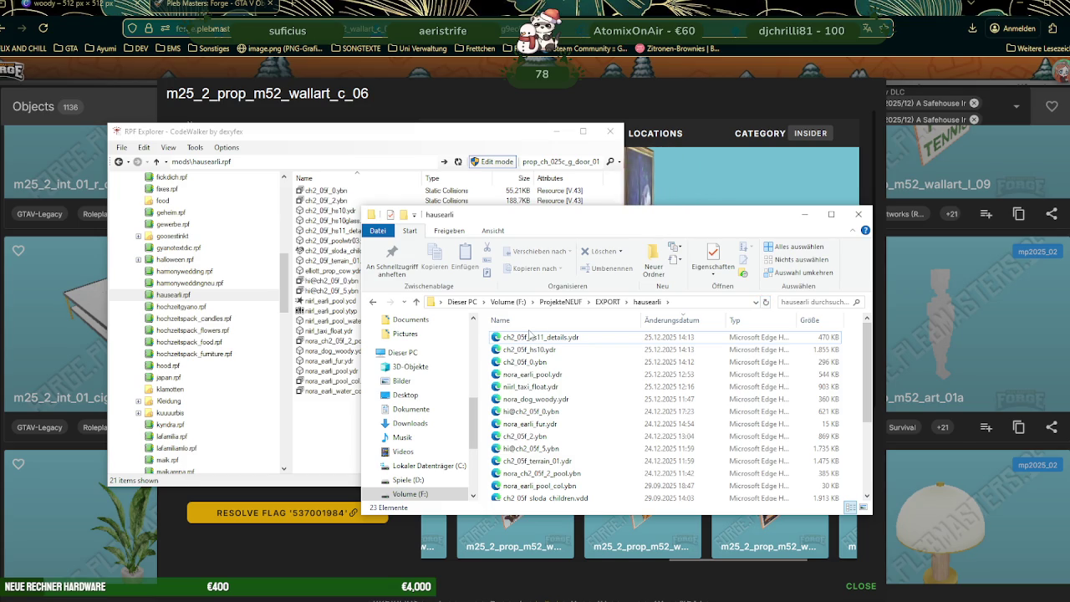
Step: Arrange the windows and copy ch2_05f_hs11_details.ydr into nora_earli_haus_mapping, replacing the old file
{"action": "left_click", "coordinate": [529, 337]}
{"action": "left_click", "coordinate": [525, 361], "text": "shift"}
{"action": "left_click_drag", "start_coordinate": [608, 221], "coordinate": [742, 210]}
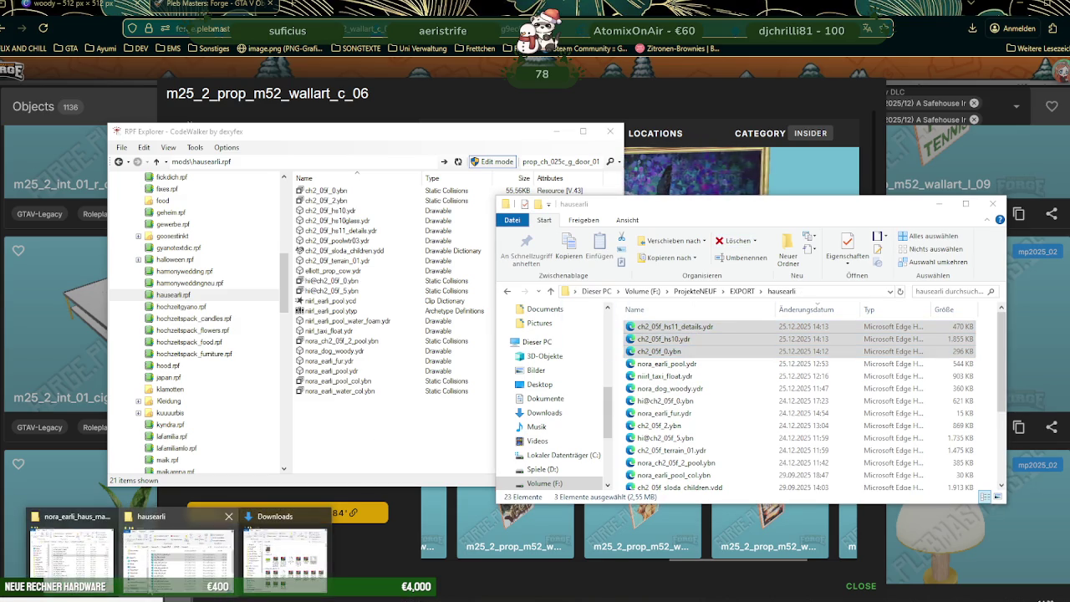
{"action": "left_click", "coordinate": [71, 552]}
{"action": "mouse_move", "coordinate": [665, 107]}
{"action": "left_mouse_down"}
{"action": "mouse_move", "coordinate": [751, 432]}
{"action": "mouse_move", "coordinate": [766, 389]}
{"action": "left_mouse_up"}
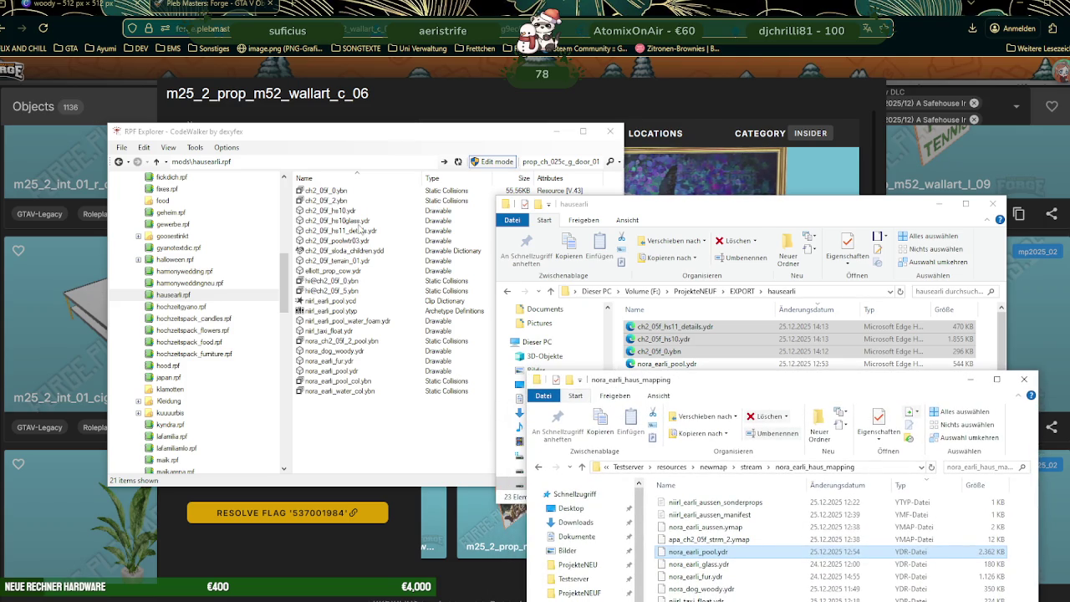
{"action": "mouse_move", "coordinate": [358, 234]}
{"action": "left_mouse_down"}
{"action": "mouse_move", "coordinate": [717, 532]}
{"action": "mouse_move", "coordinate": [770, 554]}
{"action": "left_mouse_up"}
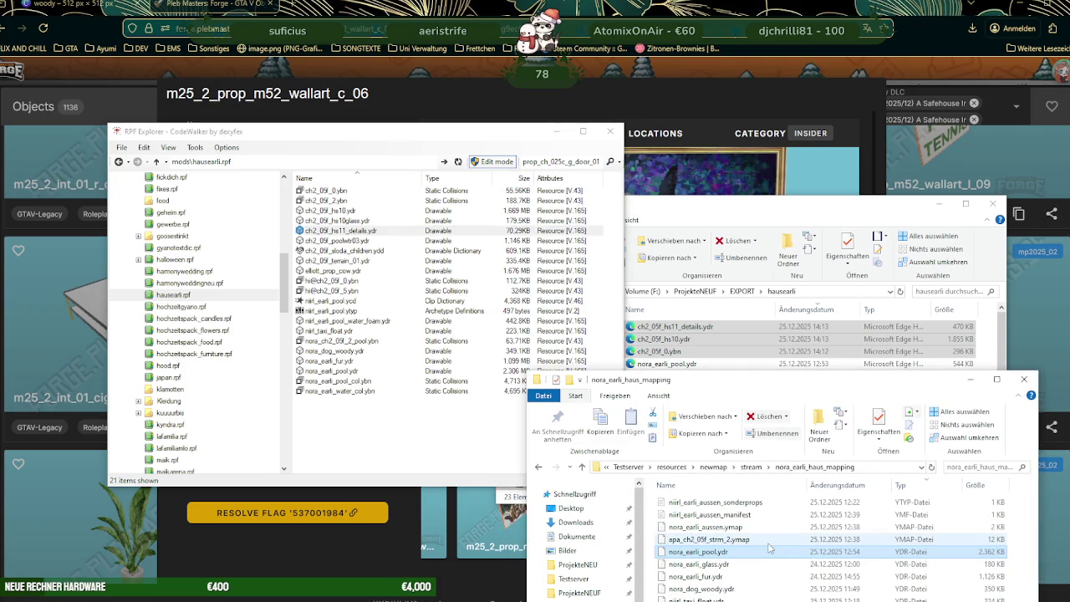
{"action": "left_click", "coordinate": [514, 230]}
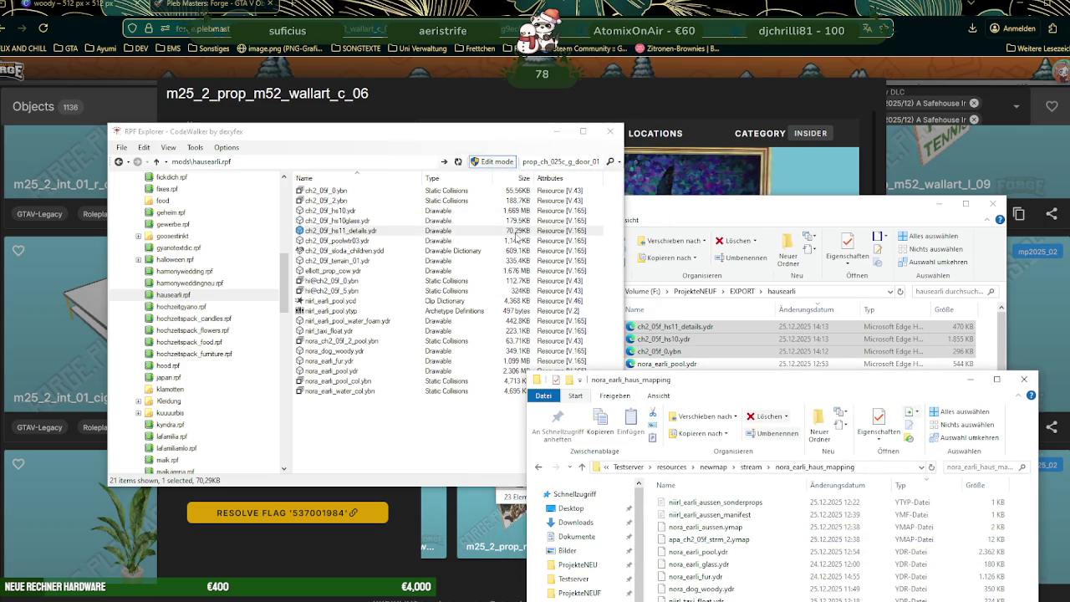
Step: Preview the ch2_05f_hs10.ydr house model, then copy it into the mapping folder
{"action": "double_click", "coordinate": [339, 211]}
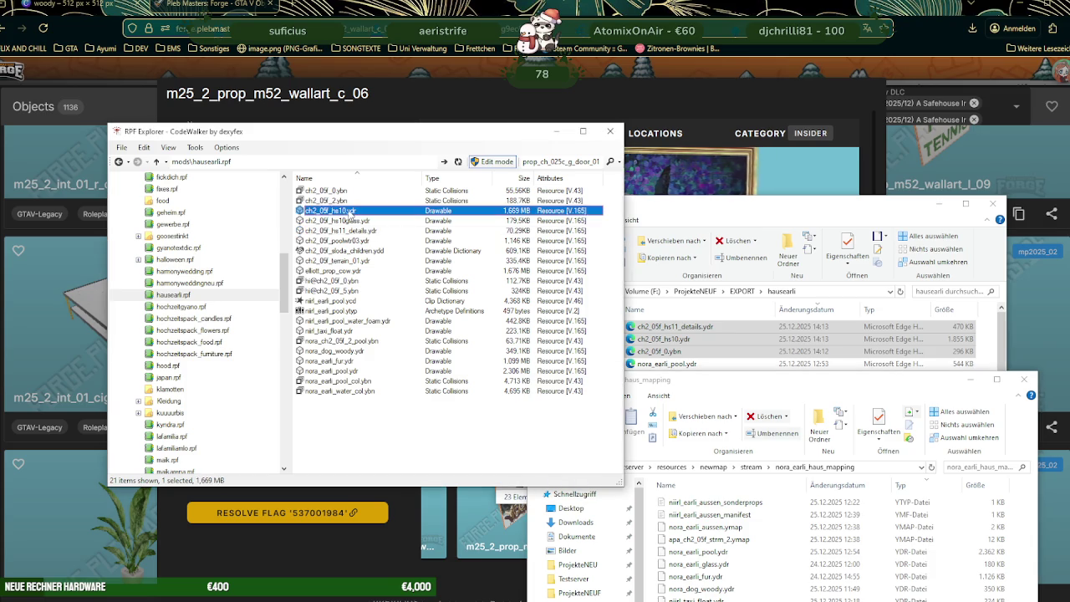
{"action": "mouse_move", "coordinate": [295, 260]}
{"action": "left_mouse_down"}
{"action": "mouse_move", "coordinate": [214, 246]}
{"action": "mouse_move", "coordinate": [325, 208]}
{"action": "mouse_move", "coordinate": [284, 305]}
{"action": "left_mouse_up"}
{"action": "left_click", "coordinate": [492, 9]}
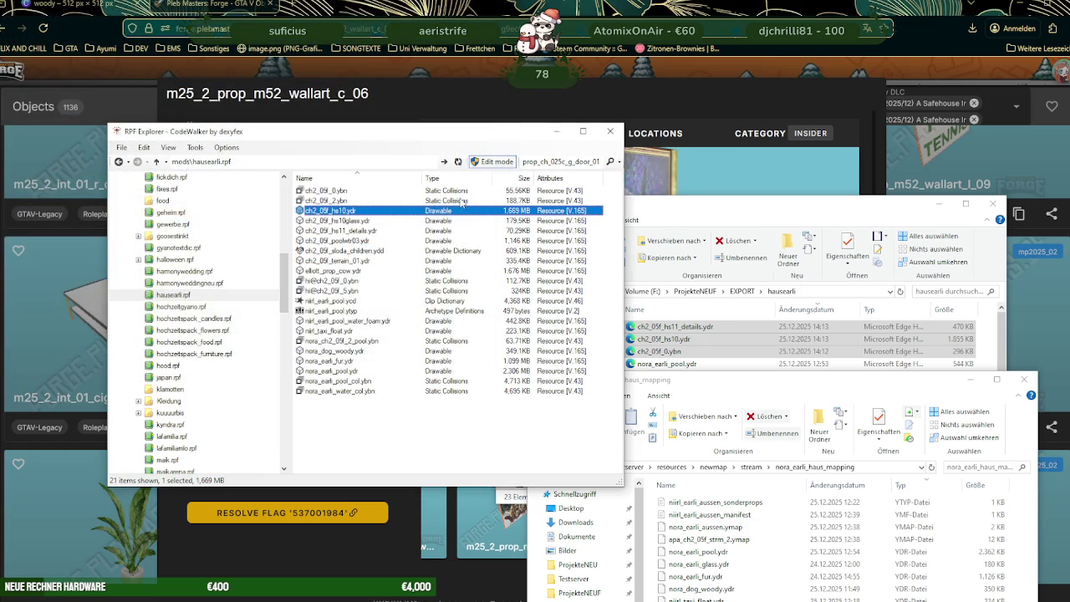
{"action": "left_click_drag", "start_coordinate": [735, 521], "coordinate": [737, 522]}
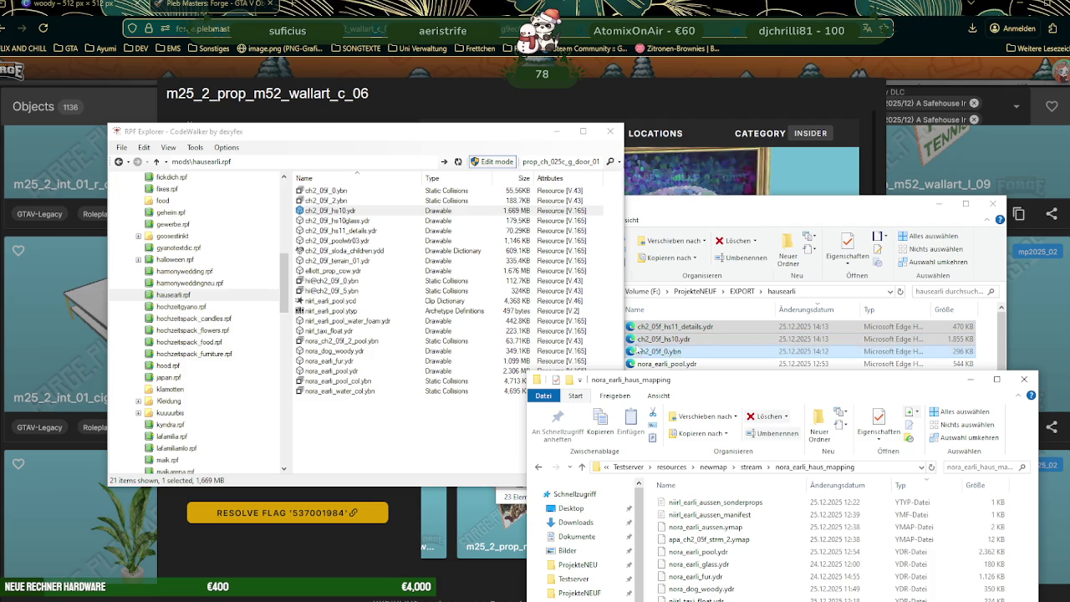
Step: Inspect the ch2_05f_0.ybn collision model and copy it into the mapping folder, replacing the old one
{"action": "double_click", "coordinate": [344, 193]}
{"action": "mouse_move", "coordinate": [448, 234]}
{"action": "left_mouse_down"}
{"action": "mouse_move", "coordinate": [269, 239]}
{"action": "mouse_move", "coordinate": [495, 242]}
{"action": "mouse_move", "coordinate": [264, 215]}
{"action": "left_mouse_up"}
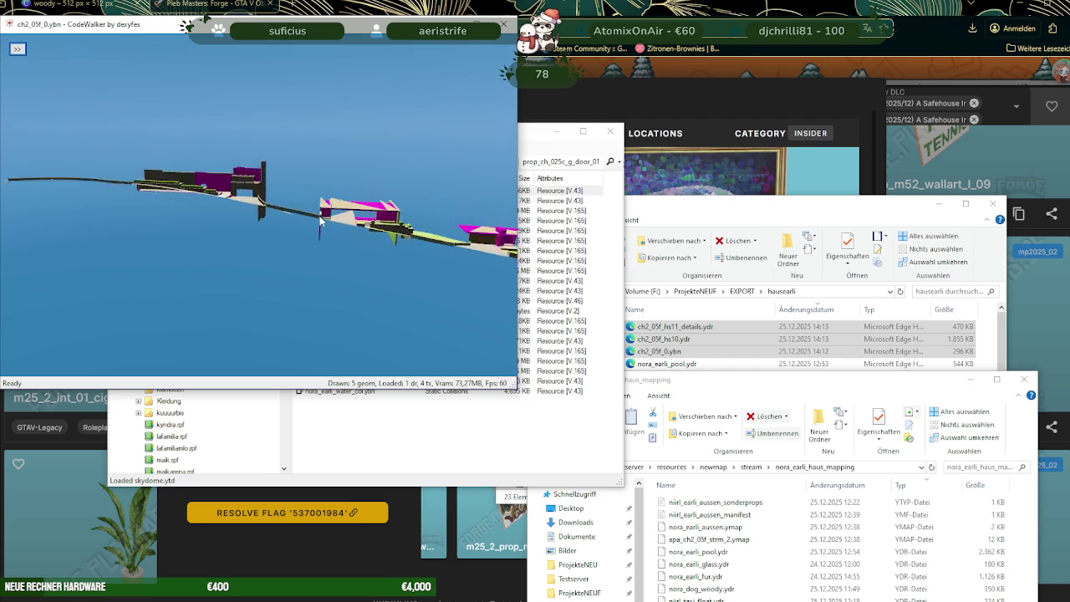
{"action": "left_click_drag", "start_coordinate": [264, 215], "coordinate": [380, 137]}
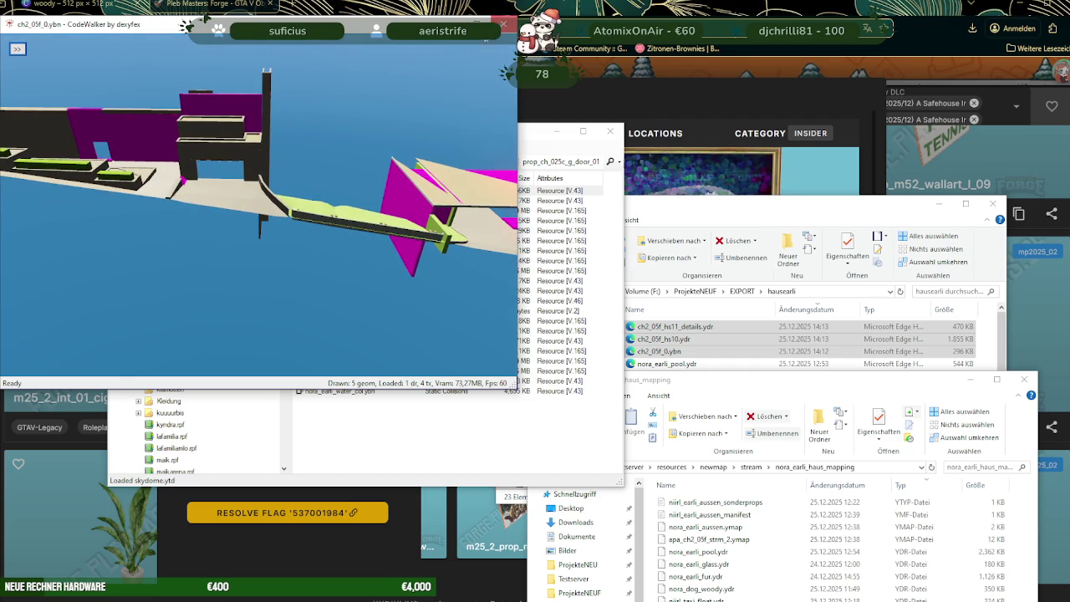
{"action": "left_click", "coordinate": [503, 24]}
{"action": "left_click_drag", "start_coordinate": [769, 527], "coordinate": [762, 525]}
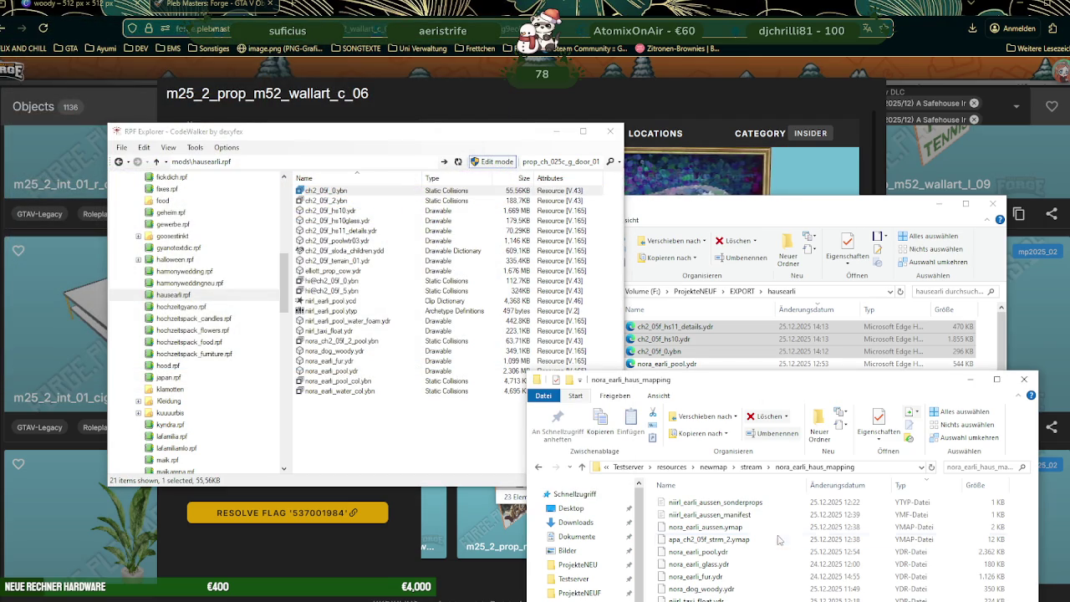
{"action": "left_click", "coordinate": [486, 228]}
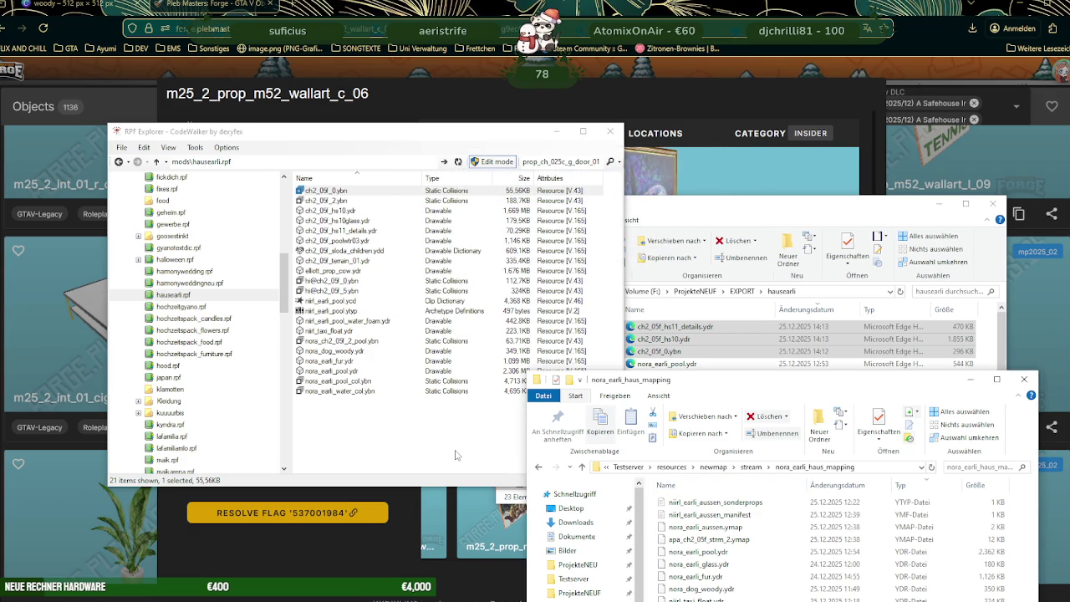
Step: Return to the CodeWalker 3D world and turn away from the garage door
{"action": "left_click", "coordinate": [484, 429]}
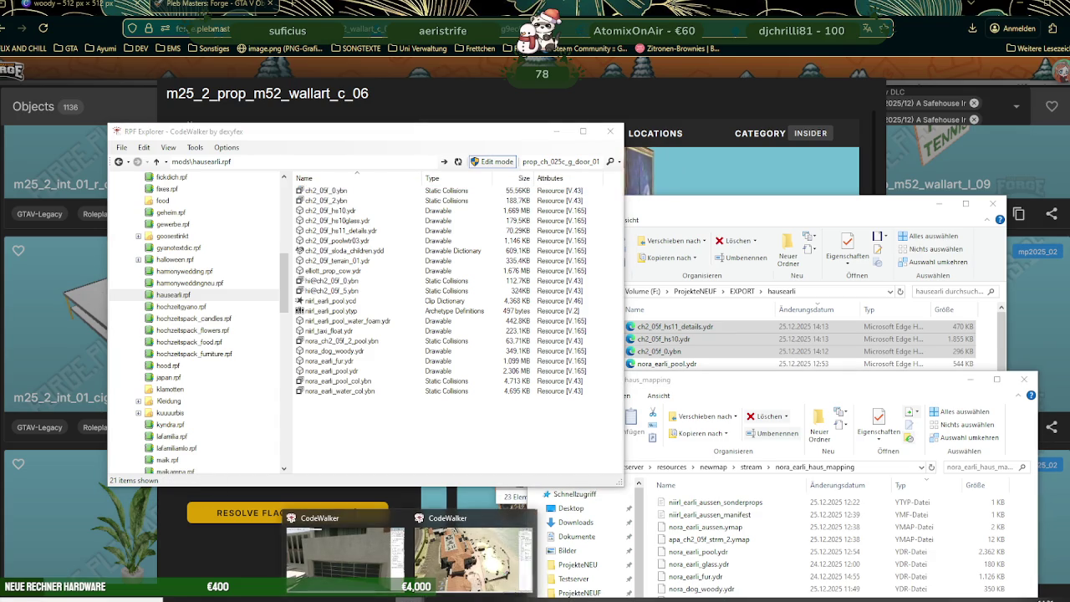
{"action": "left_click", "coordinate": [345, 544]}
{"action": "mouse_move", "coordinate": [539, 346]}
{"action": "left_mouse_down"}
{"action": "mouse_move", "coordinate": [580, 349]}
{"action": "mouse_move", "coordinate": [564, 346]}
{"action": "left_mouse_up"}
{"action": "scroll", "coordinate": [564, 346], "scroll_direction": "down", "scroll_amount": 3}
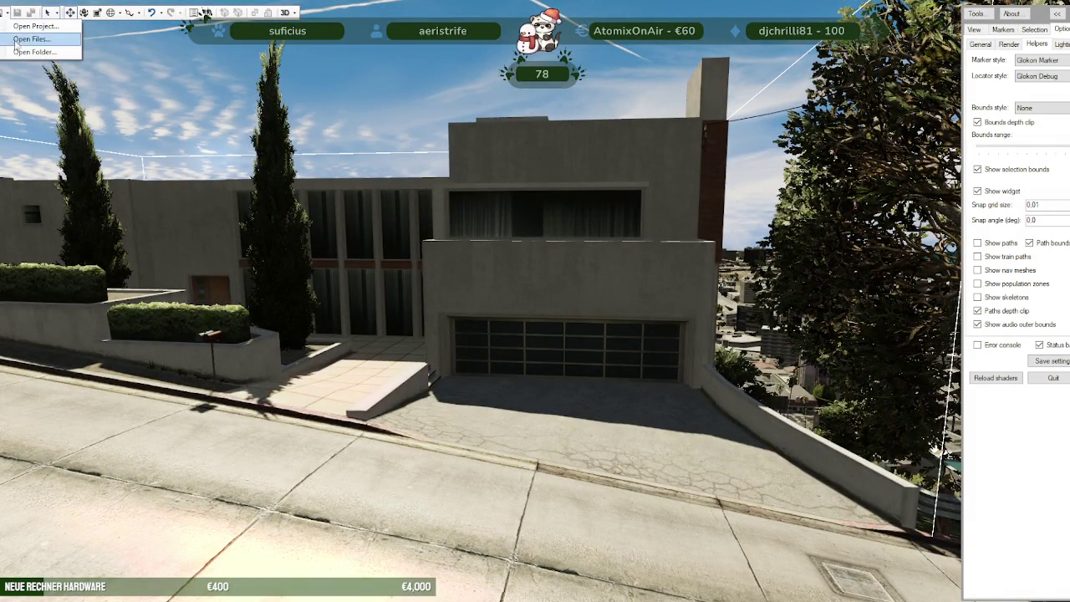
Step: Load the nora_earli_haus_mapping folder as a project and minimise the project window
{"action": "left_click", "coordinate": [34, 52]}
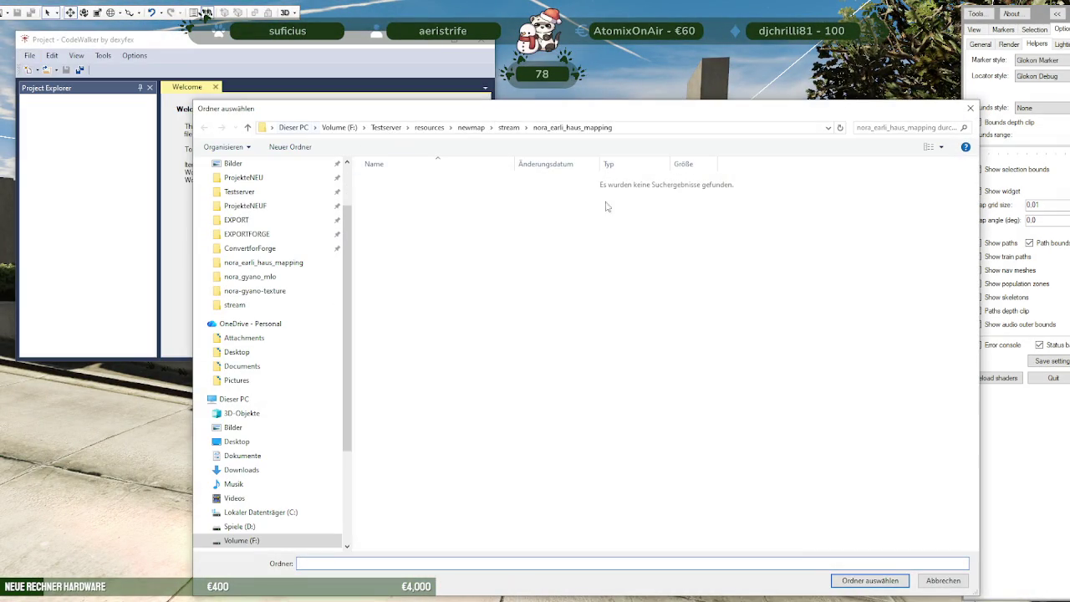
{"action": "left_click", "coordinate": [860, 583]}
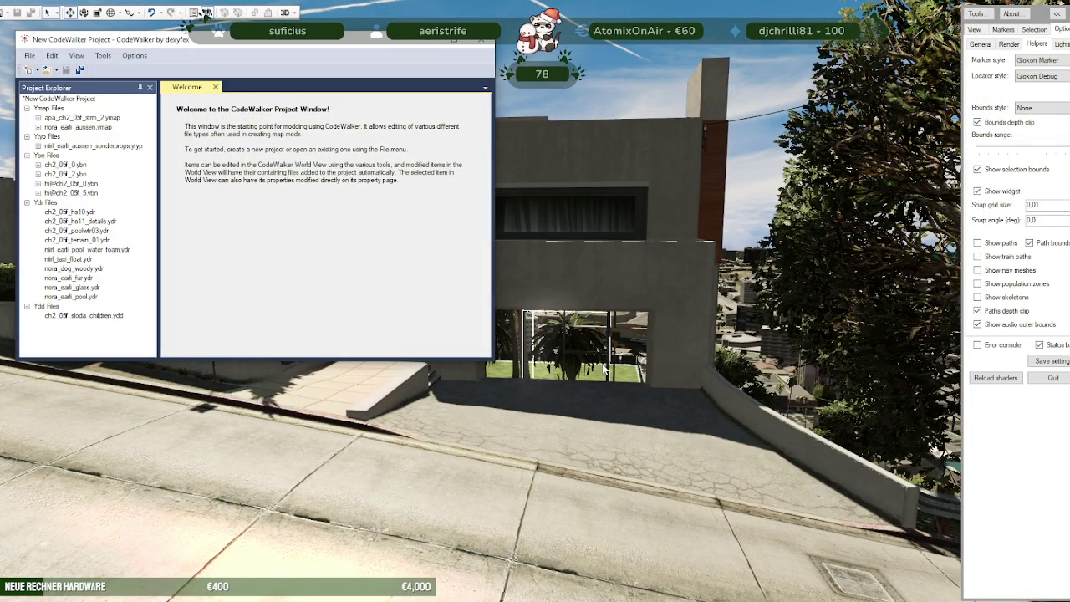
{"action": "left_click", "coordinate": [443, 39]}
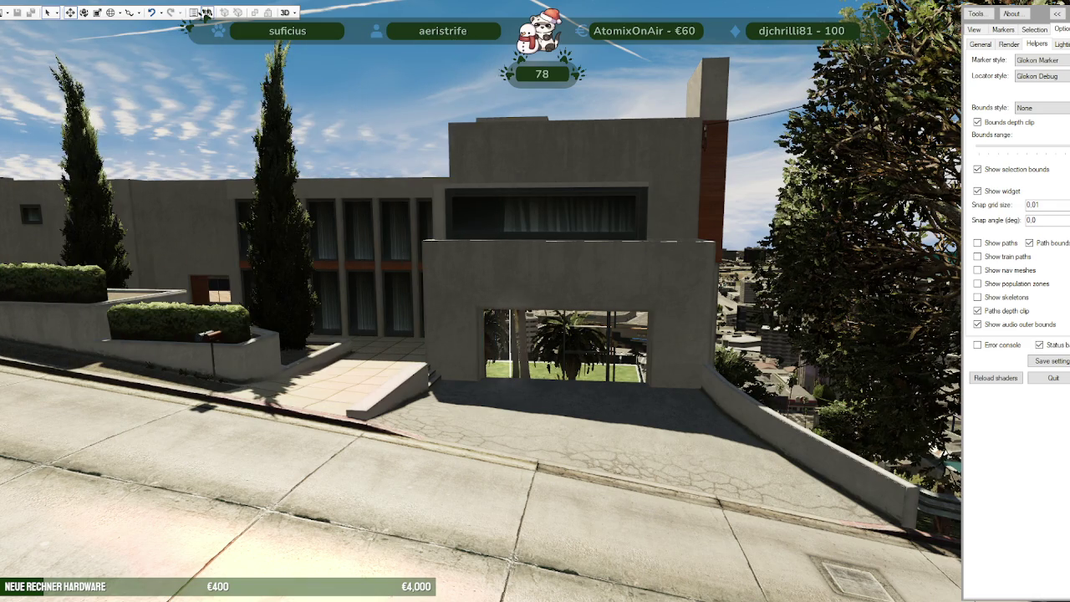
Step: Fly toward the house and turn to face its side doorway
{"action": "key", "text": "w"}
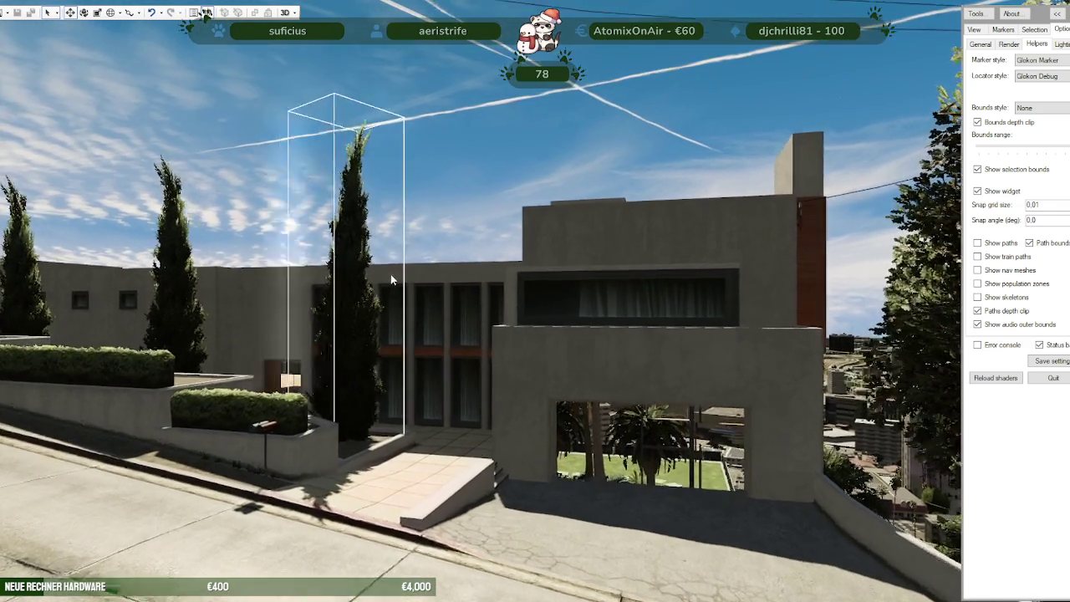
{"action": "key", "text": "w"}
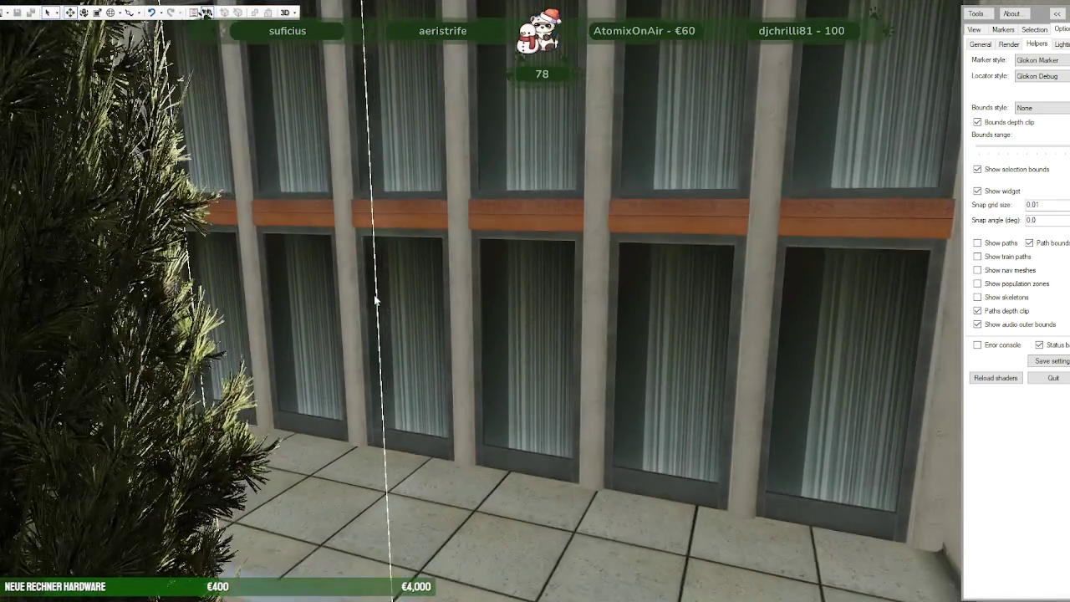
{"action": "left_click_drag", "start_coordinate": [375, 301], "coordinate": [327, 307]}
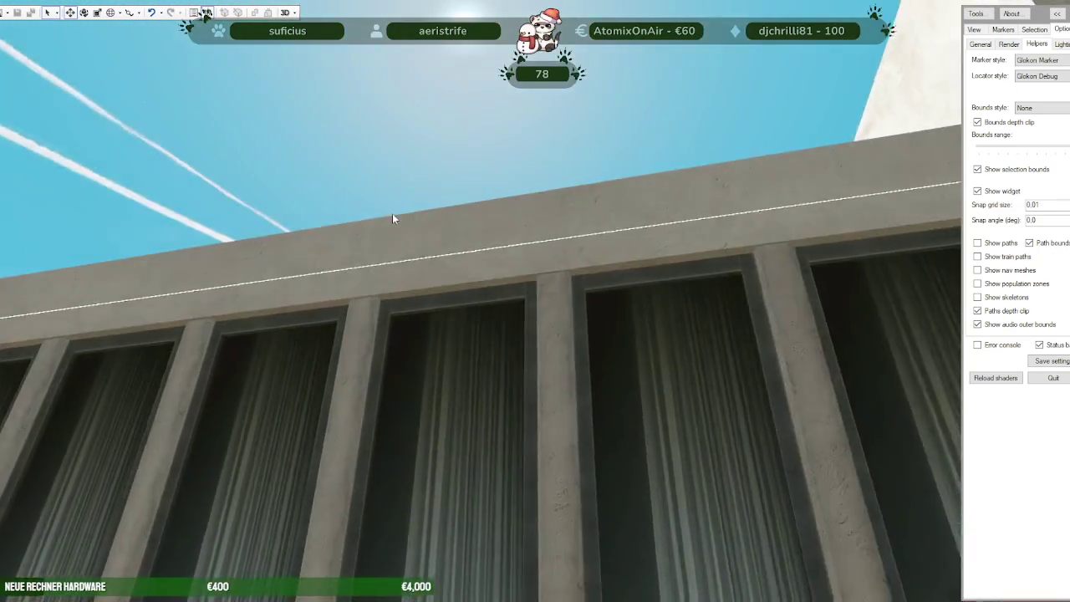
{"action": "key", "text": "w"}
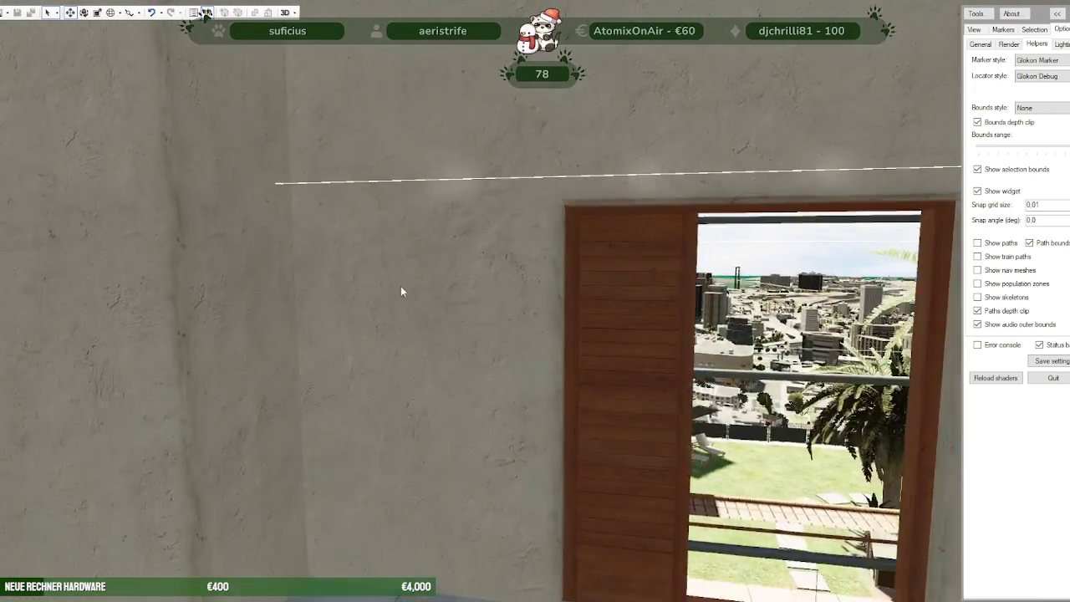
{"action": "key", "text": "w"}
{"action": "key", "text": "d"}
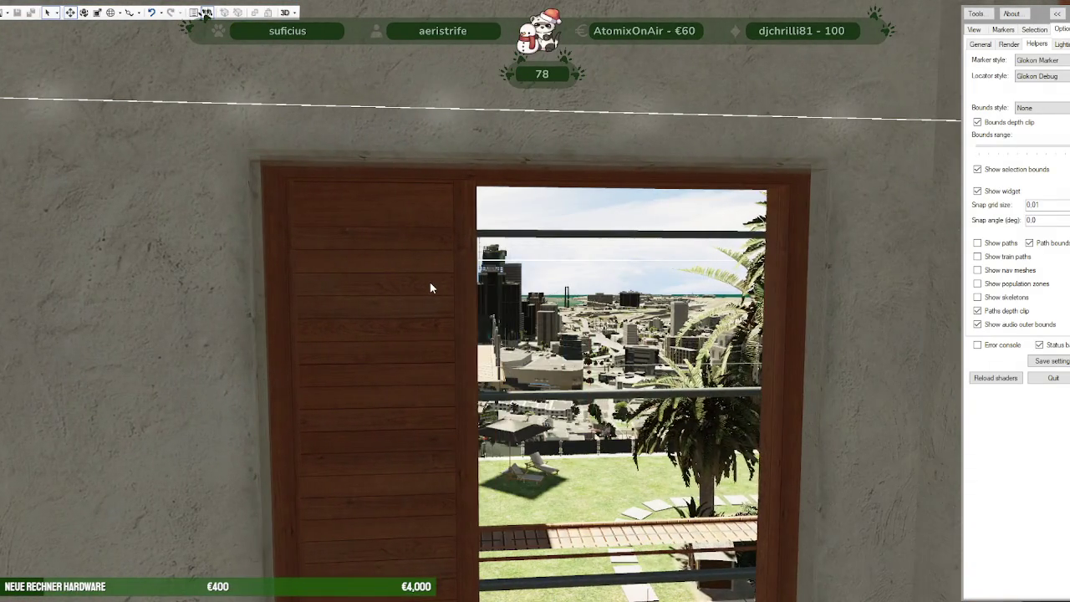
Step: Fly through the side doorway and turn toward the wood-clad rooftop wall
{"action": "key", "text": "w"}
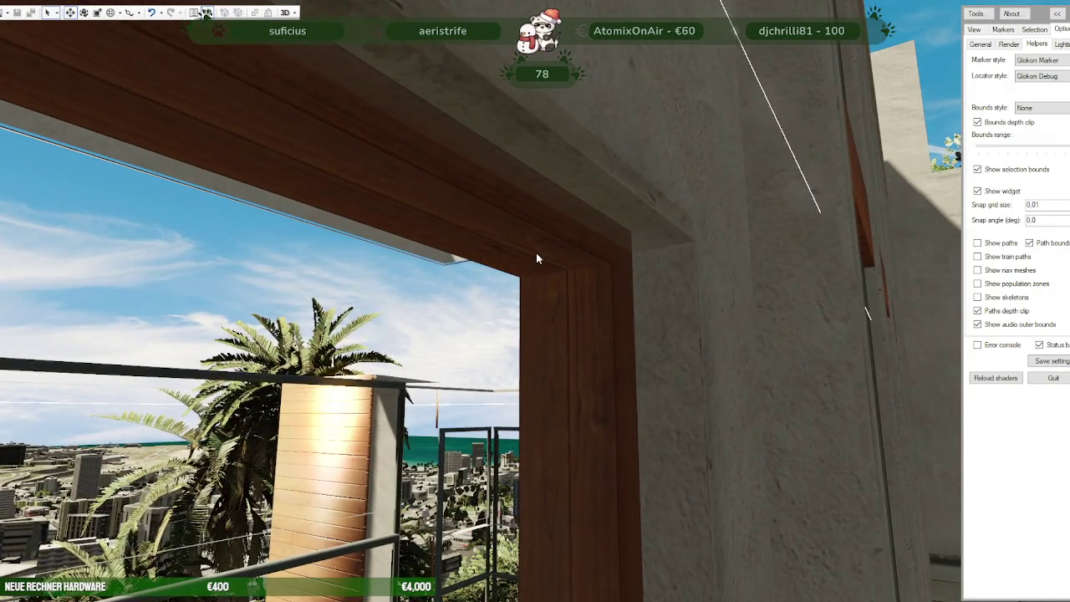
{"action": "key", "text": "s"}
{"action": "mouse_move", "coordinate": [530, 258]}
{"action": "left_mouse_down"}
{"action": "mouse_move", "coordinate": [390, 316]}
{"action": "mouse_move", "coordinate": [311, 283]}
{"action": "left_mouse_up"}
{"action": "key", "text": "w"}
{"action": "key", "text": "w"}
{"action": "mouse_move", "coordinate": [419, 257]}
{"action": "left_mouse_down"}
{"action": "mouse_move", "coordinate": [505, 294]}
{"action": "mouse_move", "coordinate": [691, 284]}
{"action": "left_mouse_up"}
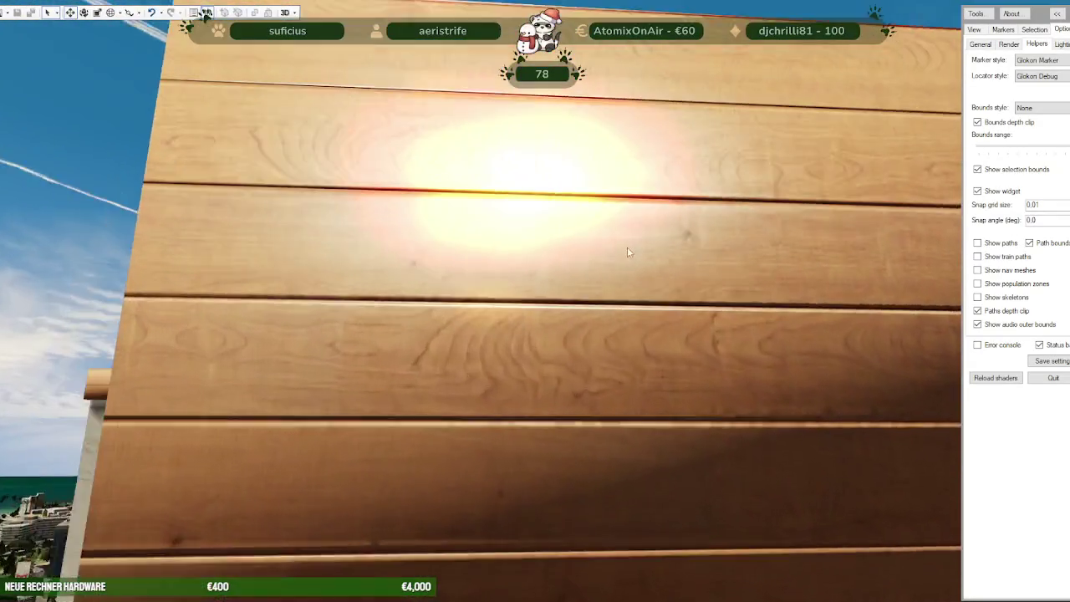
Step: Select the house and inspect its terrace, pool and garden up close
{"action": "key", "text": "s"}
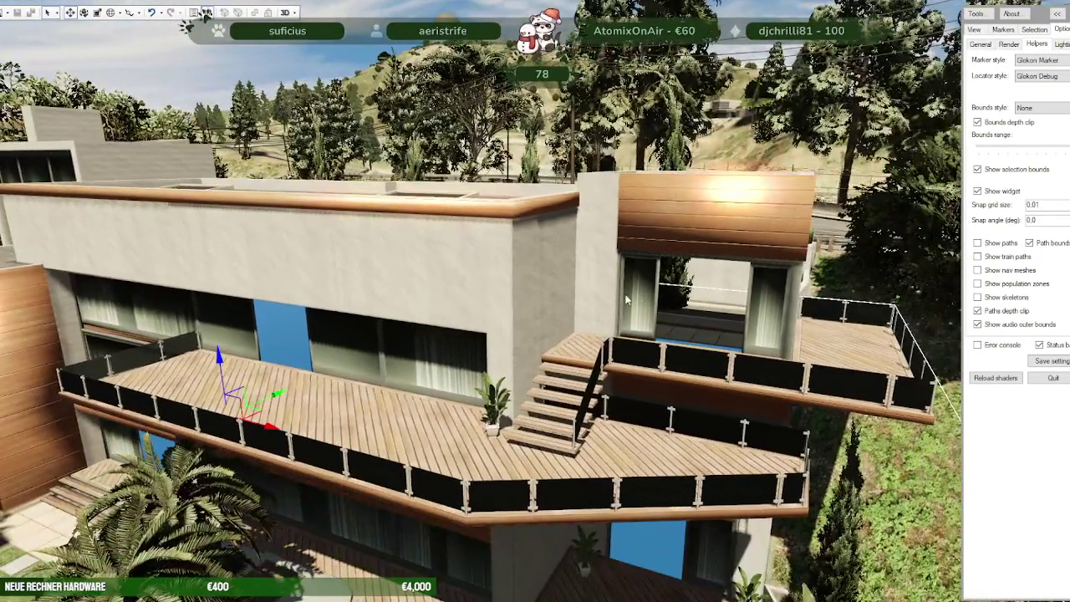
{"action": "left_click", "coordinate": [626, 299]}
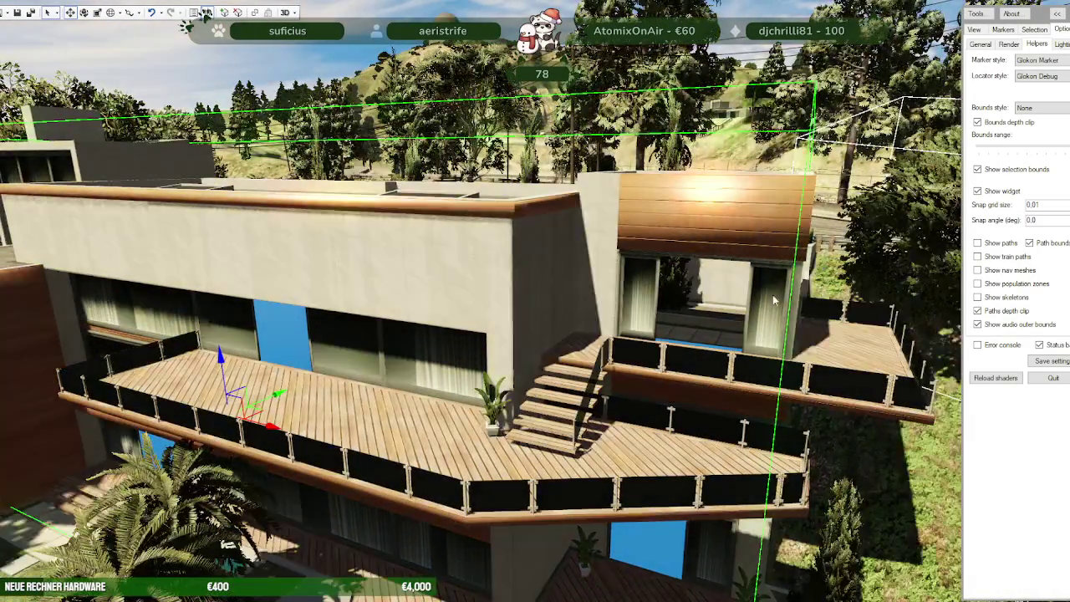
{"action": "key", "text": "w"}
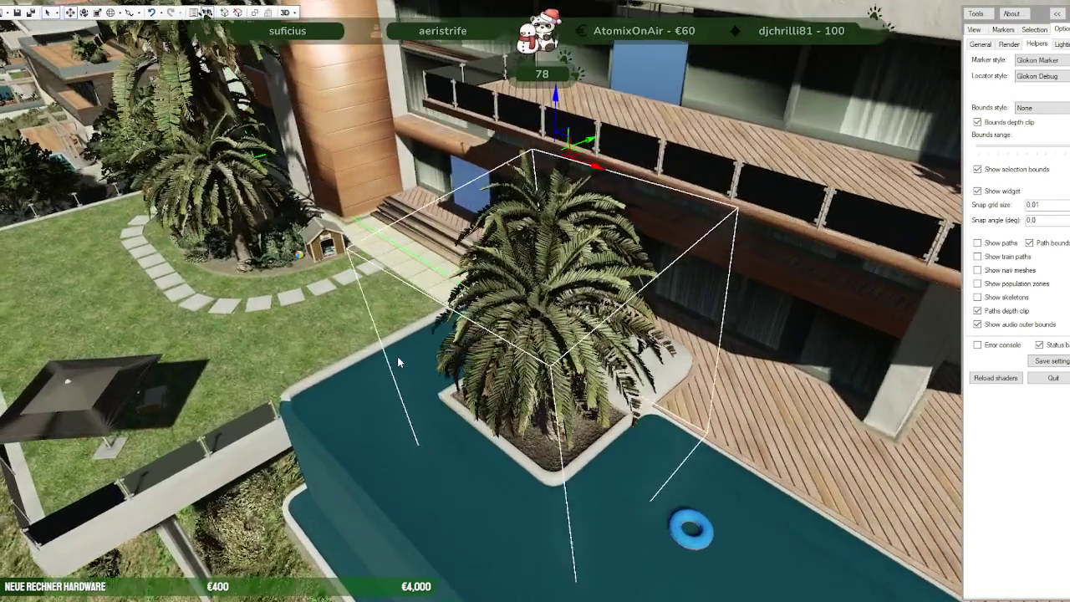
{"action": "mouse_move", "coordinate": [407, 270]}
{"action": "left_mouse_down"}
{"action": "mouse_move", "coordinate": [606, 400]}
{"action": "mouse_move", "coordinate": [393, 322]}
{"action": "left_mouse_up"}
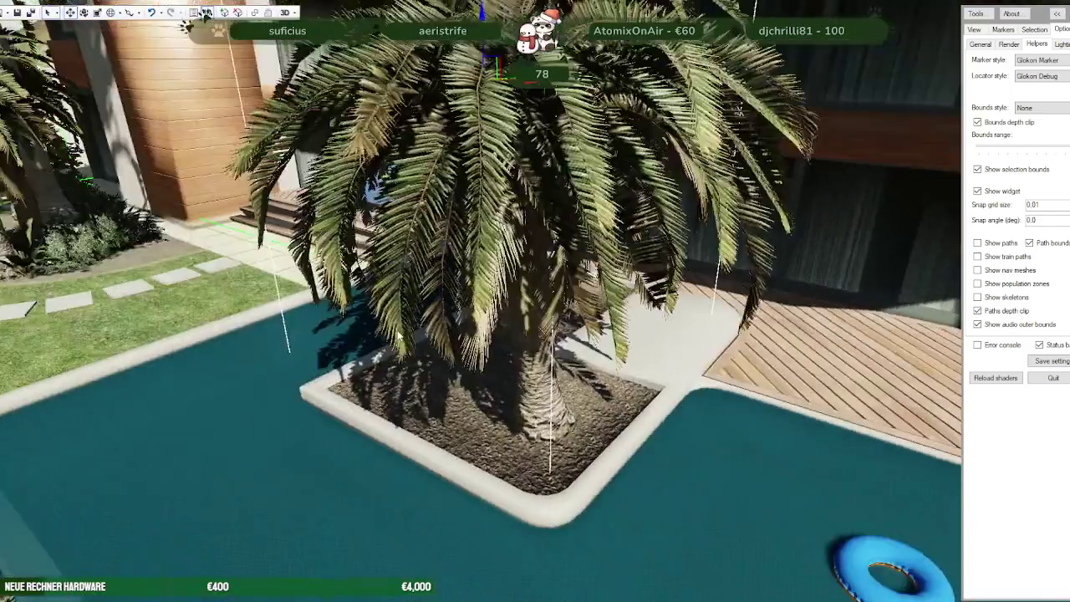
{"action": "key", "text": "w"}
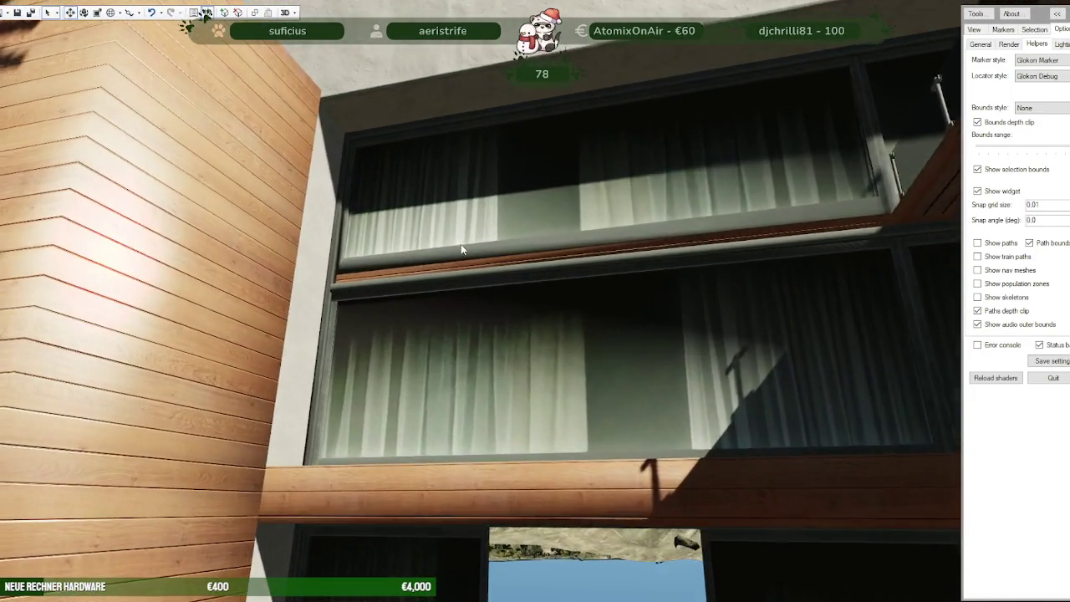
{"action": "mouse_move", "coordinate": [461, 246]}
{"action": "left_mouse_down"}
{"action": "mouse_move", "coordinate": [449, 290]}
{"action": "mouse_move", "coordinate": [493, 251]}
{"action": "mouse_move", "coordinate": [578, 274]}
{"action": "mouse_move", "coordinate": [539, 276]}
{"action": "left_mouse_up"}
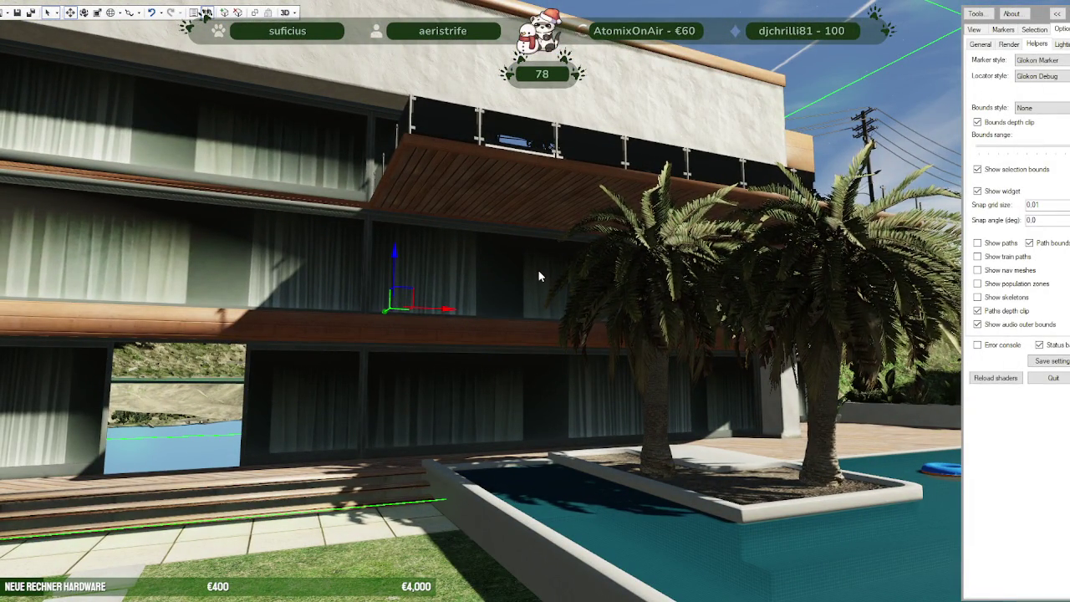
{"action": "left_click_drag", "start_coordinate": [513, 282], "coordinate": [603, 283]}
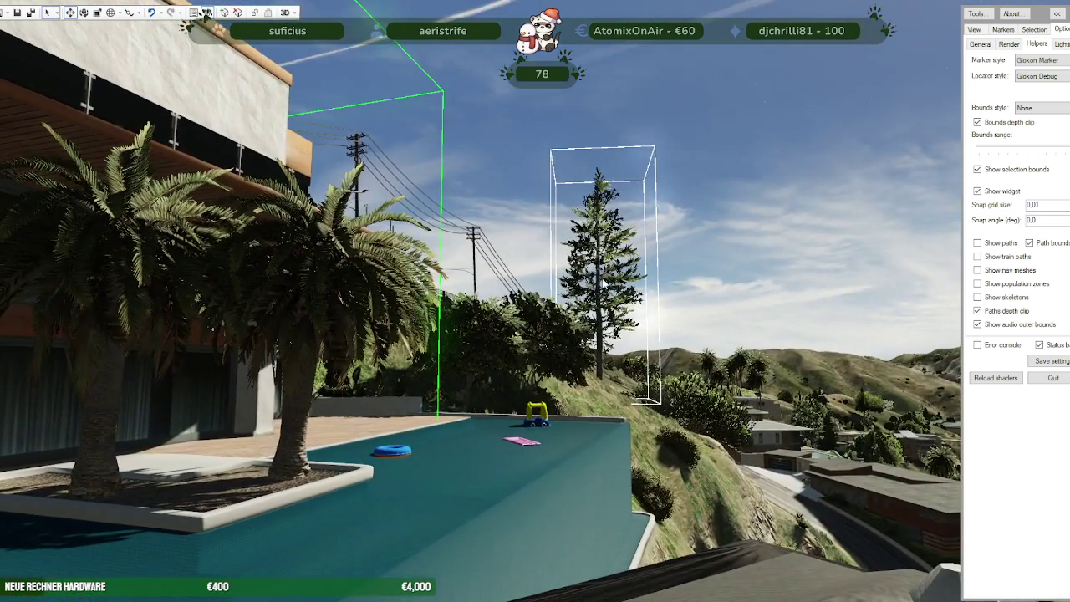
{"action": "mouse_move", "coordinate": [603, 283]}
{"action": "left_mouse_down"}
{"action": "mouse_move", "coordinate": [611, 315]}
{"action": "mouse_move", "coordinate": [484, 292]}
{"action": "left_mouse_up"}
Step: Pull back over the hillside, select the house and pool, then face the city
{"action": "key", "text": "s"}
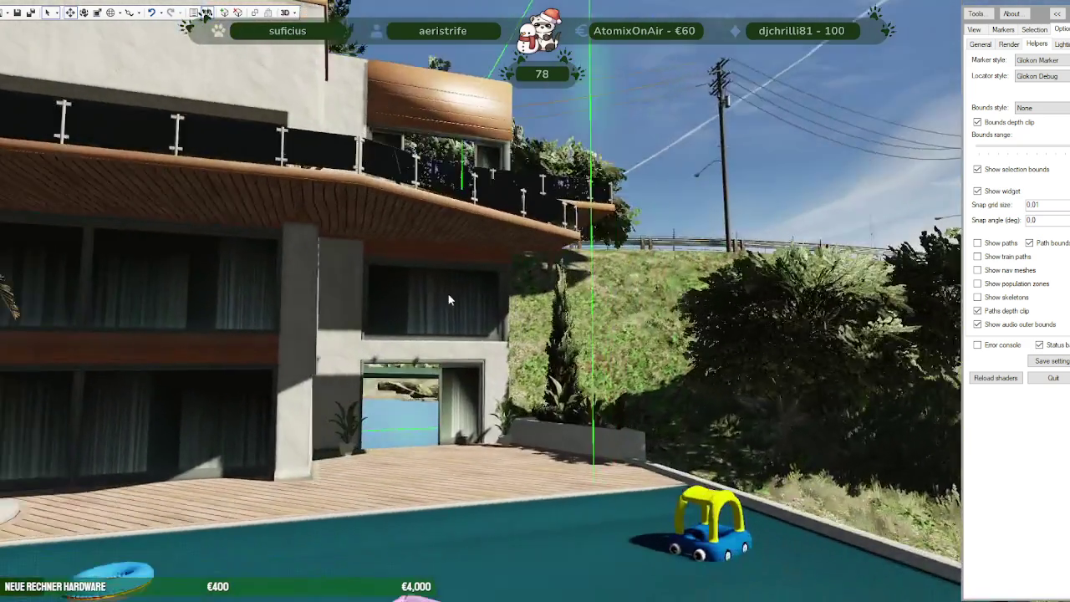
{"action": "key", "text": "s"}
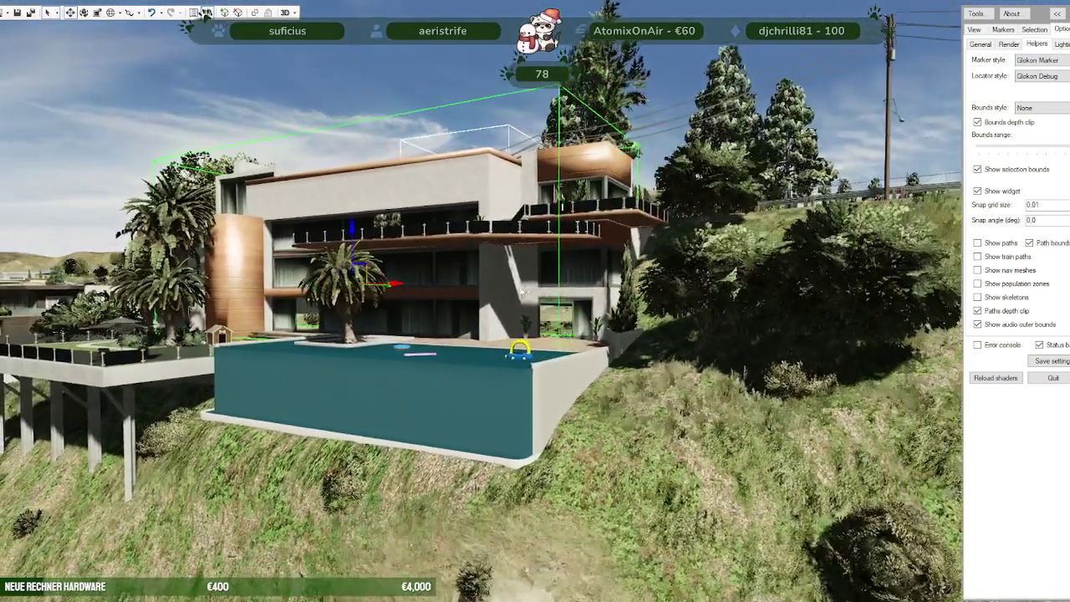
{"action": "key", "text": "s"}
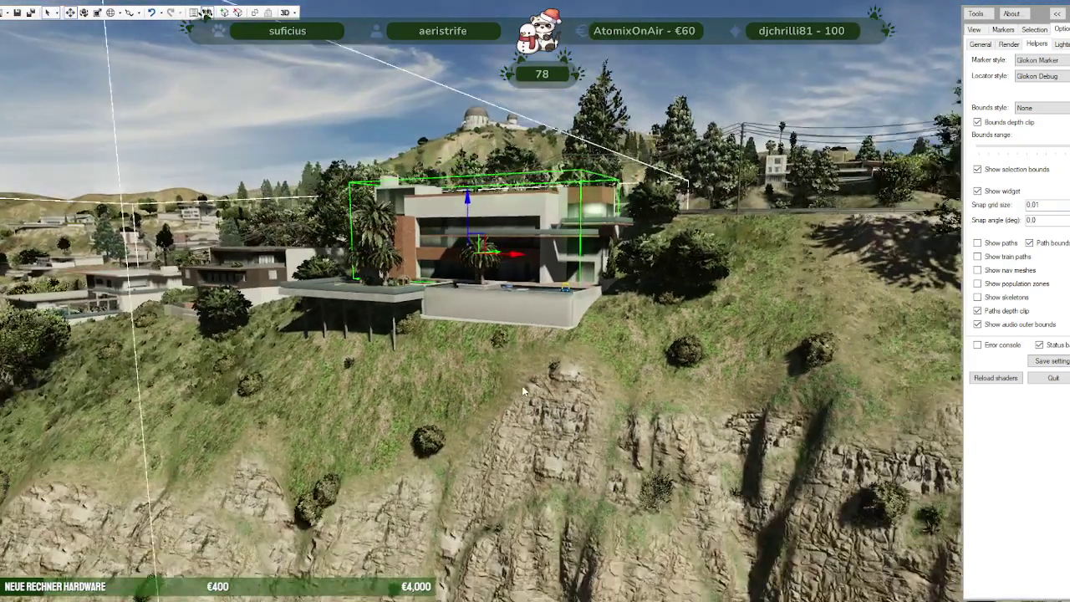
{"action": "key", "text": "w"}
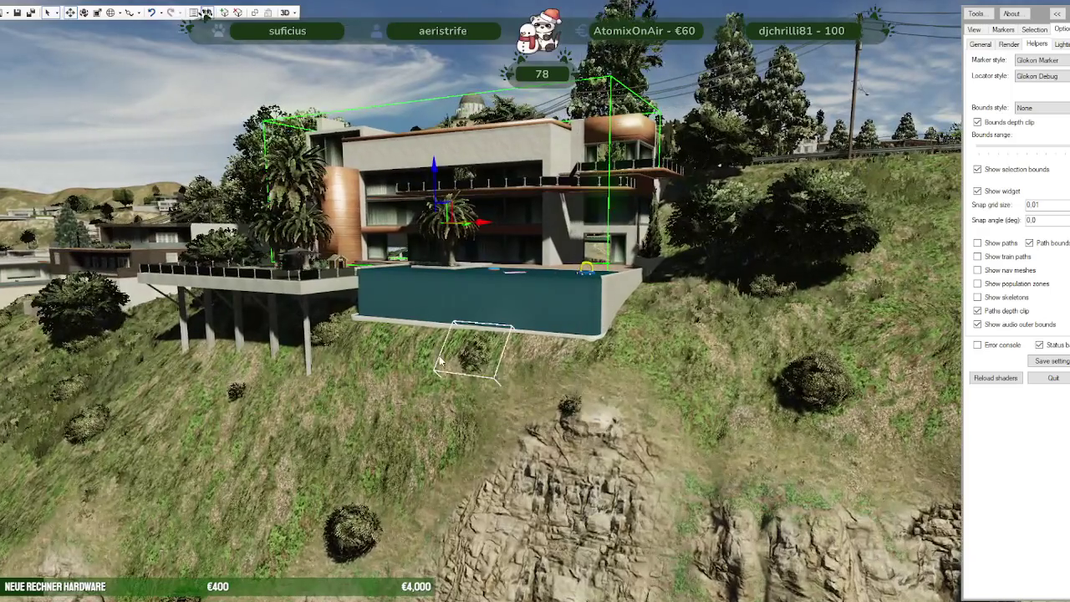
{"action": "left_click", "coordinate": [524, 386]}
{"action": "left_click", "coordinate": [552, 373]}
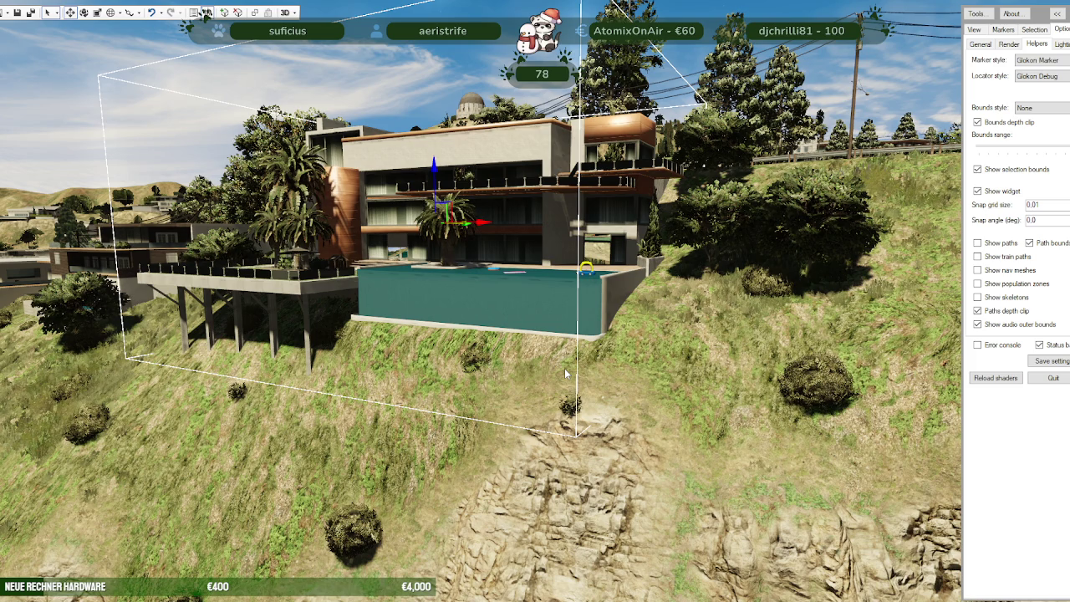
{"action": "left_click", "coordinate": [564, 367]}
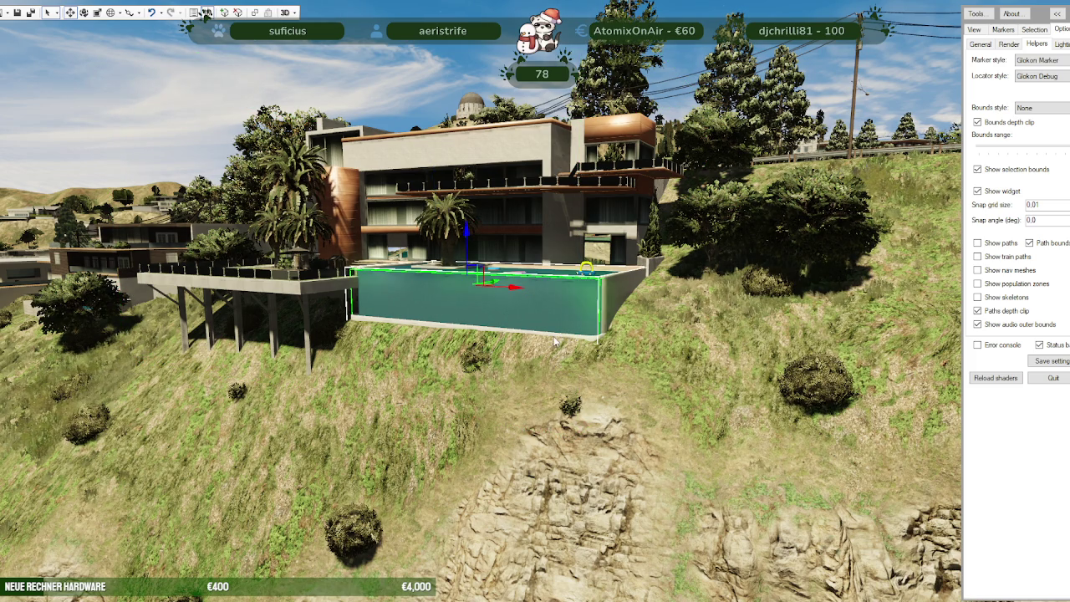
{"action": "left_click", "coordinate": [554, 340]}
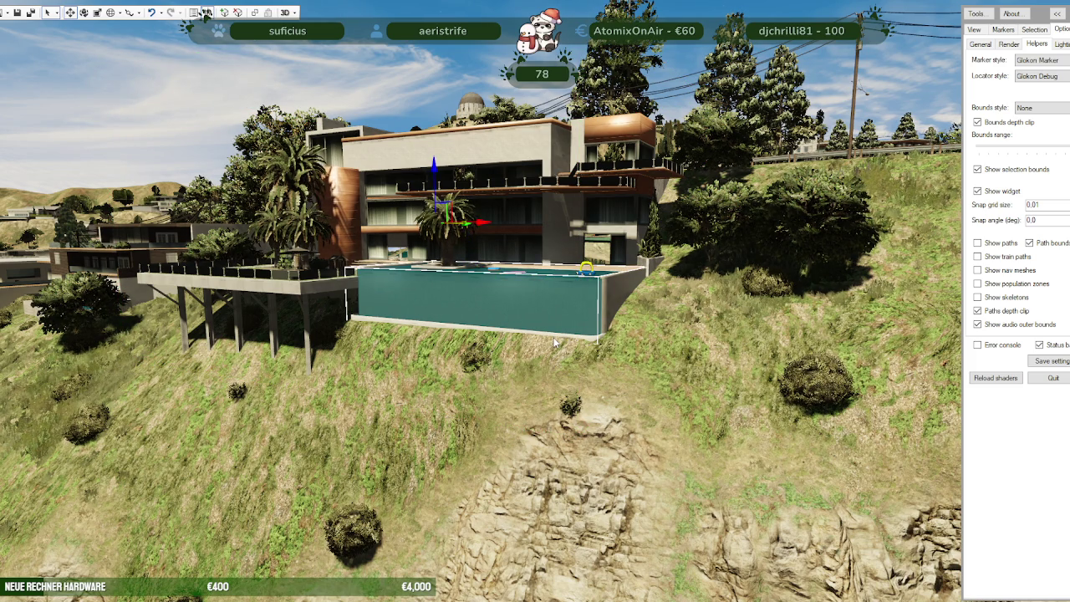
{"action": "left_click", "coordinate": [554, 337]}
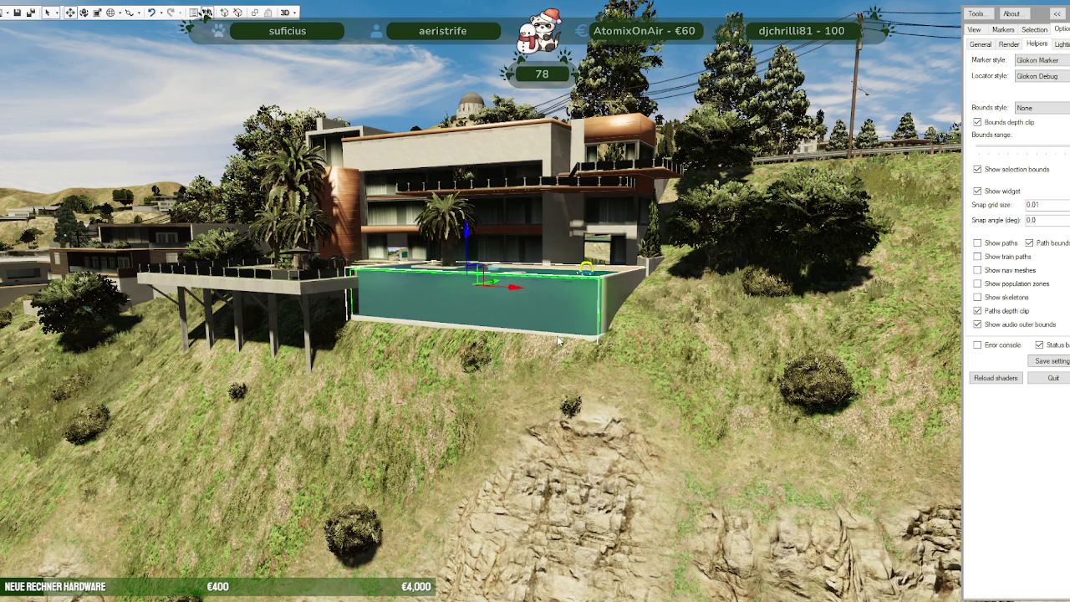
{"action": "mouse_move", "coordinate": [556, 336]}
{"action": "left_mouse_down"}
{"action": "mouse_move", "coordinate": [664, 389]}
{"action": "mouse_move", "coordinate": [631, 431]}
{"action": "left_mouse_up"}
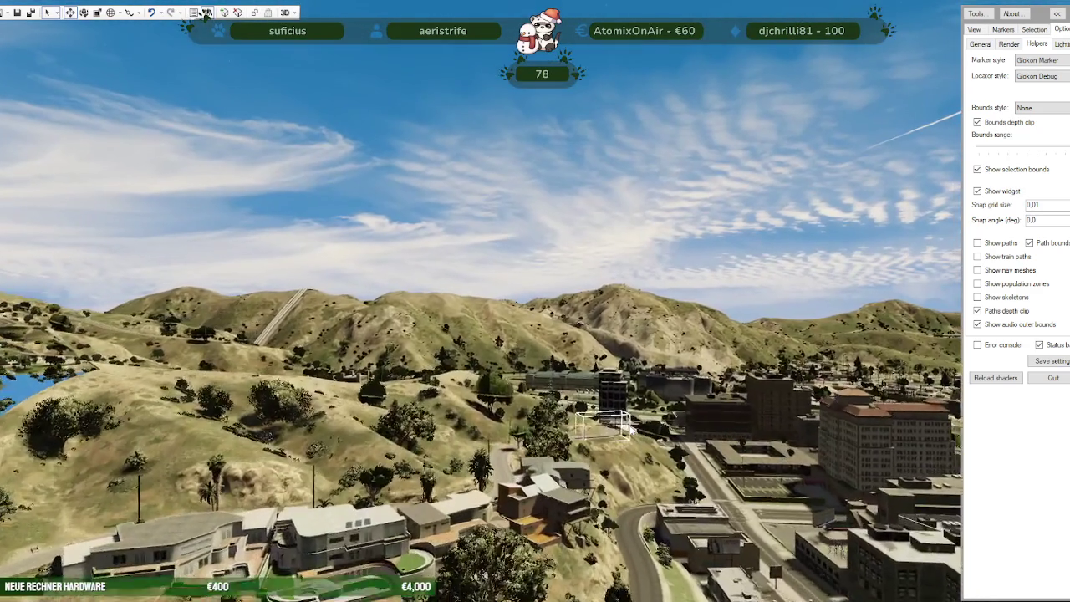
Step: Fly over the city to the Diamond casino rooftop and select the pool platform
{"action": "key", "text": "w"}
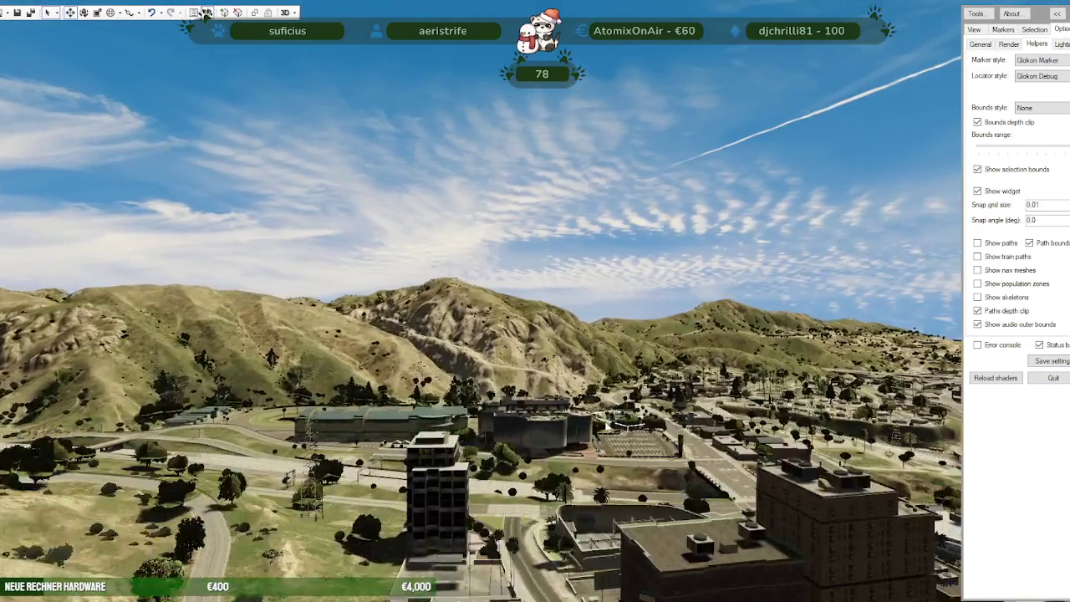
{"action": "key", "text": "w"}
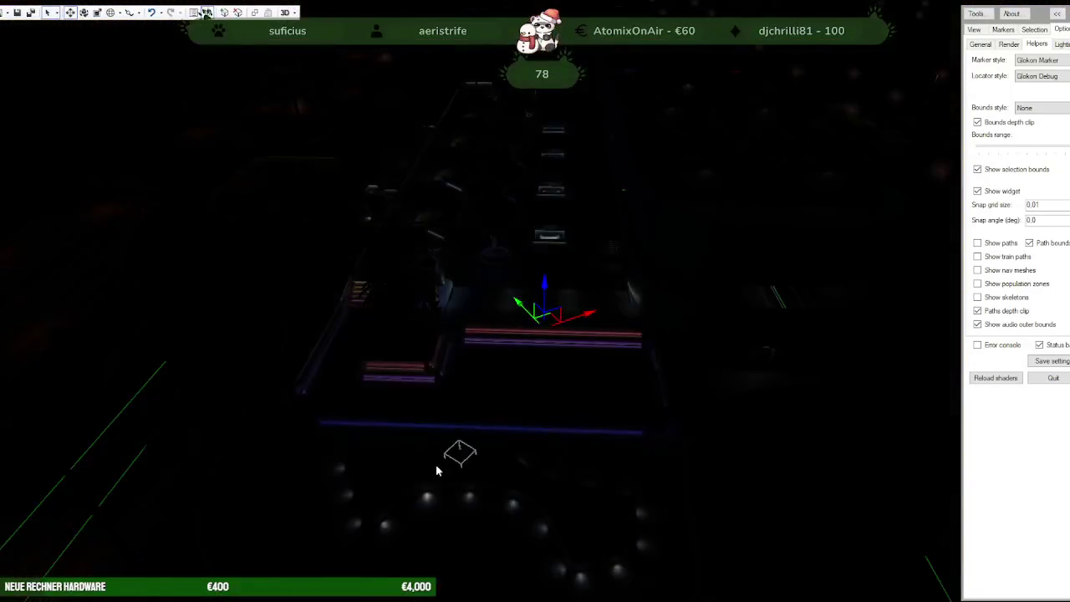
{"action": "left_click", "coordinate": [467, 421]}
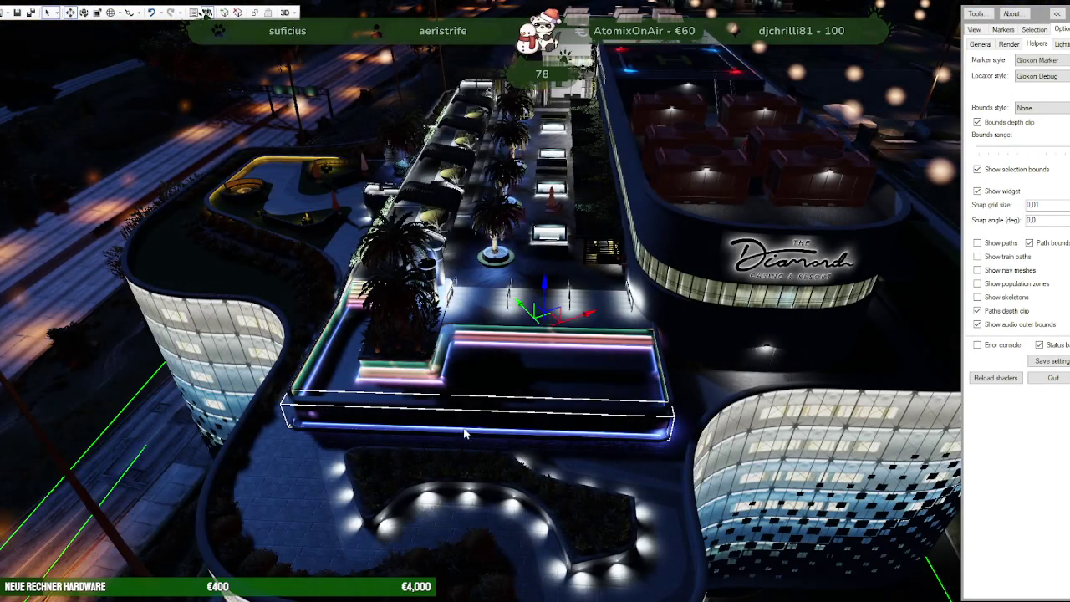
{"action": "left_click_drag", "start_coordinate": [474, 389], "coordinate": [458, 396]}
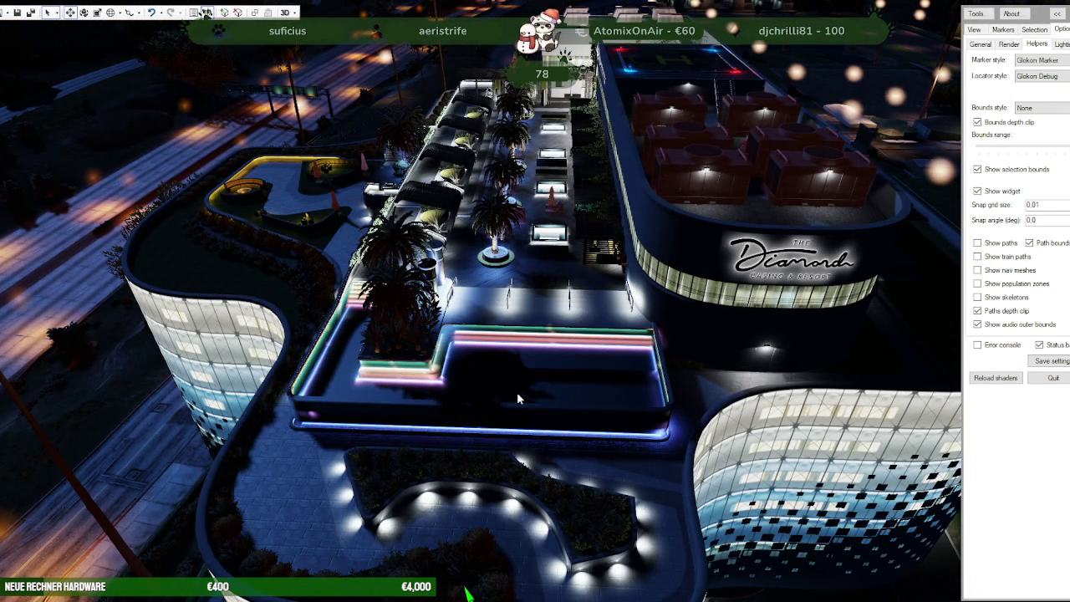
{"action": "left_click_drag", "start_coordinate": [504, 209], "coordinate": [528, 529]}
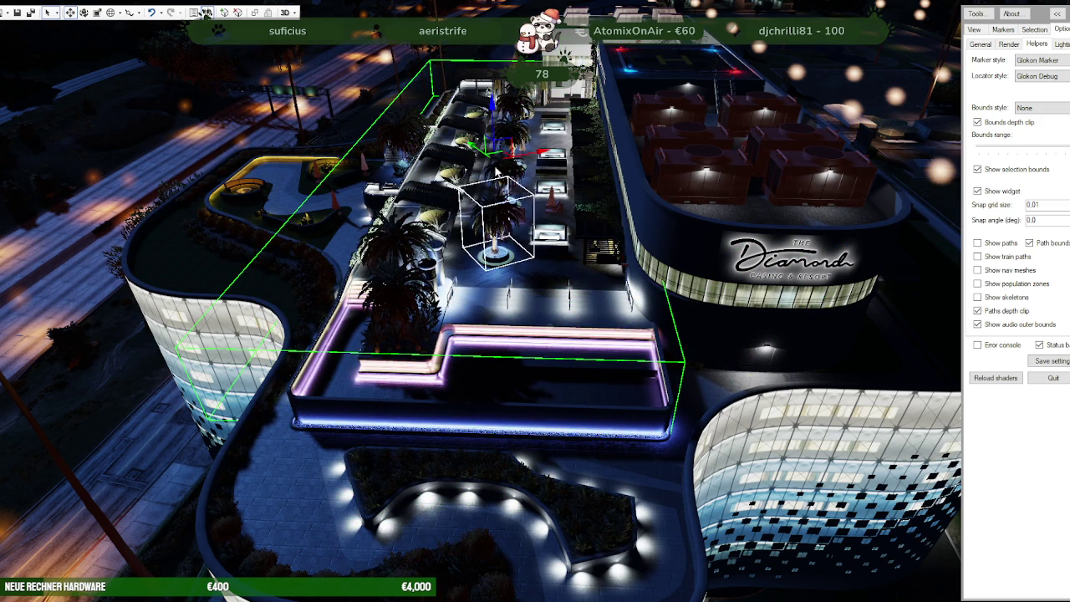
Step: Move the rooftop props, undo the move, and rise over the curved glass tower
{"action": "left_click_drag", "start_coordinate": [494, 119], "coordinate": [554, 407]}
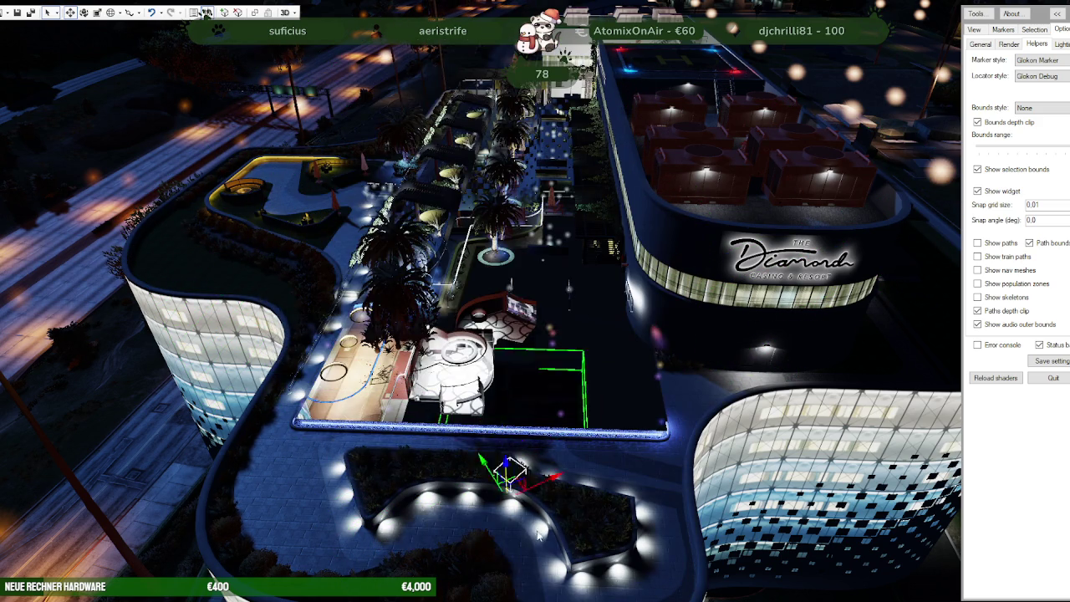
{"action": "key", "text": "ctrl+z"}
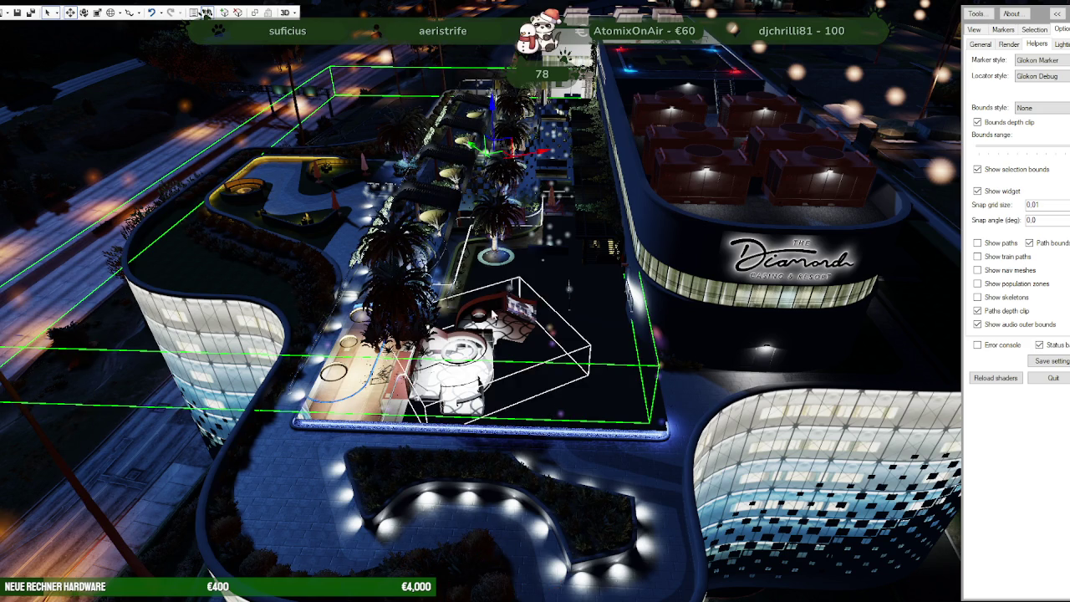
{"action": "mouse_move", "coordinate": [493, 117]}
{"action": "left_mouse_down"}
{"action": "mouse_move", "coordinate": [480, 111]}
{"action": "mouse_move", "coordinate": [500, 508]}
{"action": "left_mouse_up"}
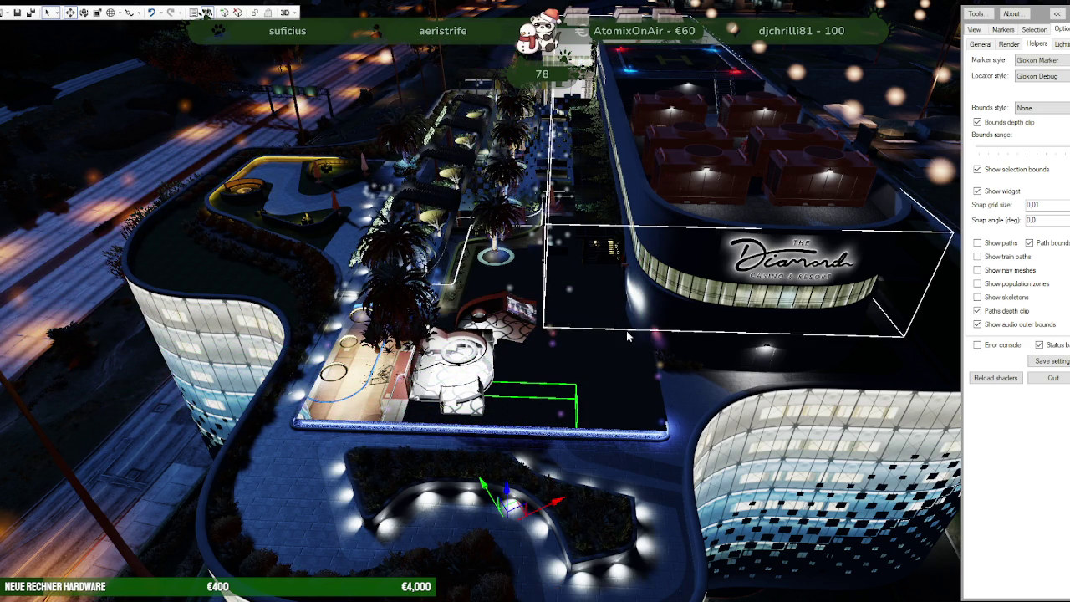
{"action": "mouse_move", "coordinate": [660, 366]}
{"action": "left_mouse_down"}
{"action": "mouse_move", "coordinate": [705, 333]}
{"action": "mouse_move", "coordinate": [637, 386]}
{"action": "left_mouse_up"}
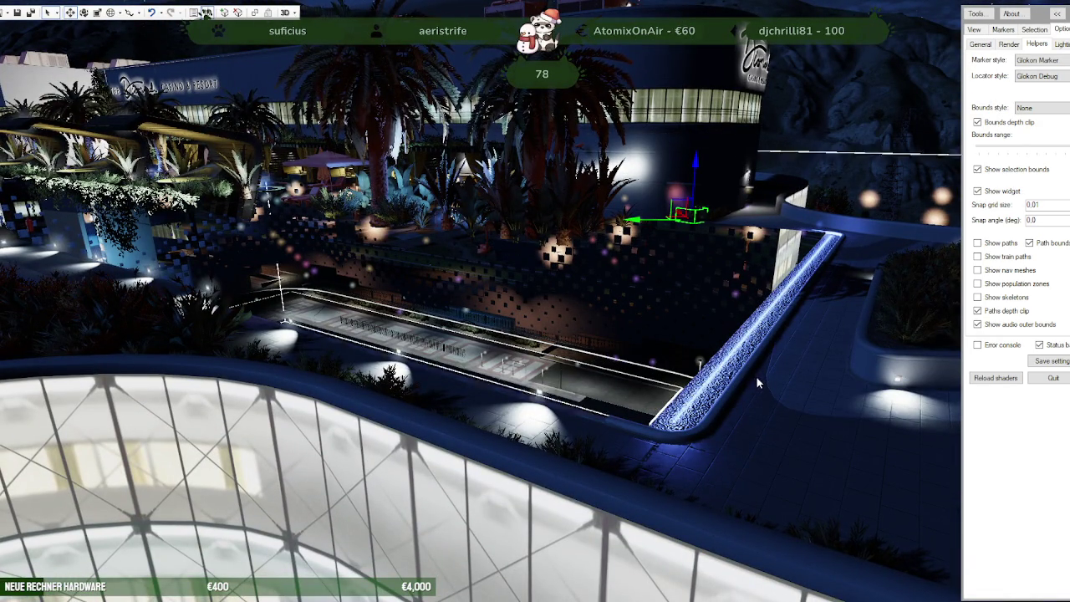
{"action": "left_click_drag", "start_coordinate": [711, 383], "coordinate": [550, 398]}
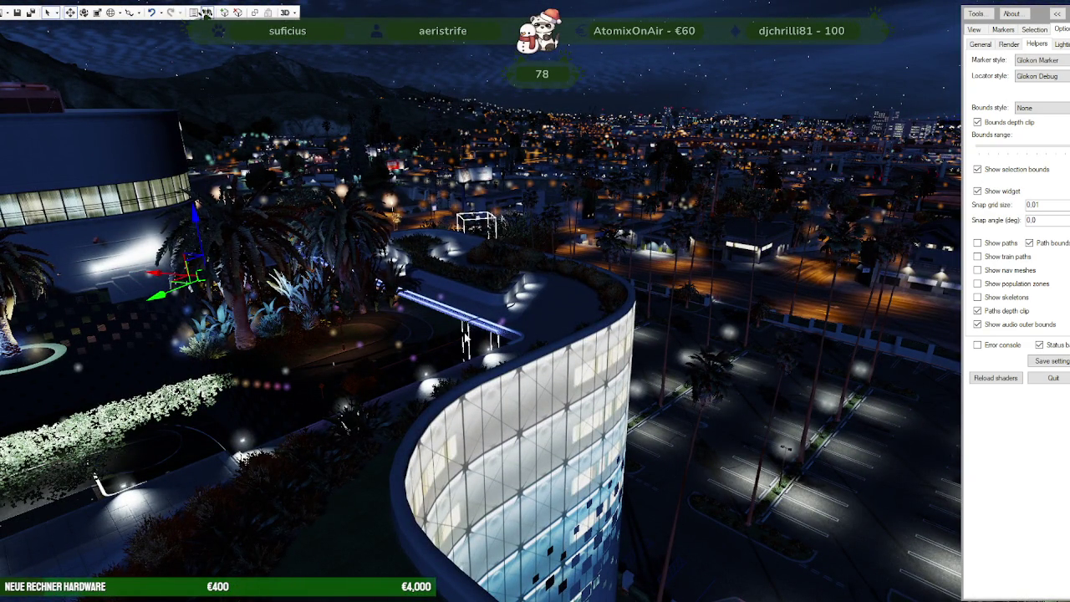
Step: Lift a curved-tower object and the casino building along Z, undoing the lift
{"action": "left_click", "coordinate": [372, 407]}
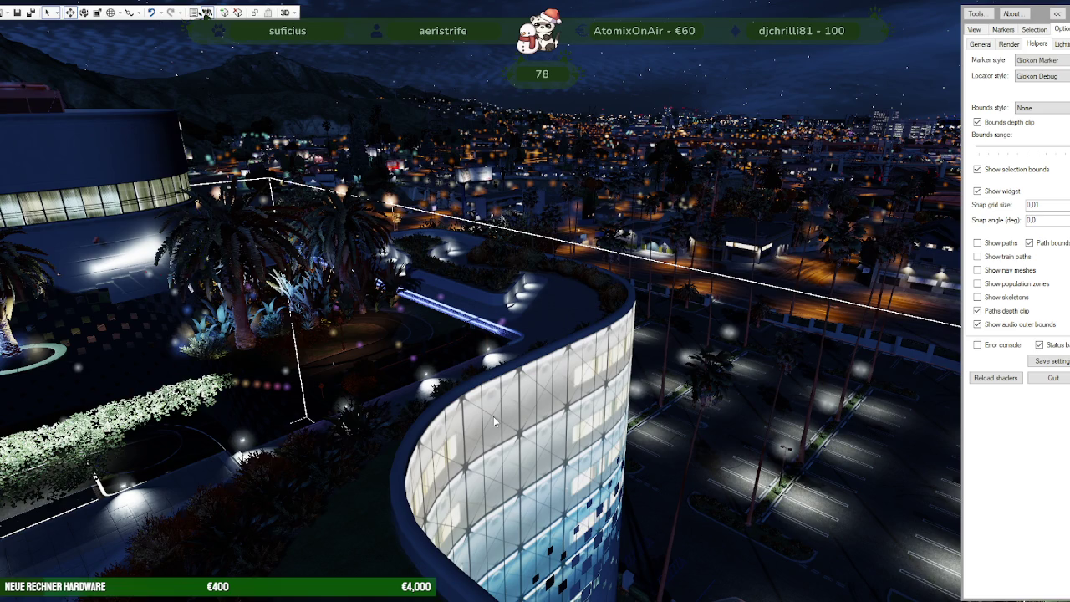
{"action": "left_click_drag", "start_coordinate": [627, 400], "coordinate": [362, 277]}
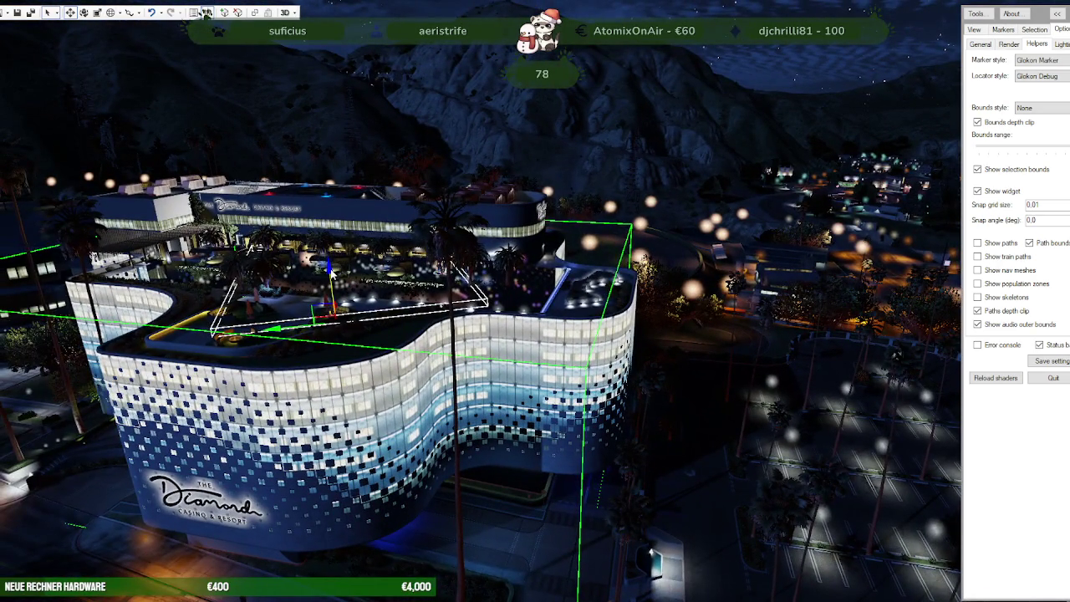
{"action": "left_click_drag", "start_coordinate": [332, 269], "coordinate": [318, 108]}
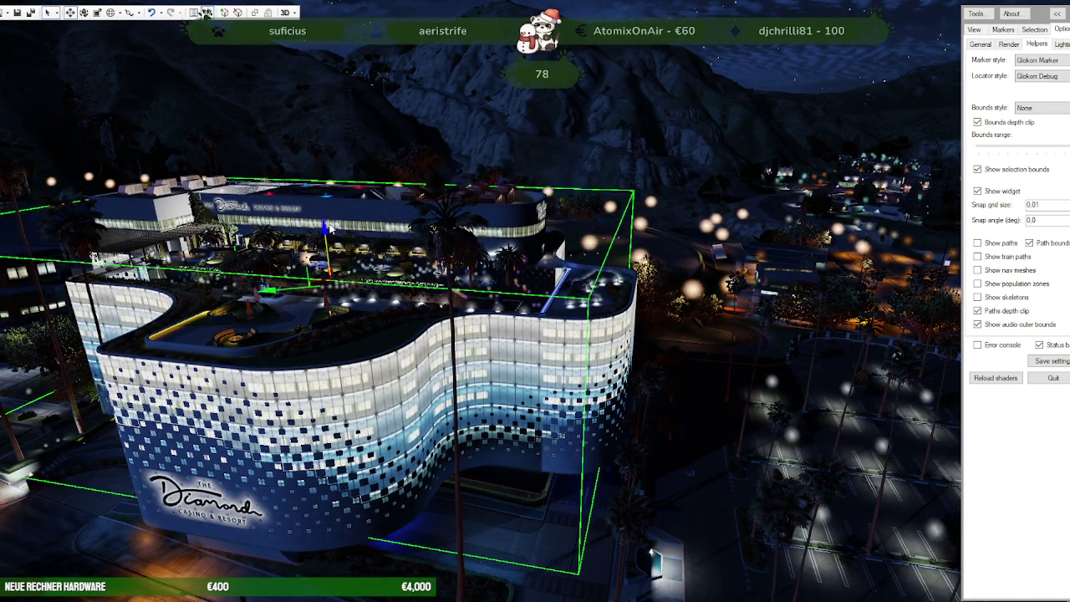
{"action": "key", "text": "ctrl+z"}
{"action": "left_click", "coordinate": [546, 266]}
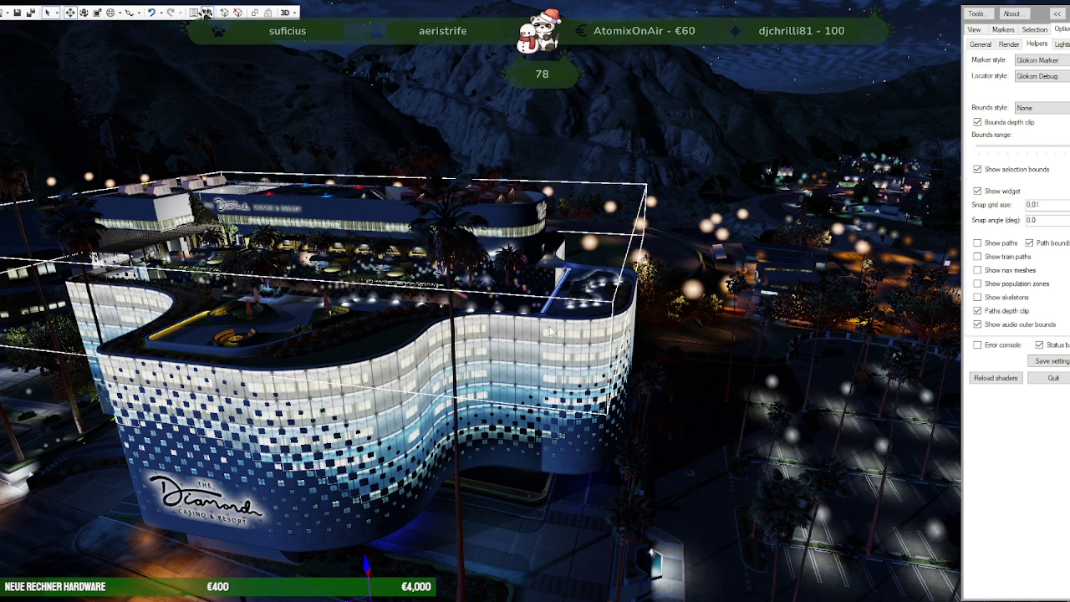
{"action": "left_click", "coordinate": [443, 311]}
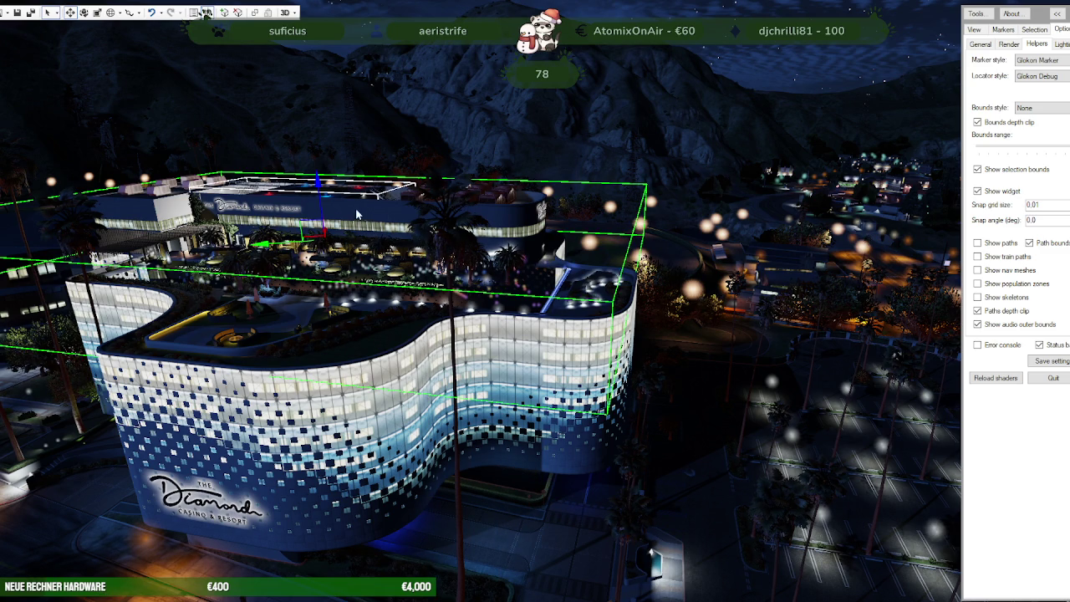
{"action": "left_click_drag", "start_coordinate": [322, 196], "coordinate": [333, 128]}
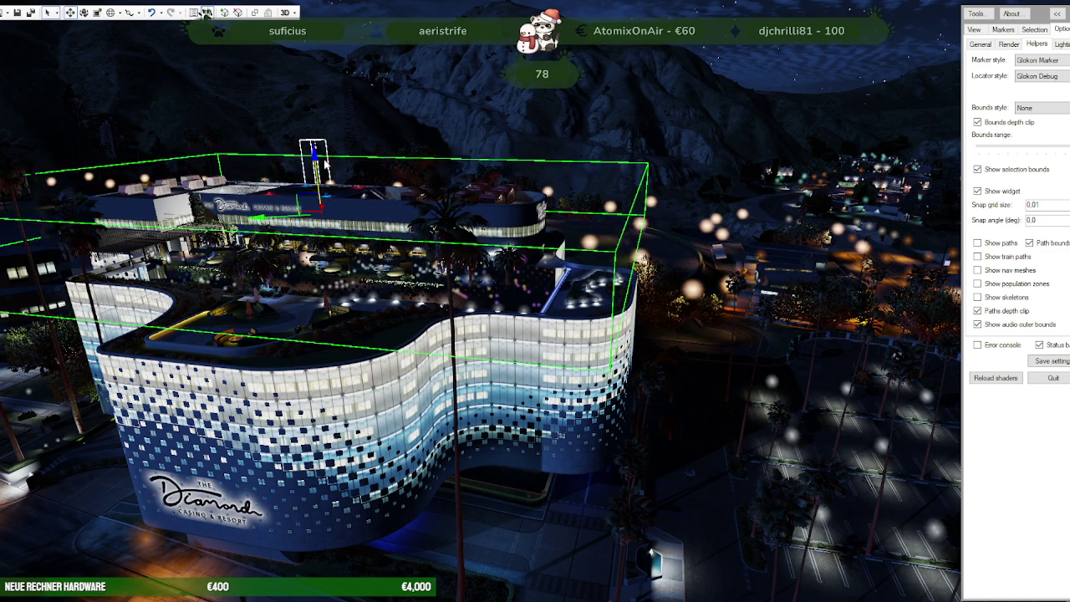
{"action": "left_click", "coordinate": [493, 594]}
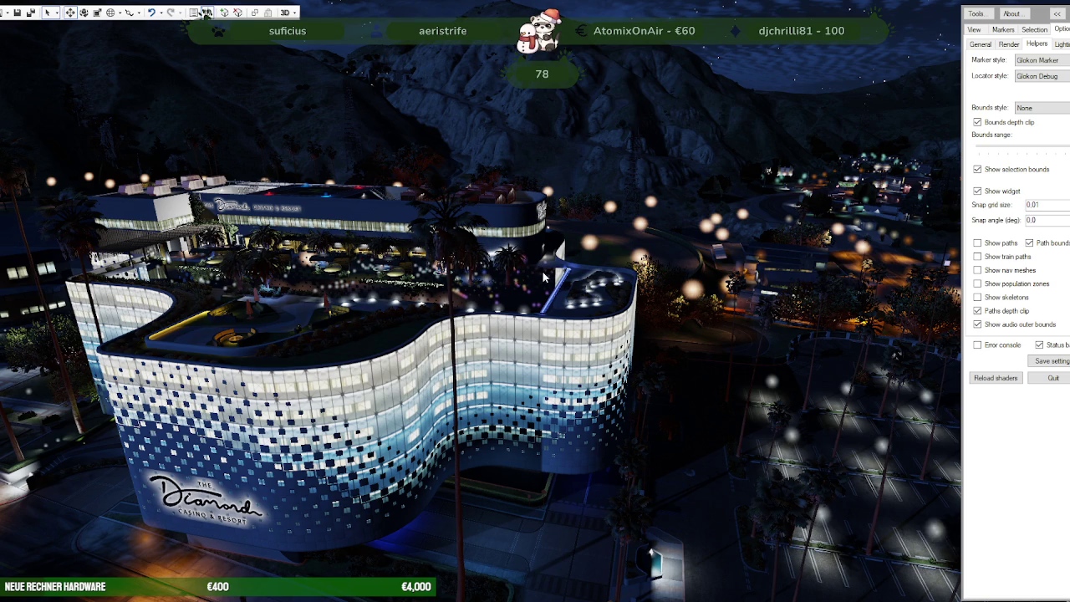
Step: Raise the large casino building and a rooftop object, undo, then orbit toward the terrace
{"action": "left_click", "coordinate": [550, 319]}
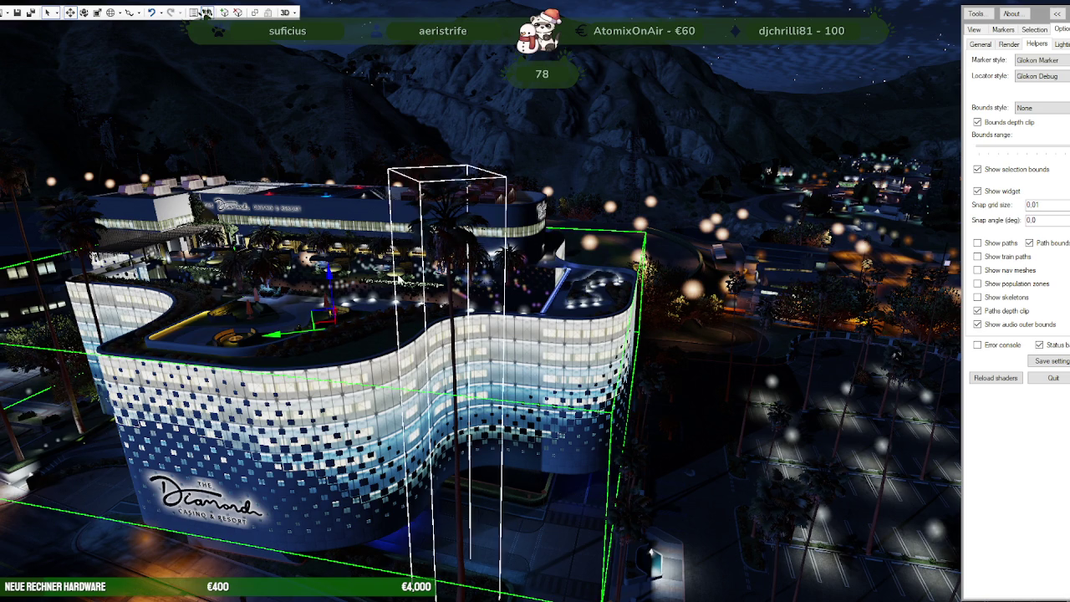
{"action": "left_click_drag", "start_coordinate": [332, 285], "coordinate": [326, 274]}
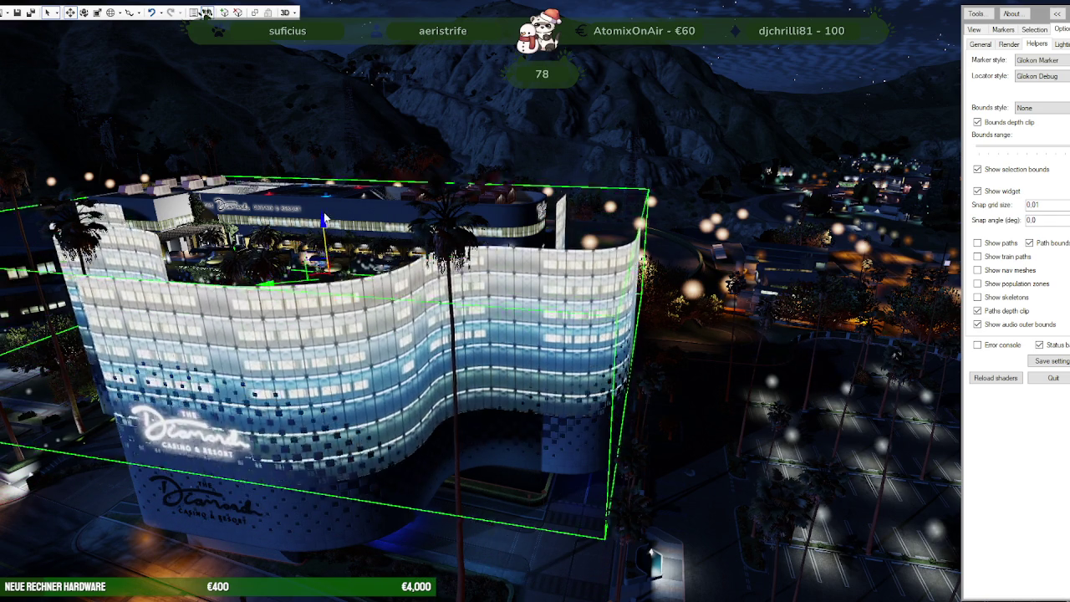
{"action": "key", "text": "ctrl+z"}
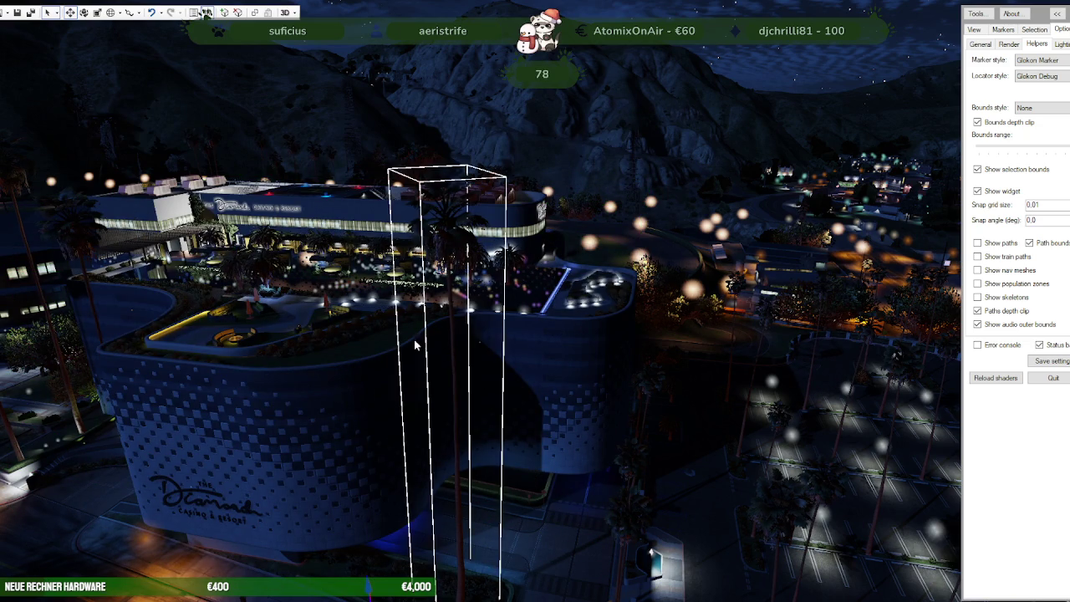
{"action": "left_click", "coordinate": [313, 361]}
{"action": "left_click", "coordinate": [334, 303]}
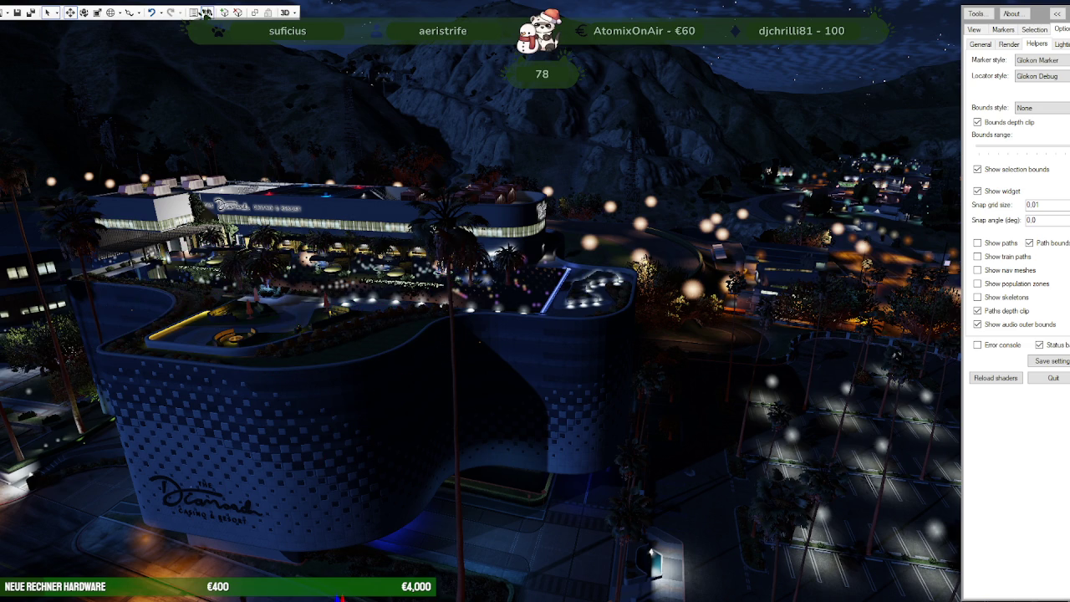
{"action": "left_click", "coordinate": [315, 325]}
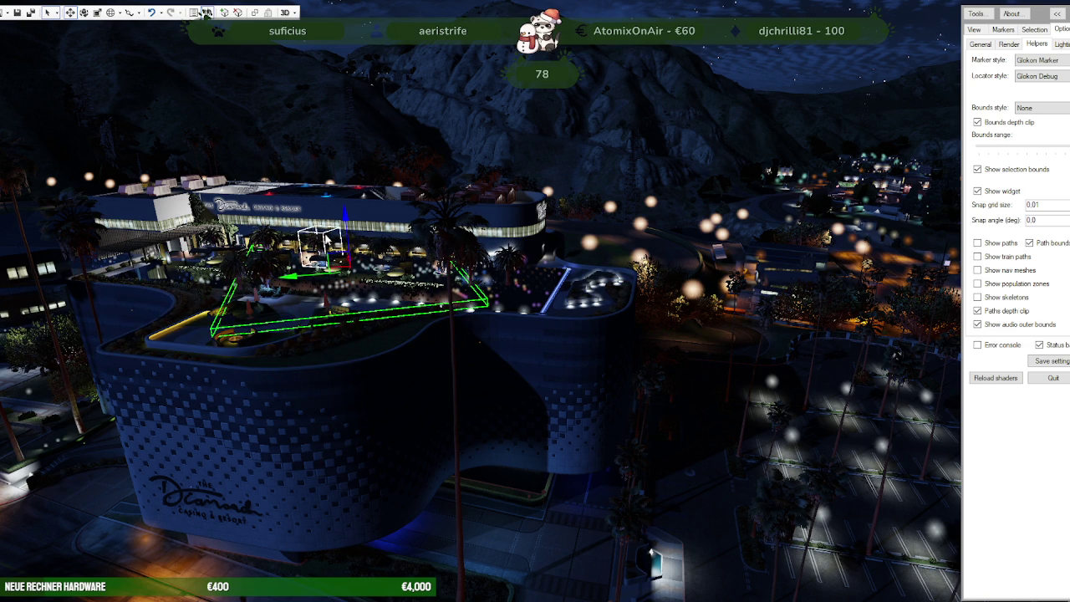
{"action": "left_click_drag", "start_coordinate": [346, 218], "coordinate": [335, 164]}
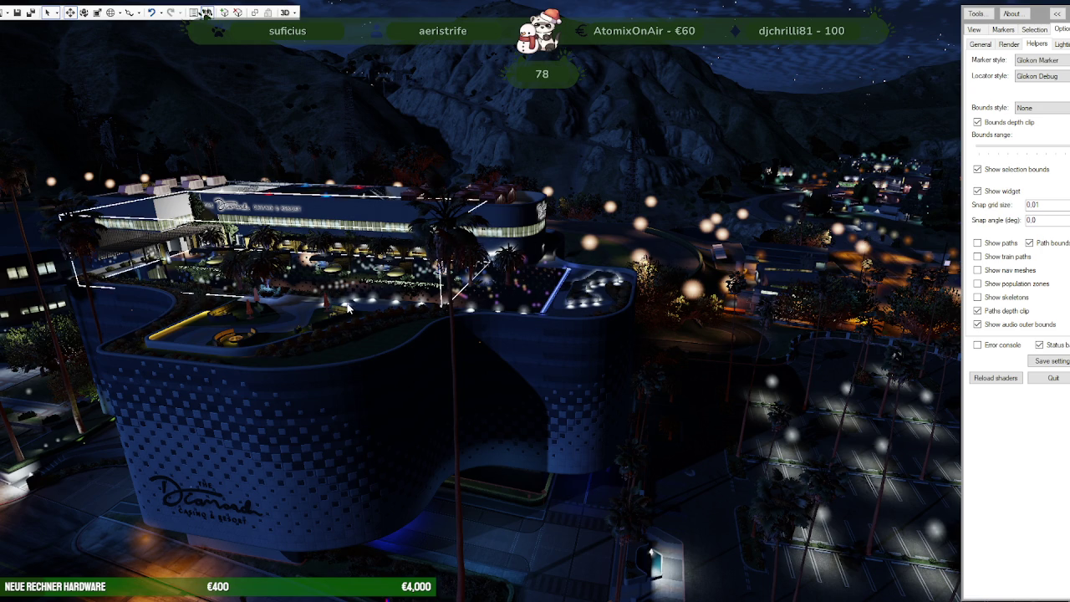
{"action": "left_click", "coordinate": [348, 310]}
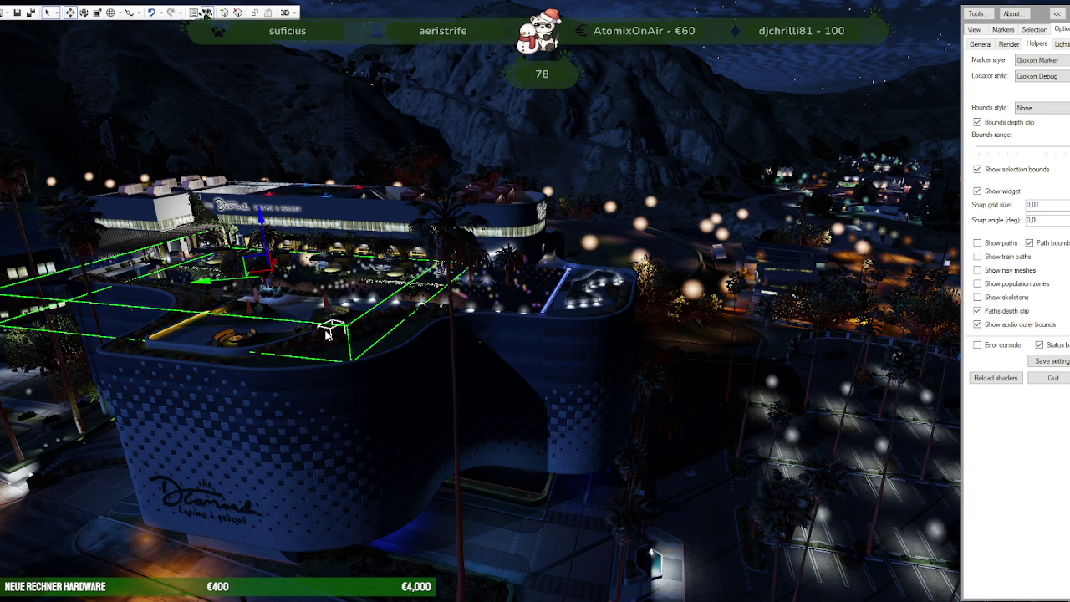
{"action": "key", "text": "Escape"}
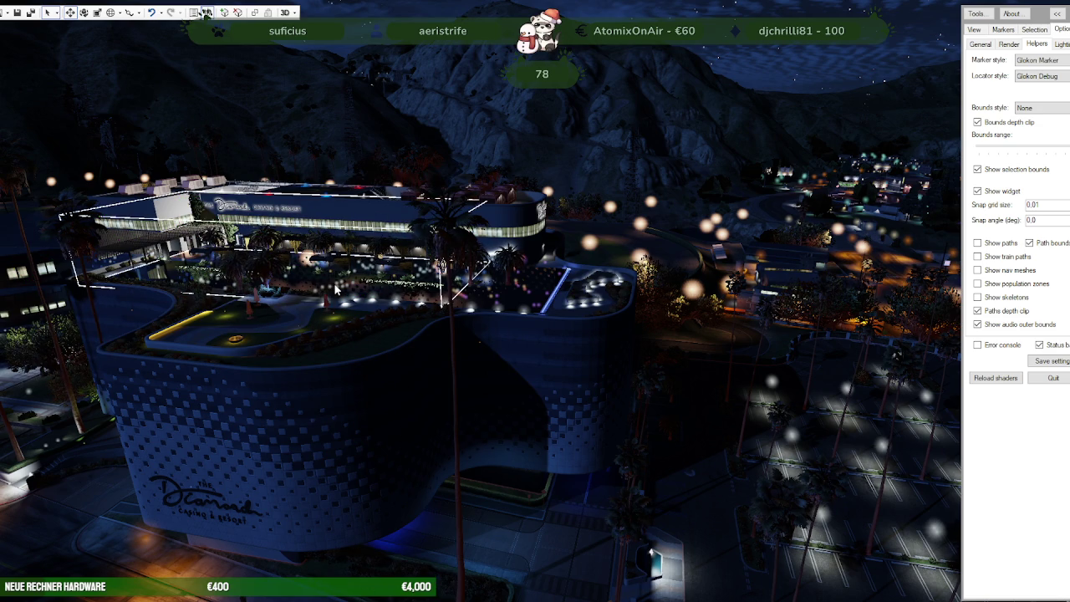
{"action": "left_click_drag", "start_coordinate": [420, 297], "coordinate": [329, 342]}
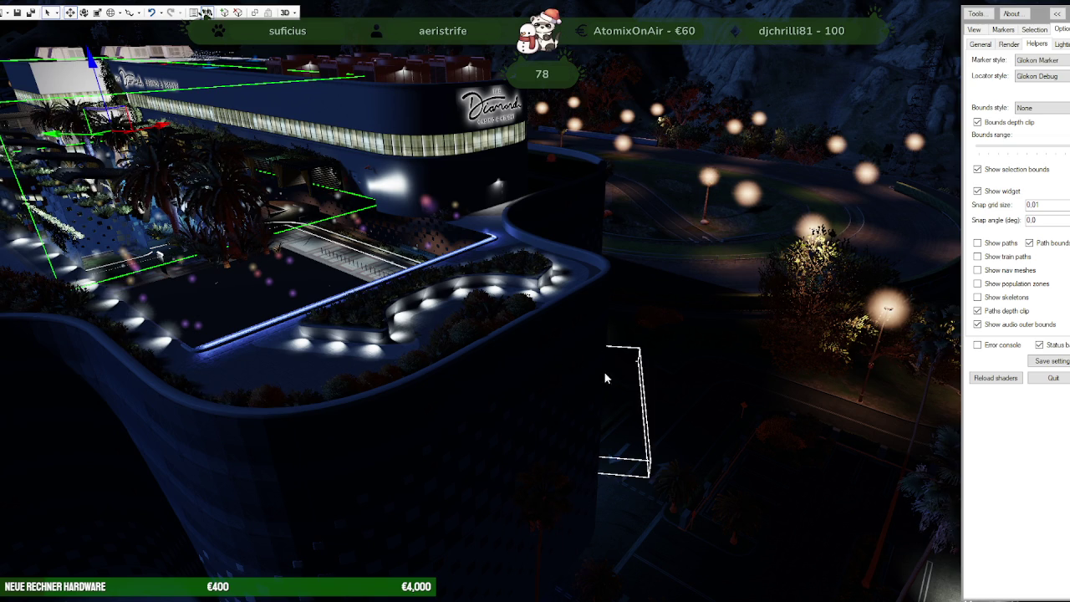
Step: Orbit around the casino, selecting the road section, lower podium and main building
{"action": "left_click", "coordinate": [587, 323]}
{"action": "left_click_drag", "start_coordinate": [586, 323], "coordinate": [360, 173]}
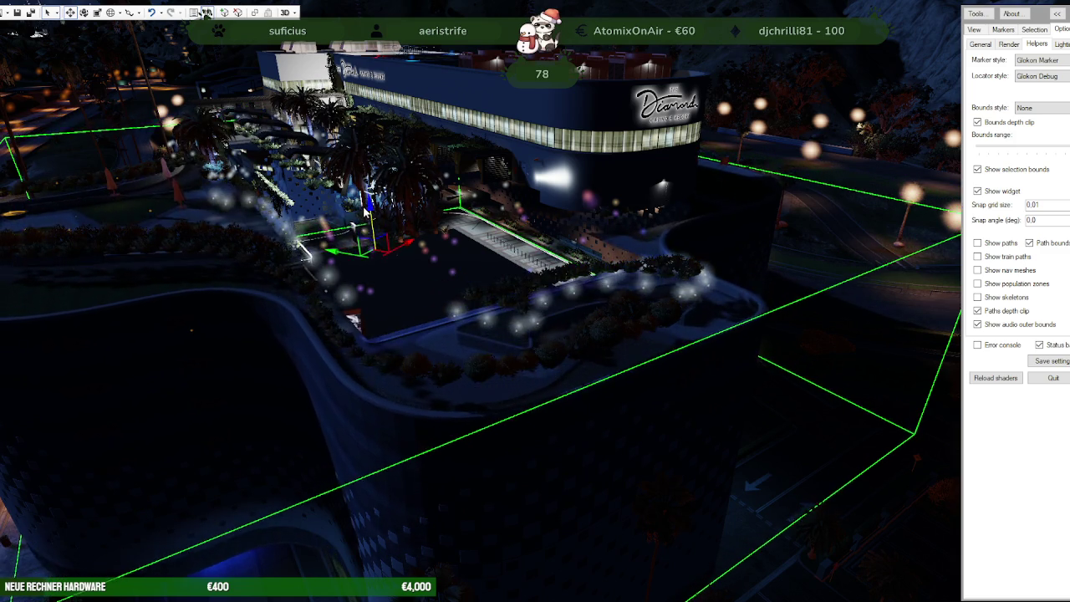
{"action": "left_click", "coordinate": [479, 321]}
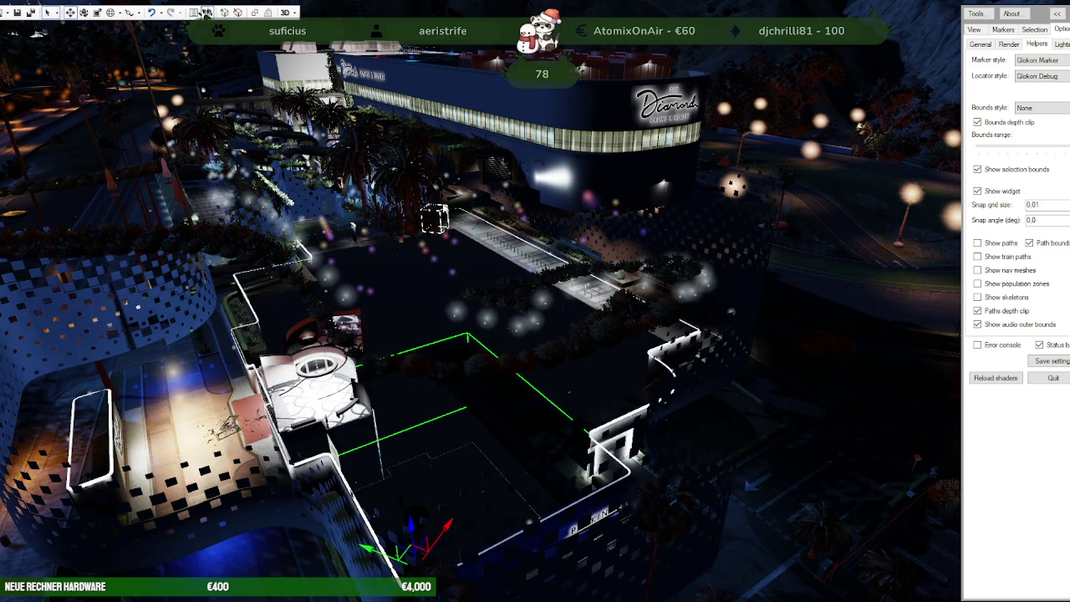
{"action": "scroll", "coordinate": [692, 254], "scroll_direction": "down", "scroll_amount": 5}
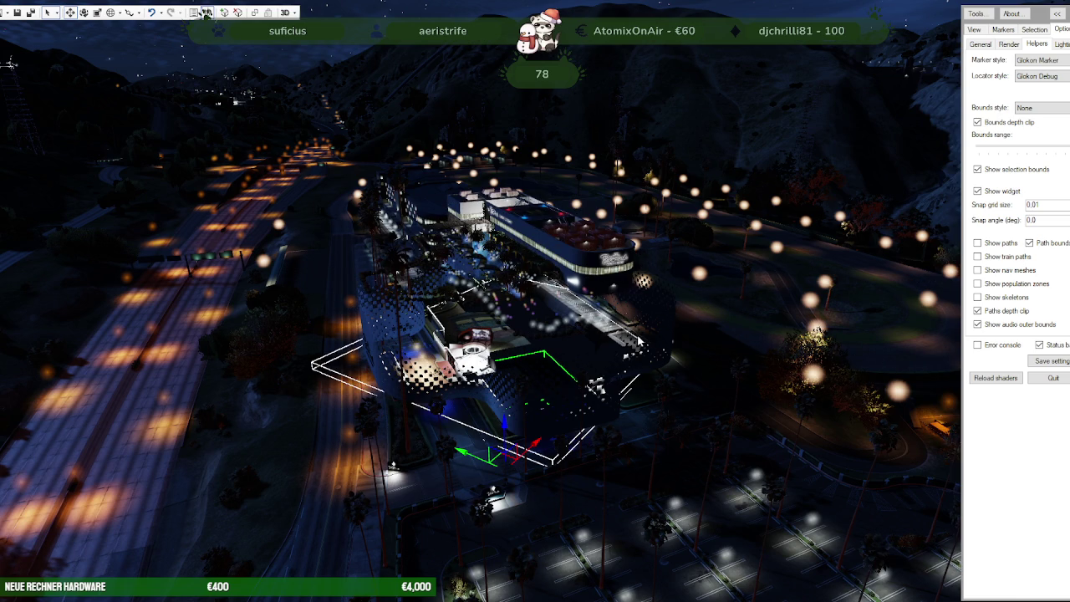
{"action": "left_click", "coordinate": [688, 347]}
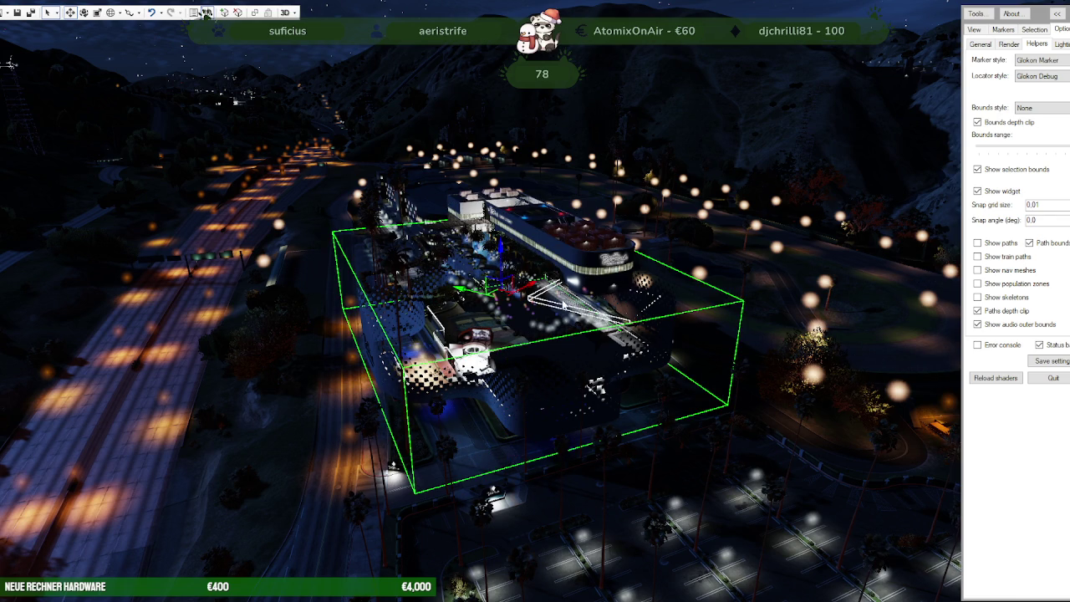
{"action": "left_click_drag", "start_coordinate": [500, 249], "coordinate": [507, 546]}
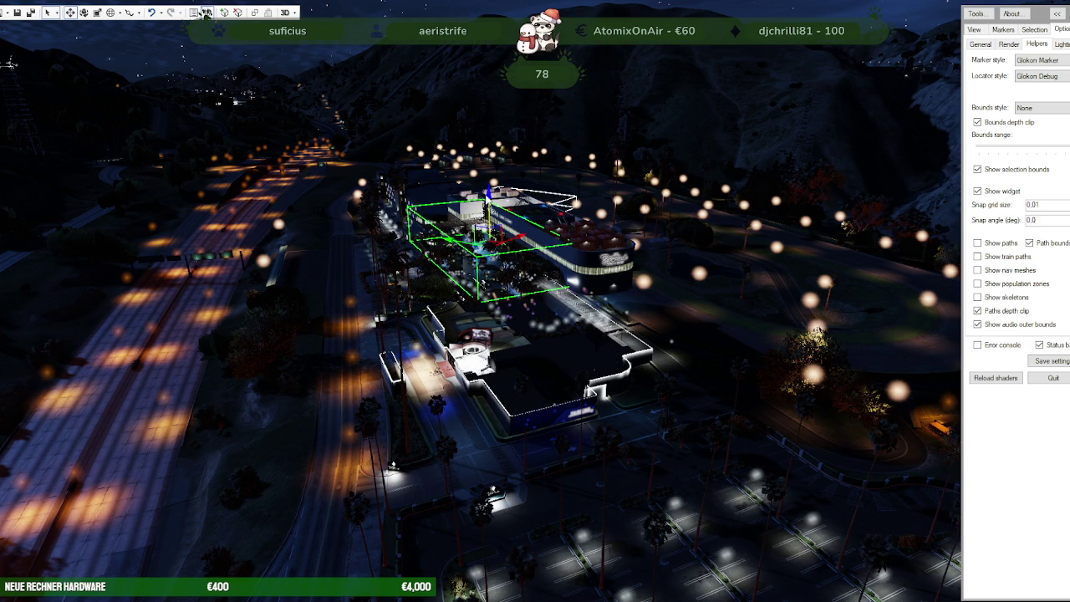
Step: Select hei_ch3_12_props_combo_ng01_01_lod on the plaza and show its properties in the project window
{"action": "left_click", "coordinate": [206, 12]}
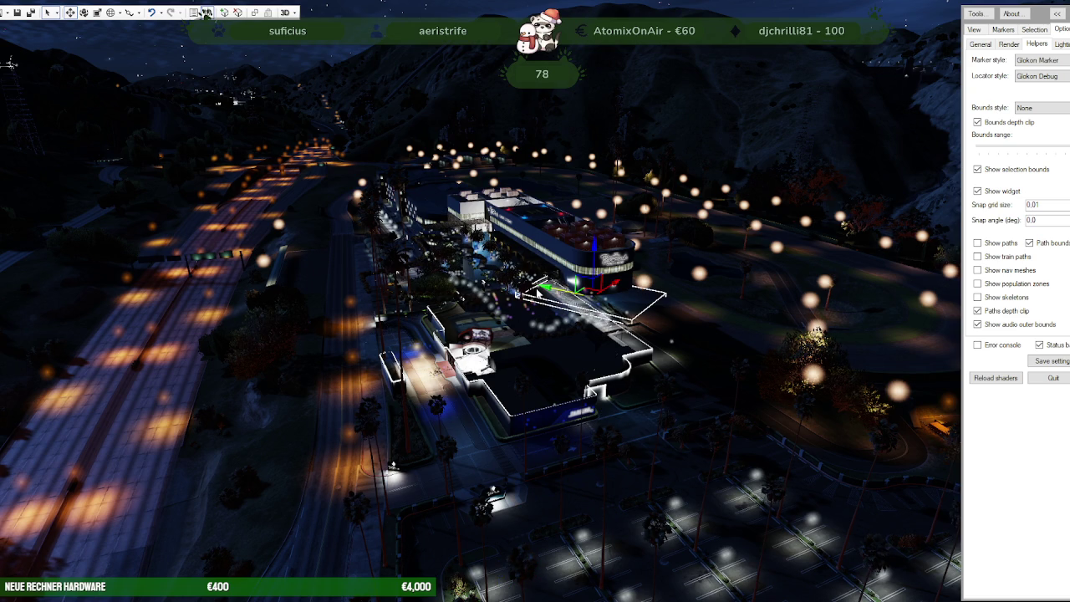
{"action": "left_click", "coordinate": [527, 280]}
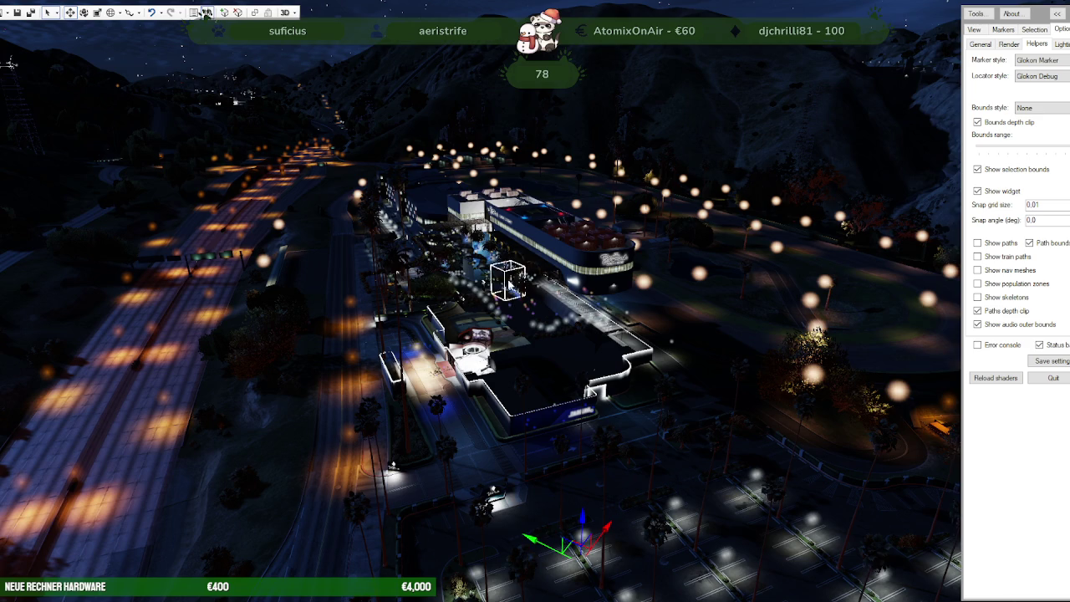
{"action": "scroll", "coordinate": [527, 295], "scroll_direction": "up", "scroll_amount": 5}
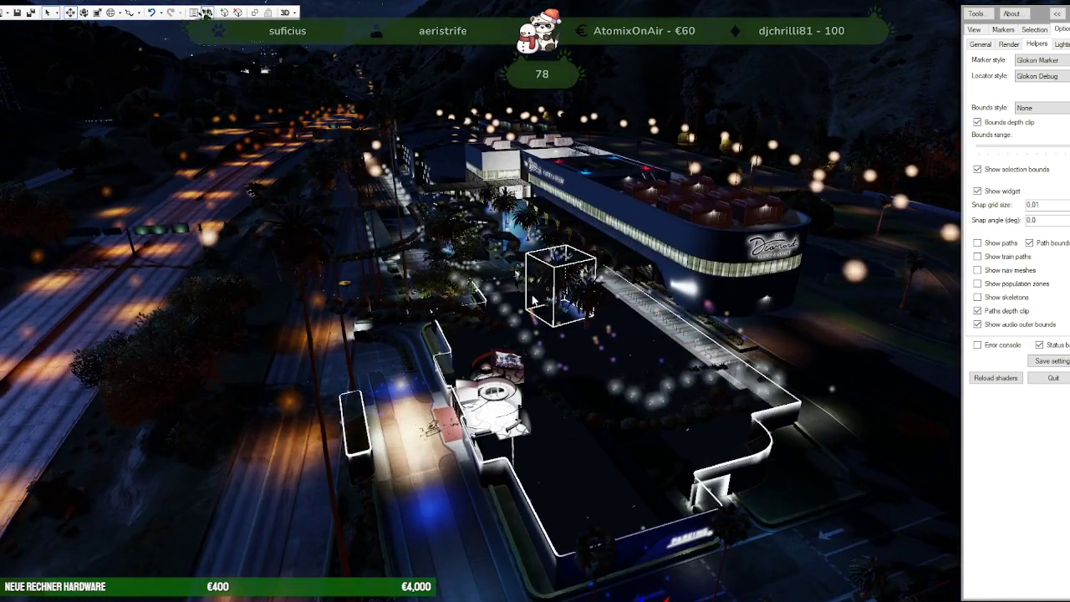
{"action": "scroll", "coordinate": [544, 299], "scroll_direction": "up", "scroll_amount": 5}
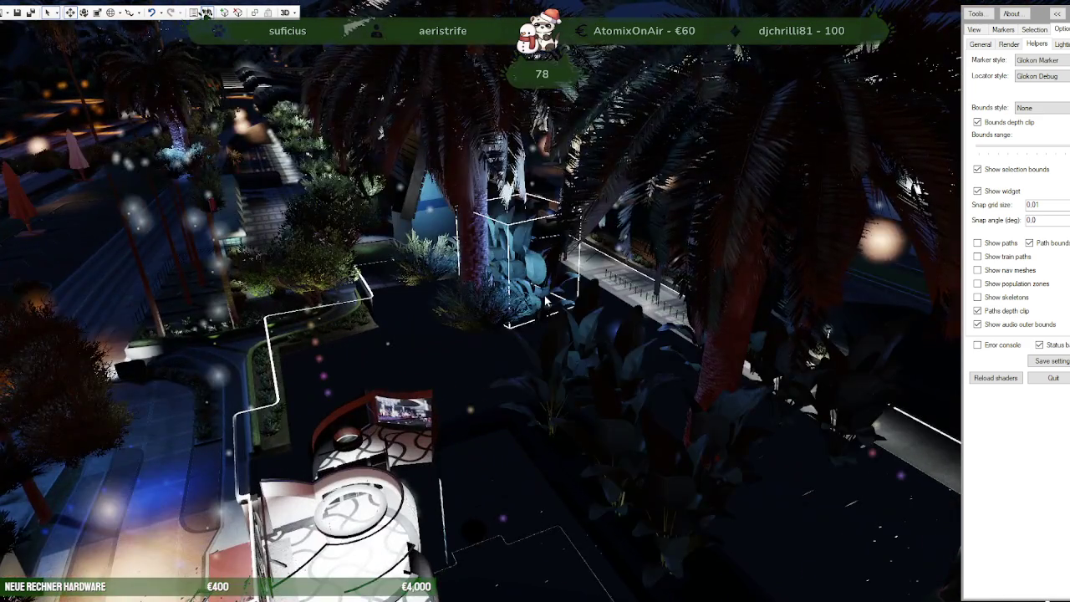
{"action": "scroll", "coordinate": [602, 307], "scroll_direction": "down", "scroll_amount": 4}
{"action": "left_click_drag", "start_coordinate": [604, 308], "coordinate": [809, 288]}
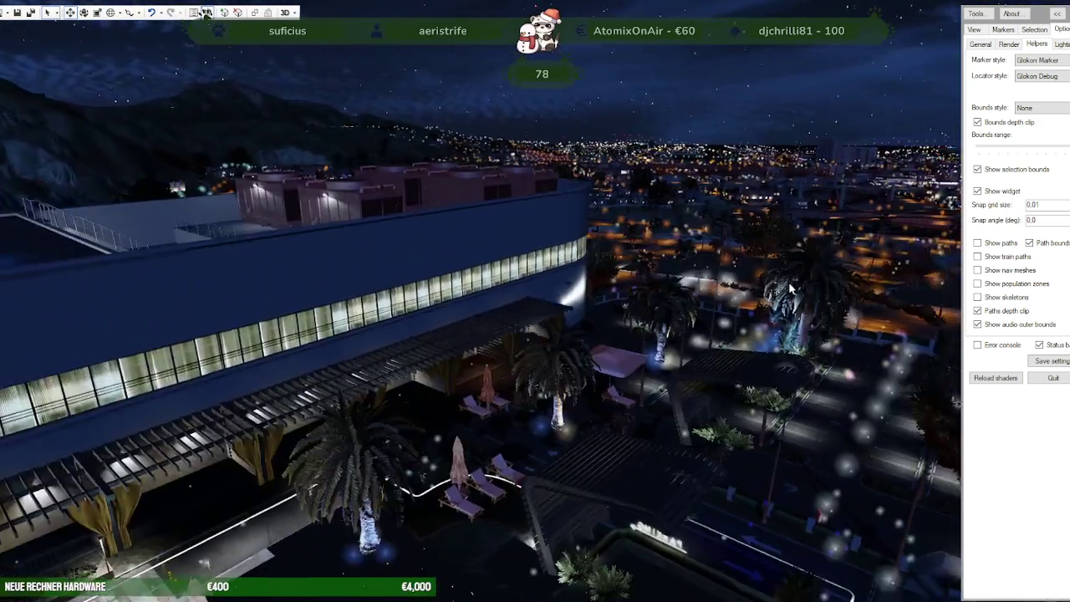
{"action": "scroll", "coordinate": [808, 289], "scroll_direction": "up", "scroll_amount": 3}
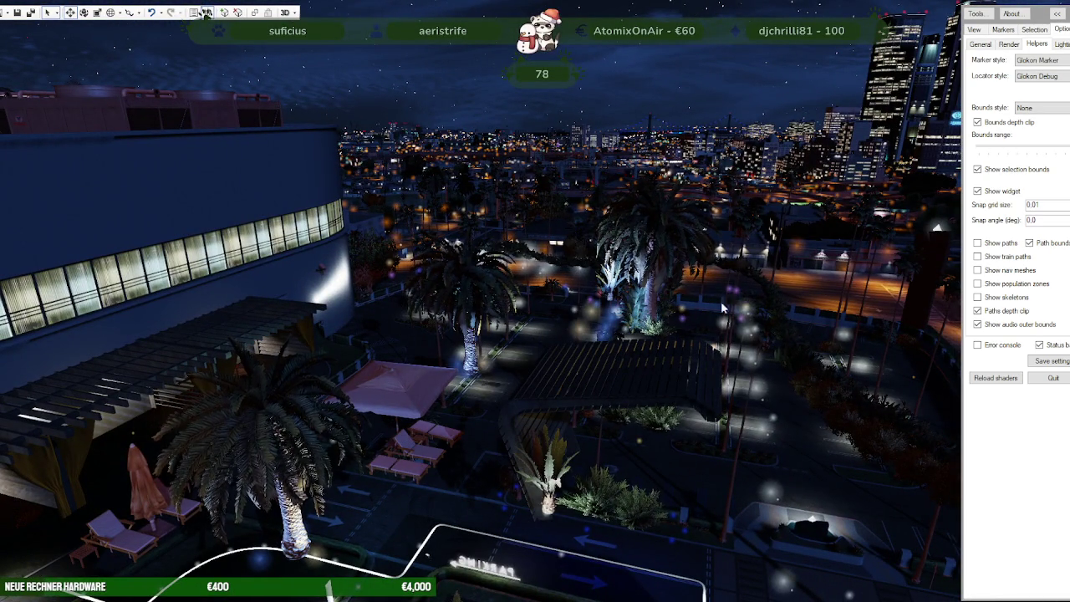
{"action": "left_click", "coordinate": [801, 345]}
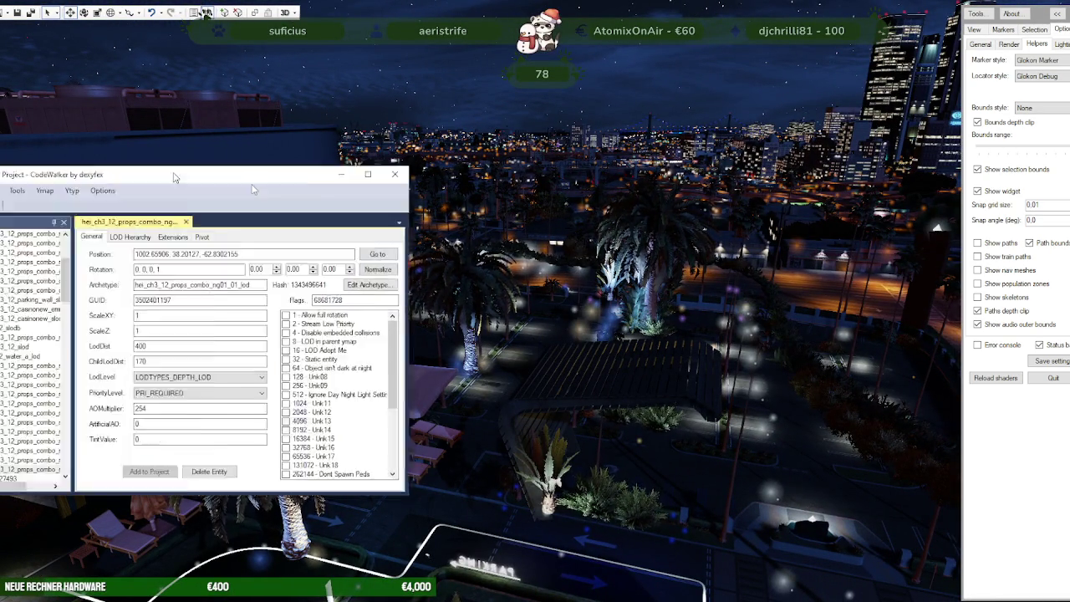
Step: Show casinonew_emissive_slod, then expand hei_ch3_12_strm_1.ymap Entities and select prop_plant_palm_01b
{"action": "scroll", "coordinate": [238, 338], "scroll_direction": "up", "scroll_amount": 2}
{"action": "left_click", "coordinate": [268, 404]}
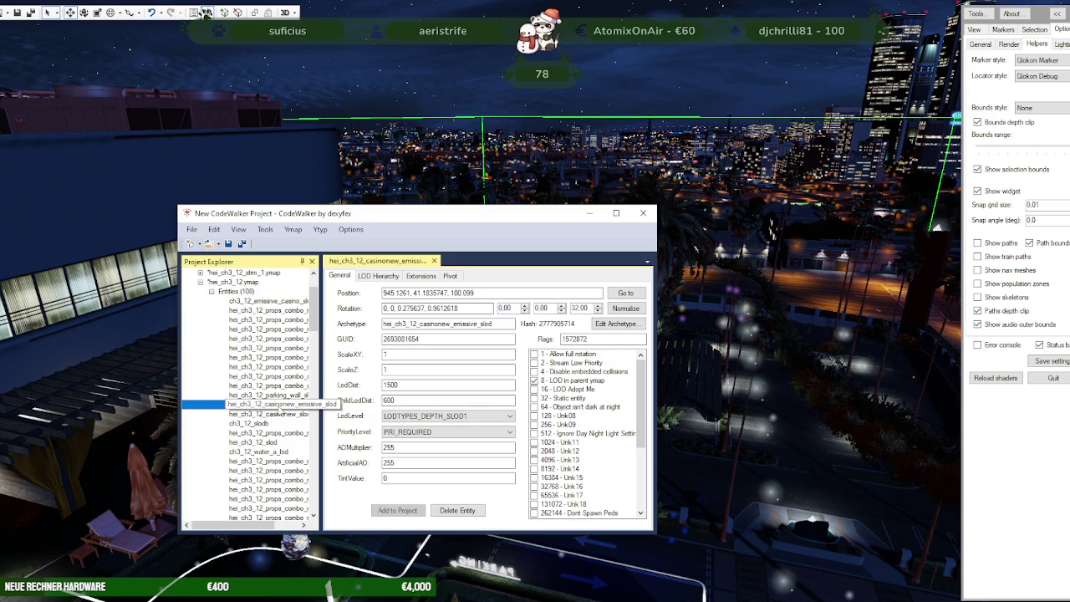
{"action": "left_click_drag", "start_coordinate": [506, 217], "coordinate": [409, 200]}
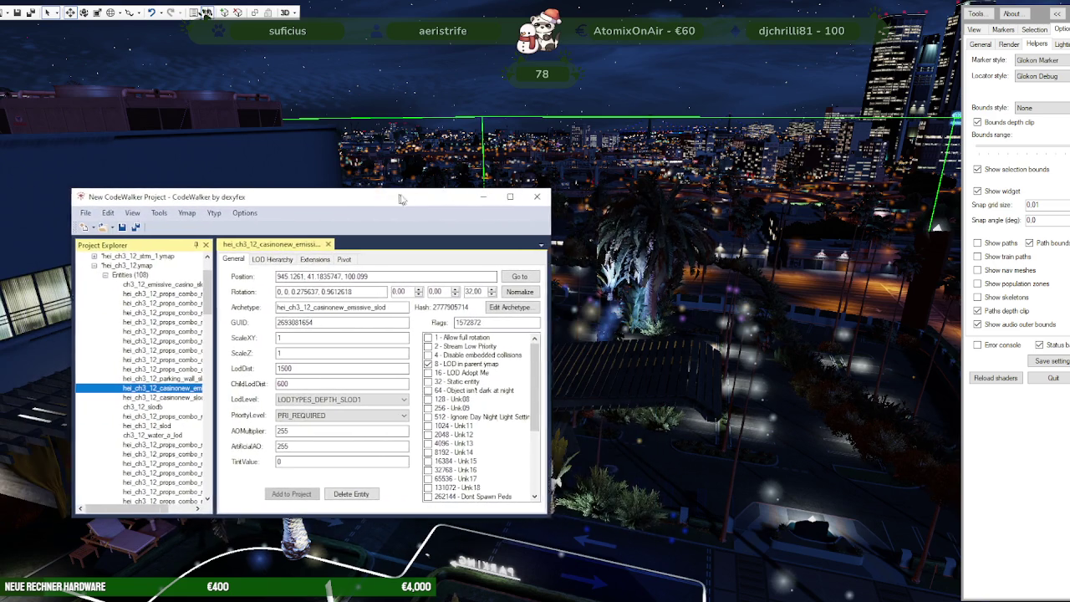
{"action": "left_click", "coordinate": [103, 266]}
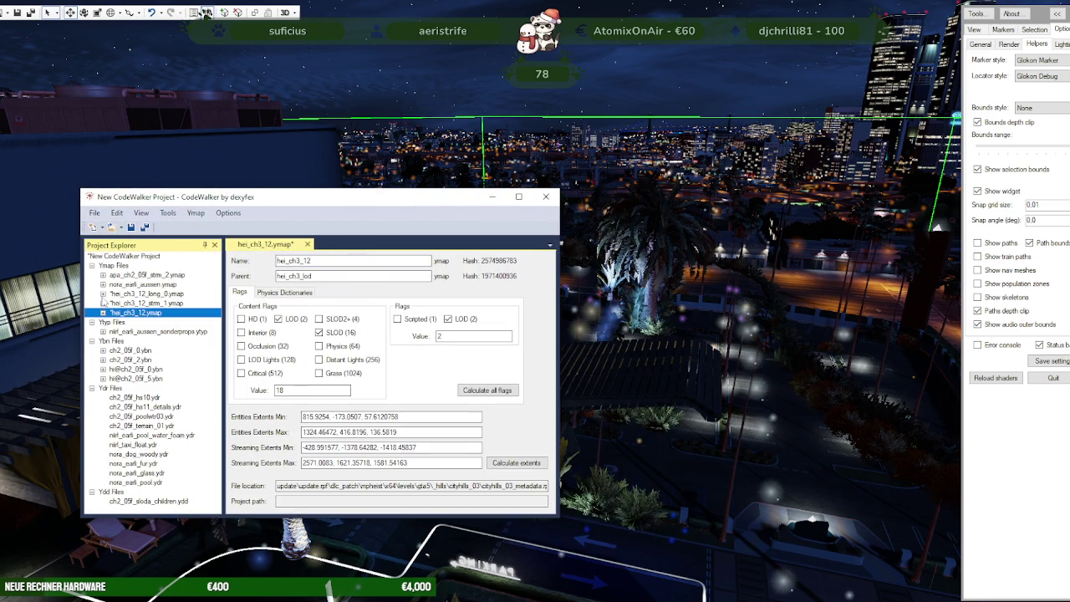
{"action": "left_click", "coordinate": [103, 303]}
{"action": "left_click", "coordinate": [115, 312]}
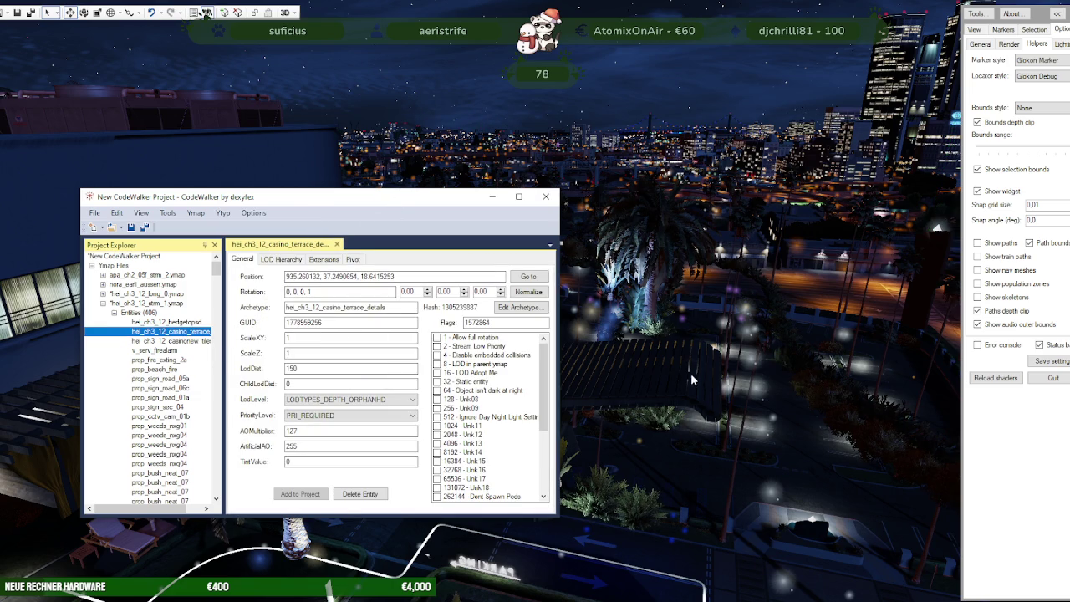
{"action": "left_click", "coordinate": [605, 380]}
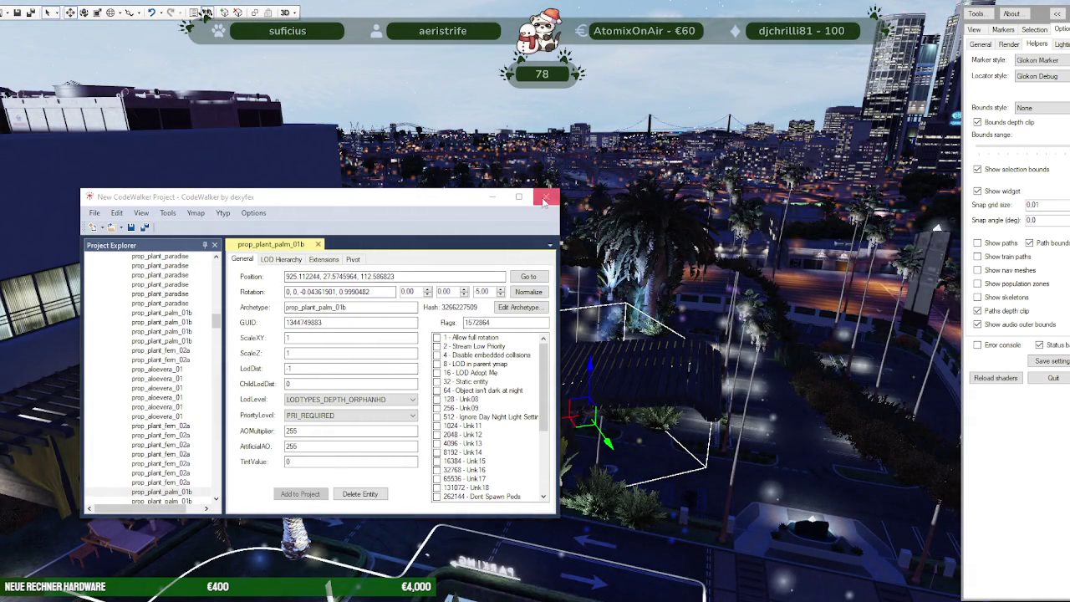
Step: Close the CodeWalker project window, answering the save-map and save-project prompts
{"action": "left_click", "coordinate": [546, 197]}
{"action": "left_click", "coordinate": [548, 343]}
{"action": "left_click", "coordinate": [615, 352]}
{"action": "left_click", "coordinate": [615, 352]}
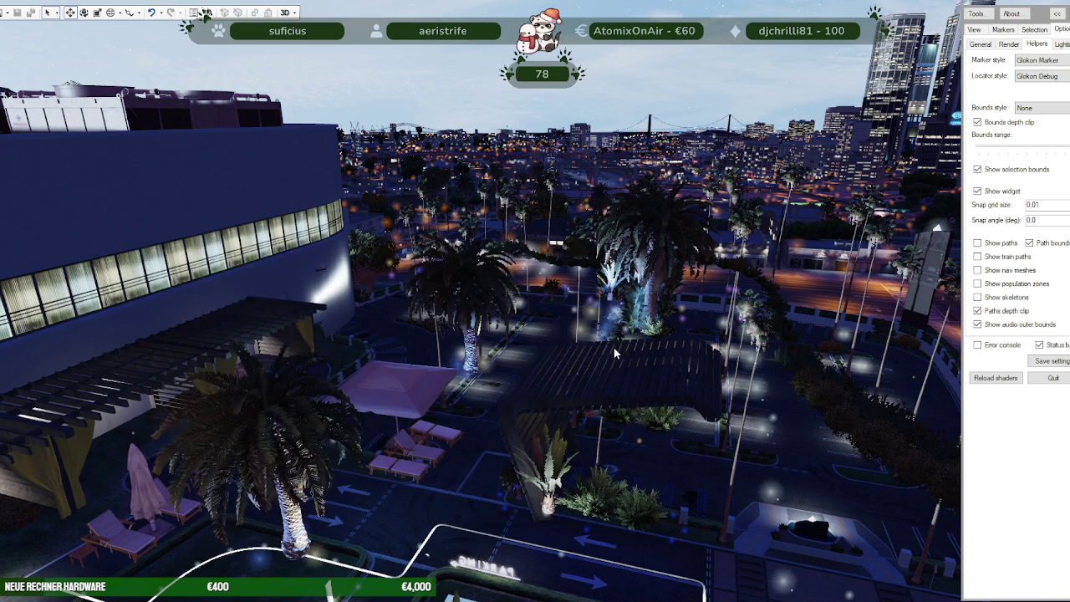
Step: Fly the camera down over the pool and zoom out
{"action": "left_click_drag", "start_coordinate": [177, 133], "coordinate": [294, 348]}
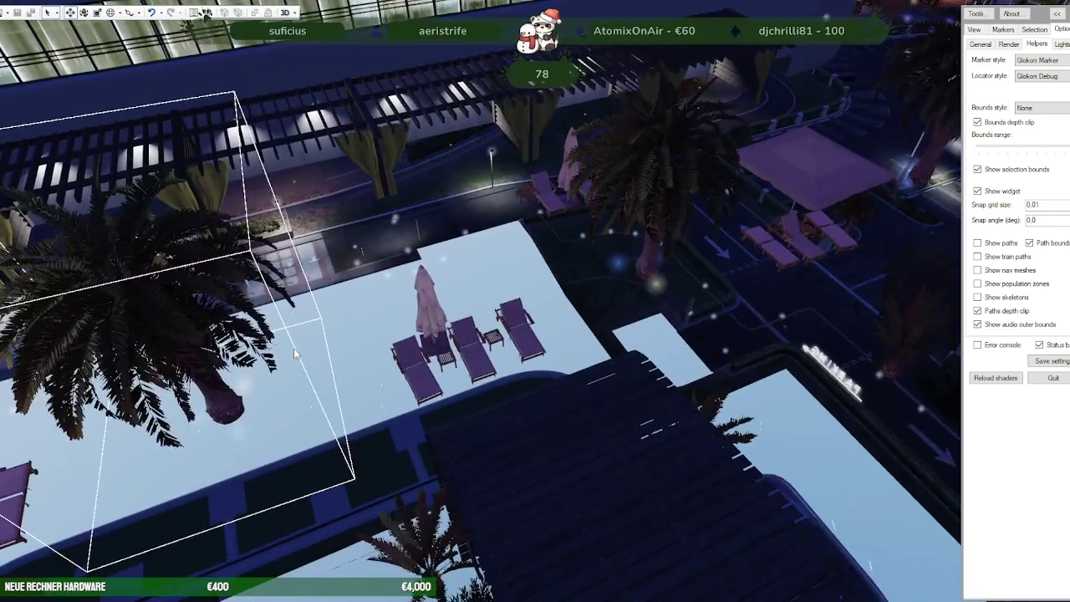
{"action": "scroll", "coordinate": [294, 348], "scroll_direction": "down", "scroll_amount": 5}
{"action": "scroll", "coordinate": [276, 349], "scroll_direction": "down", "scroll_amount": 5}
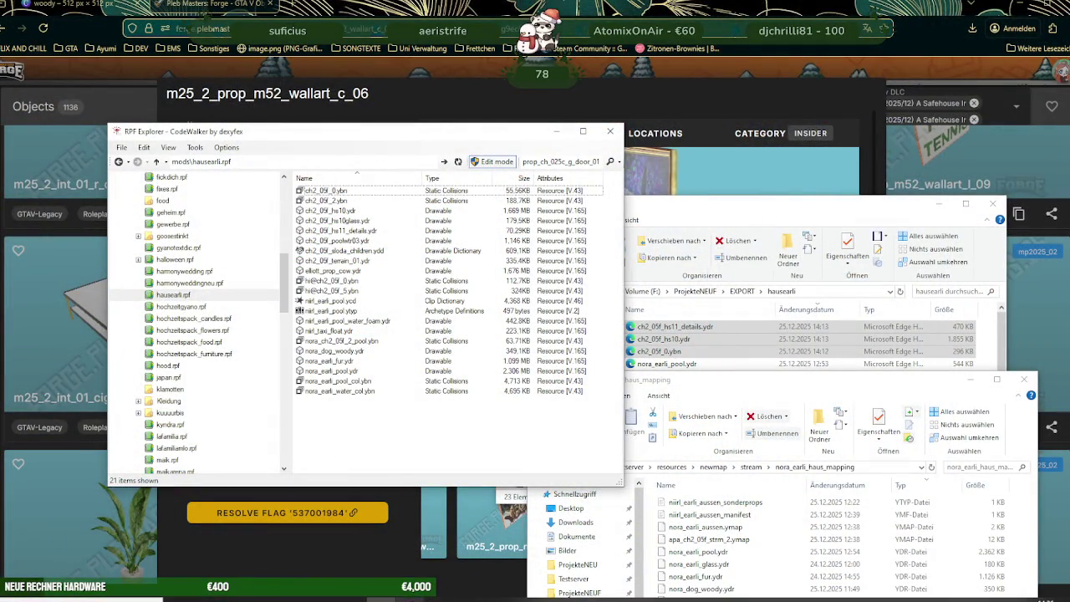
Step: Fly from the hills over the night city to the lit casino hotel and start a new project
{"action": "left_click", "coordinate": [408, 553]}
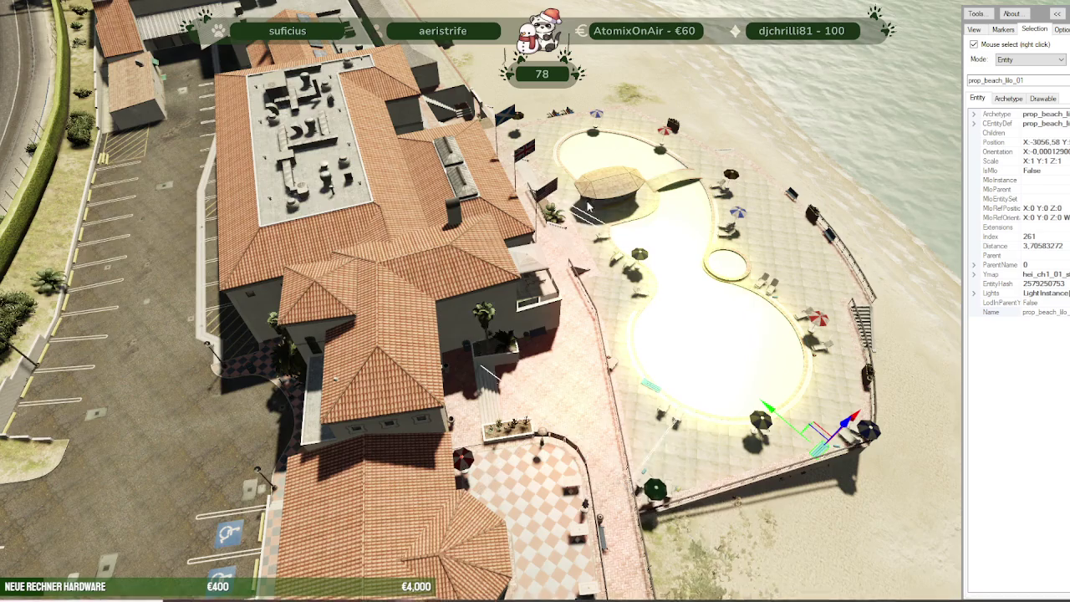
{"action": "mouse_move", "coordinate": [453, 82]}
{"action": "left_mouse_down"}
{"action": "mouse_move", "coordinate": [713, 158]}
{"action": "mouse_move", "coordinate": [529, 361]}
{"action": "left_mouse_up"}
{"action": "right_click", "coordinate": [552, 368]}
{"action": "left_click_drag", "start_coordinate": [619, 333], "coordinate": [607, 348]}
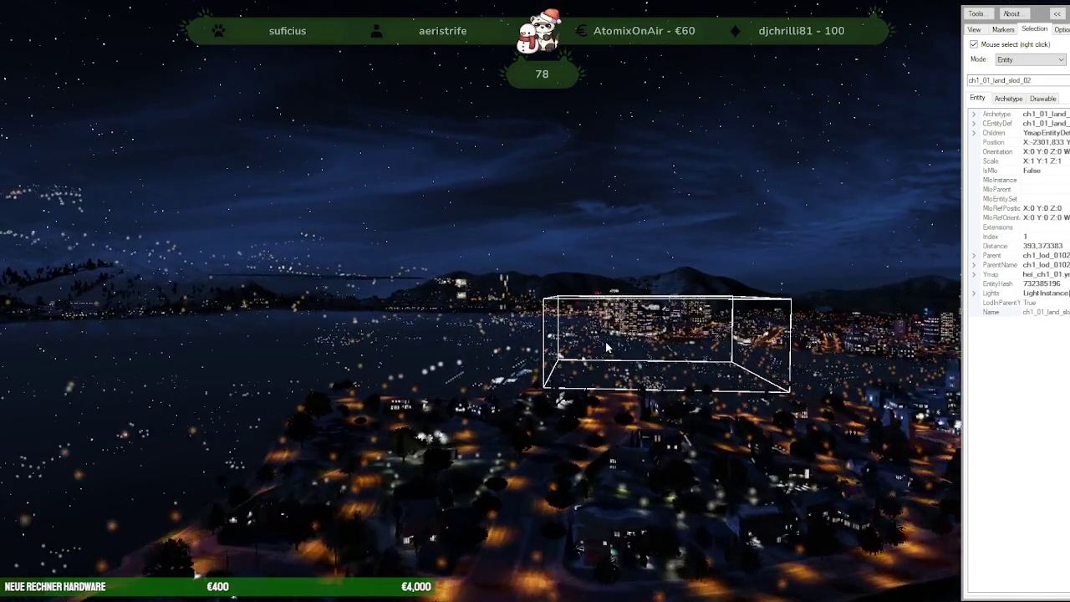
{"action": "key", "text": "w"}
{"action": "mouse_move", "coordinate": [608, 348]}
{"action": "left_mouse_down"}
{"action": "mouse_move", "coordinate": [610, 365]}
{"action": "mouse_move", "coordinate": [500, 375]}
{"action": "mouse_move", "coordinate": [636, 351]}
{"action": "mouse_move", "coordinate": [575, 355]}
{"action": "left_mouse_up"}
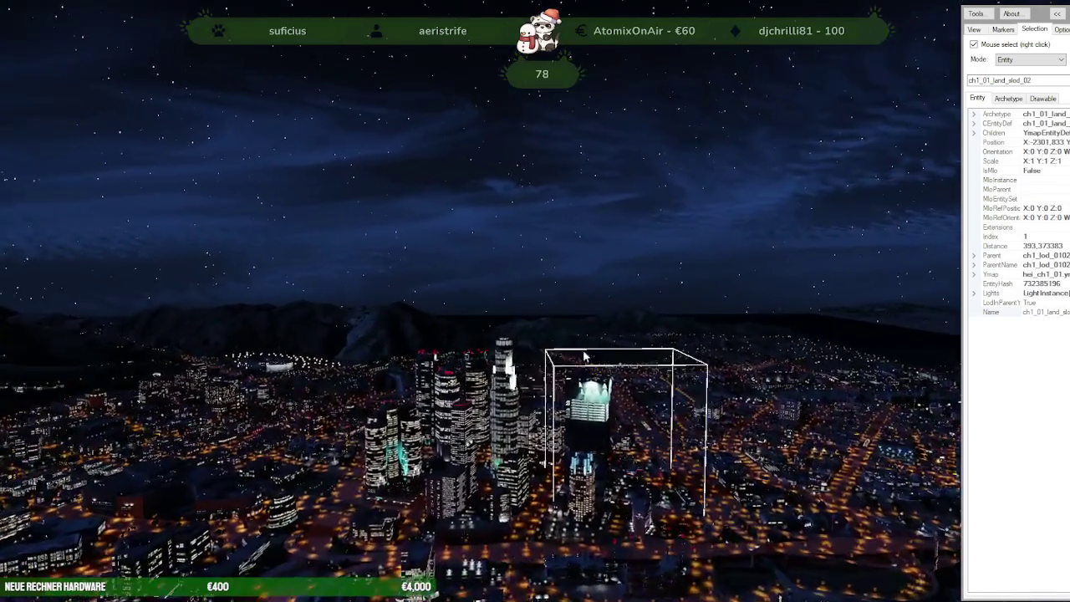
{"action": "scroll", "coordinate": [575, 355], "scroll_direction": "up", "scroll_amount": 5}
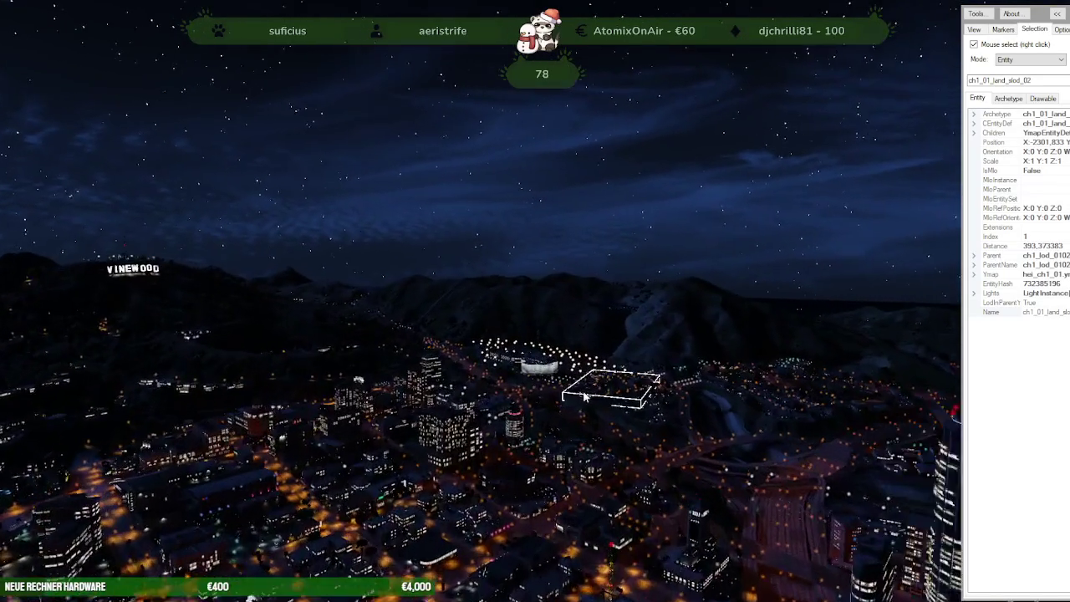
{"action": "scroll", "coordinate": [579, 410], "scroll_direction": "up", "scroll_amount": 3}
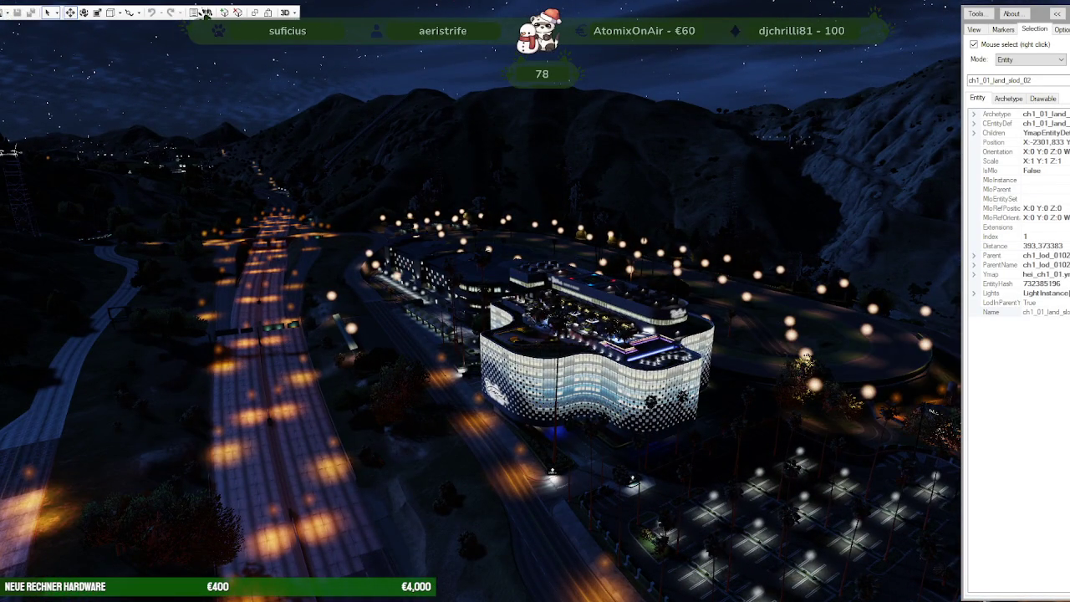
{"action": "left_click", "coordinate": [207, 14]}
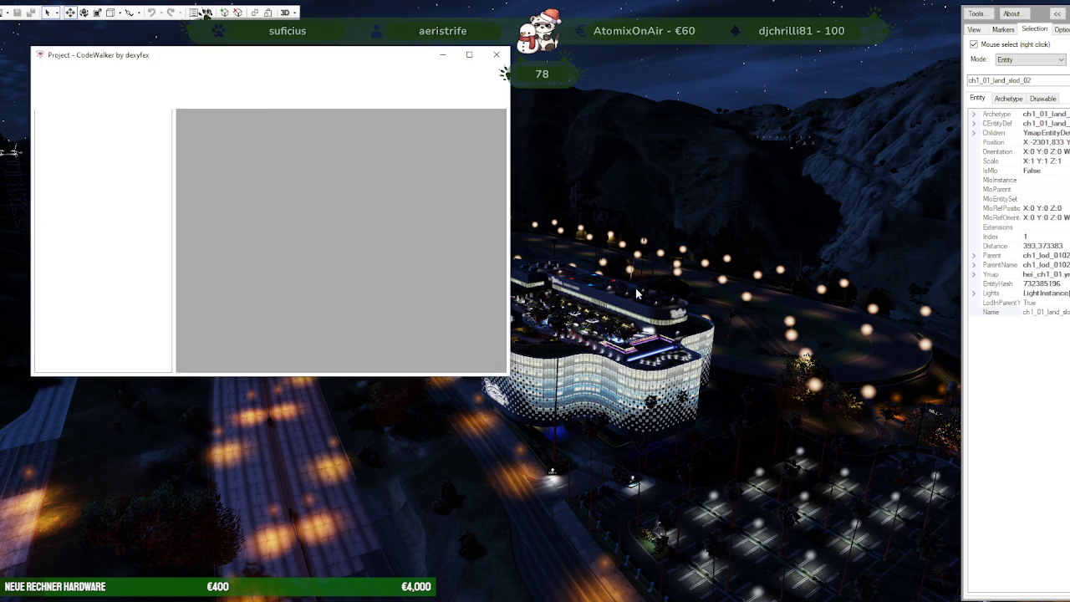
Step: Select the rooftop casino_water_foam entity and open it in the project window
{"action": "scroll", "coordinate": [440, 248], "scroll_direction": "up", "scroll_amount": 5}
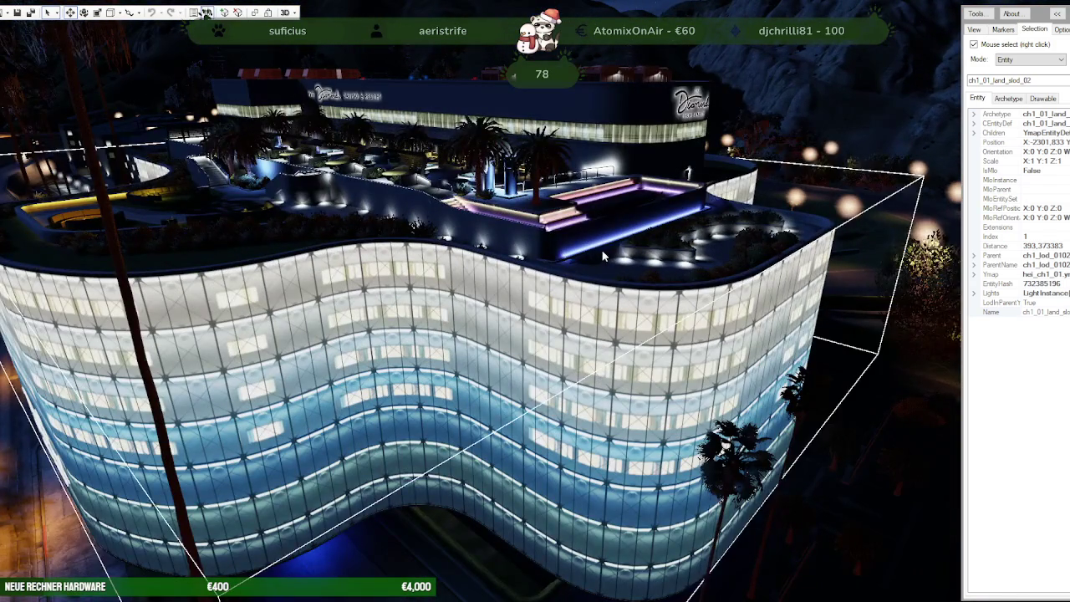
{"action": "right_click", "coordinate": [611, 225]}
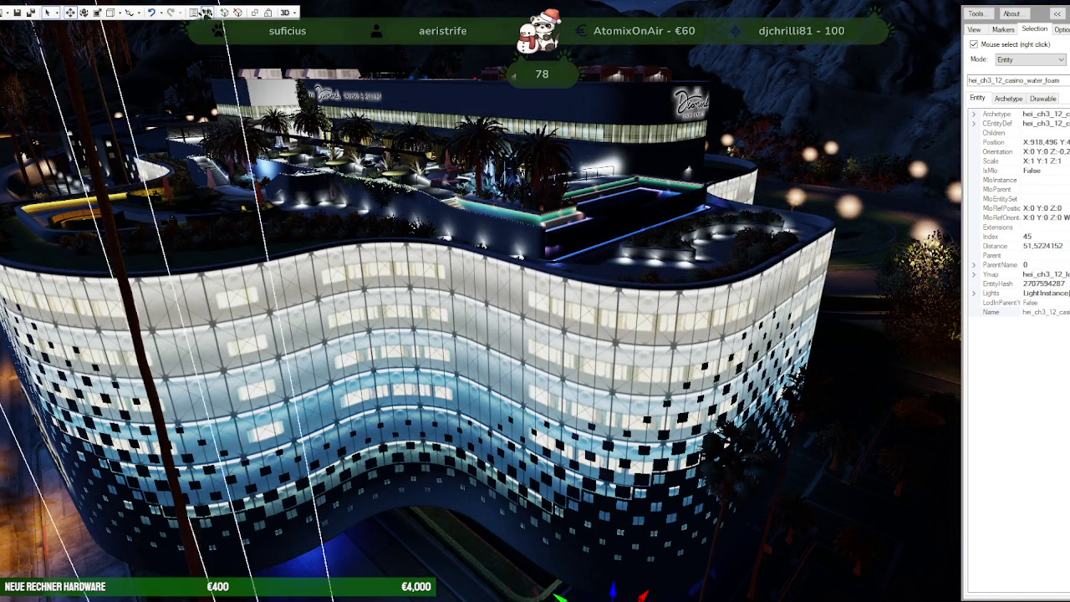
{"action": "left_click", "coordinate": [206, 11]}
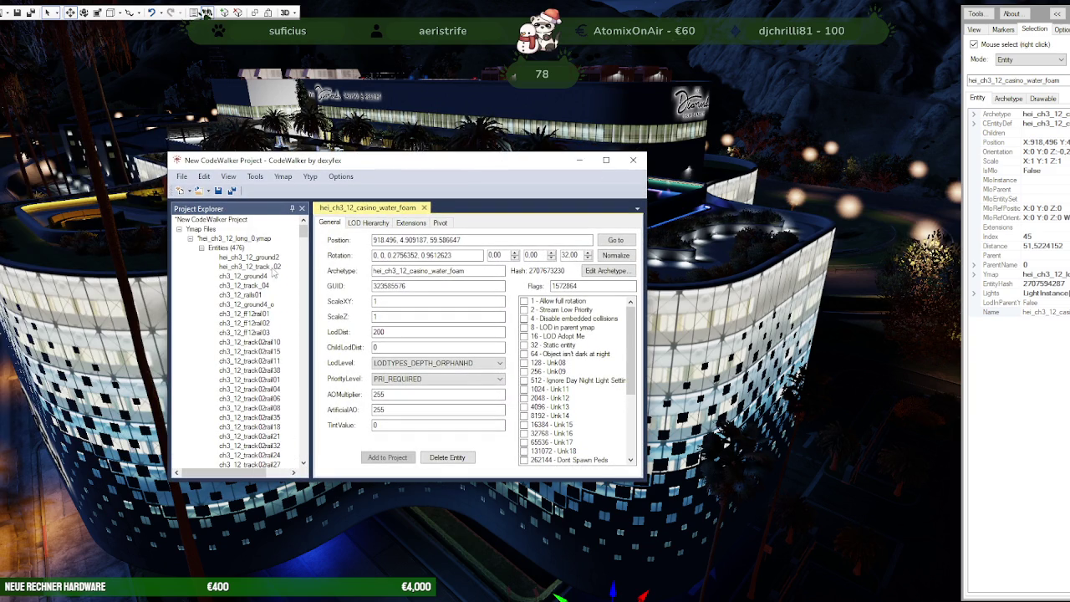
Step: Widen the Project Explorer, pick hei_ch3_12_casino_water_jacuzzi, and move the window aside
{"action": "scroll", "coordinate": [273, 273], "scroll_direction": "down", "scroll_amount": 5}
{"action": "scroll", "coordinate": [273, 281], "scroll_direction": "down", "scroll_amount": 5}
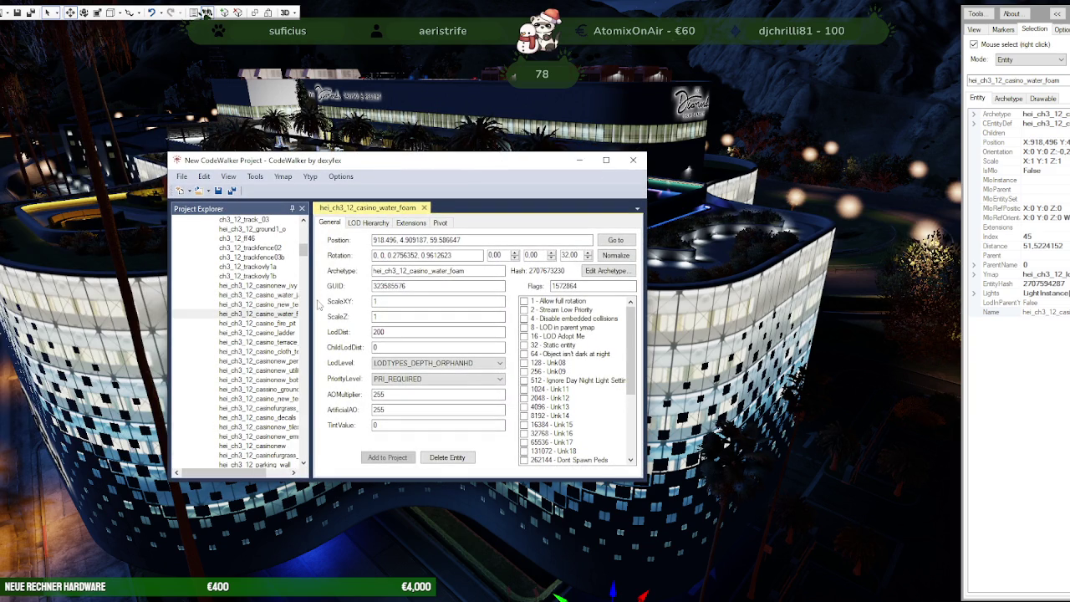
{"action": "left_click_drag", "start_coordinate": [311, 299], "coordinate": [398, 302]}
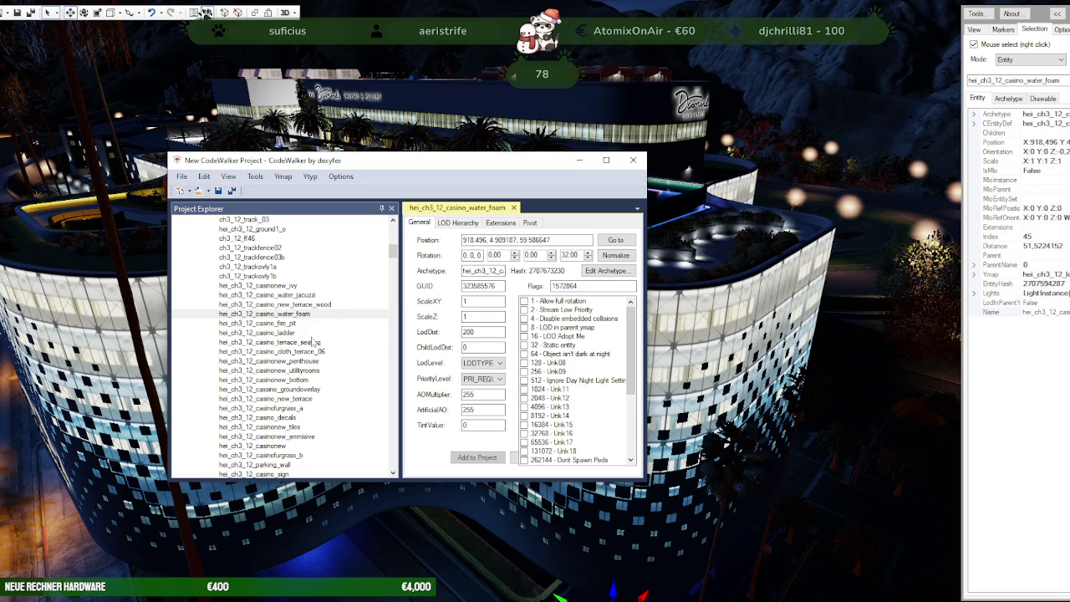
{"action": "left_click", "coordinate": [298, 296]}
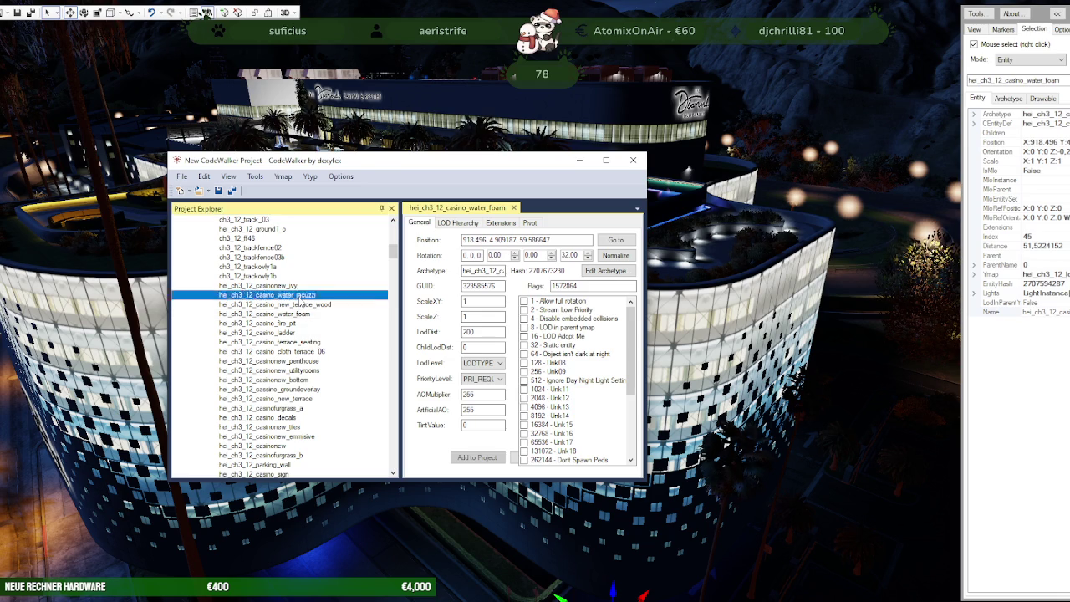
{"action": "mouse_move", "coordinate": [375, 161]}
{"action": "left_mouse_down"}
{"action": "mouse_move", "coordinate": [0, 161]}
{"action": "mouse_move", "coordinate": [223, 208]}
{"action": "left_mouse_up"}
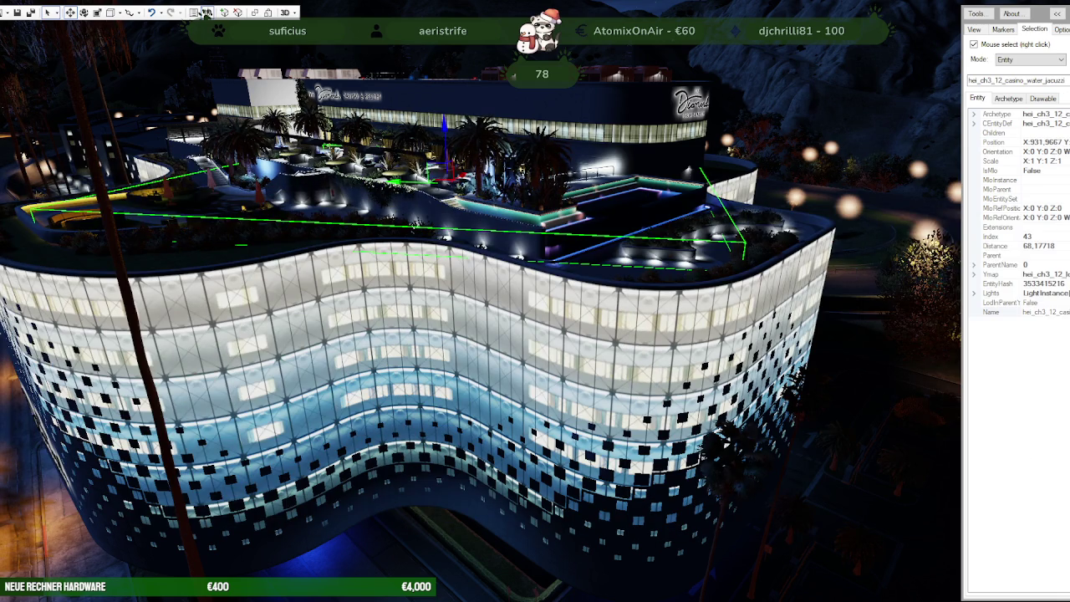
Step: Fly over the terrace, select the fire pit, raise it, then undo the move
{"action": "key", "text": "w"}
{"action": "key", "text": "w"}
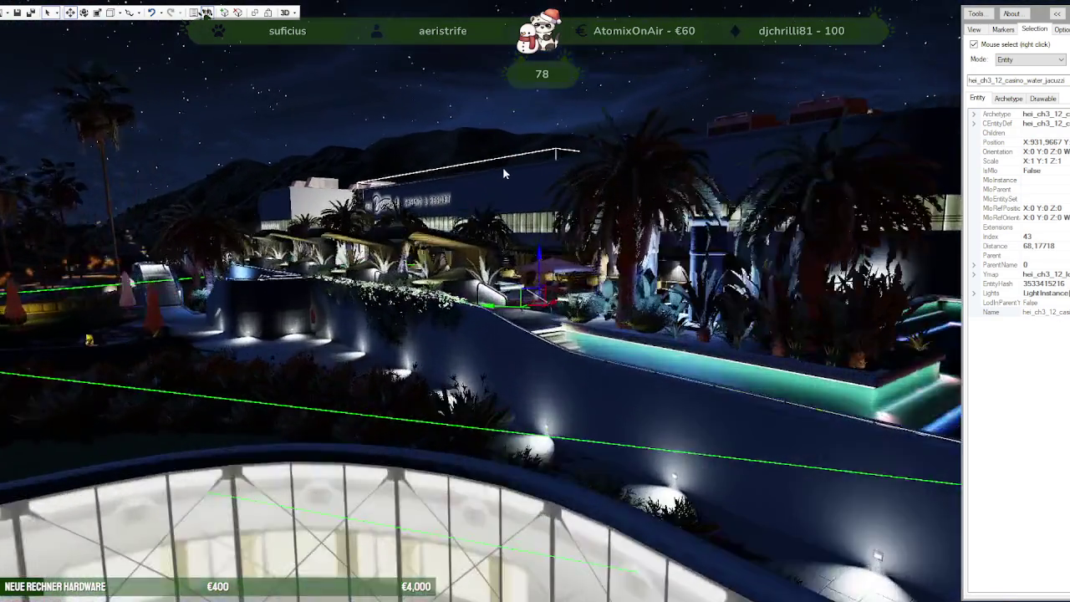
{"action": "key", "text": "s"}
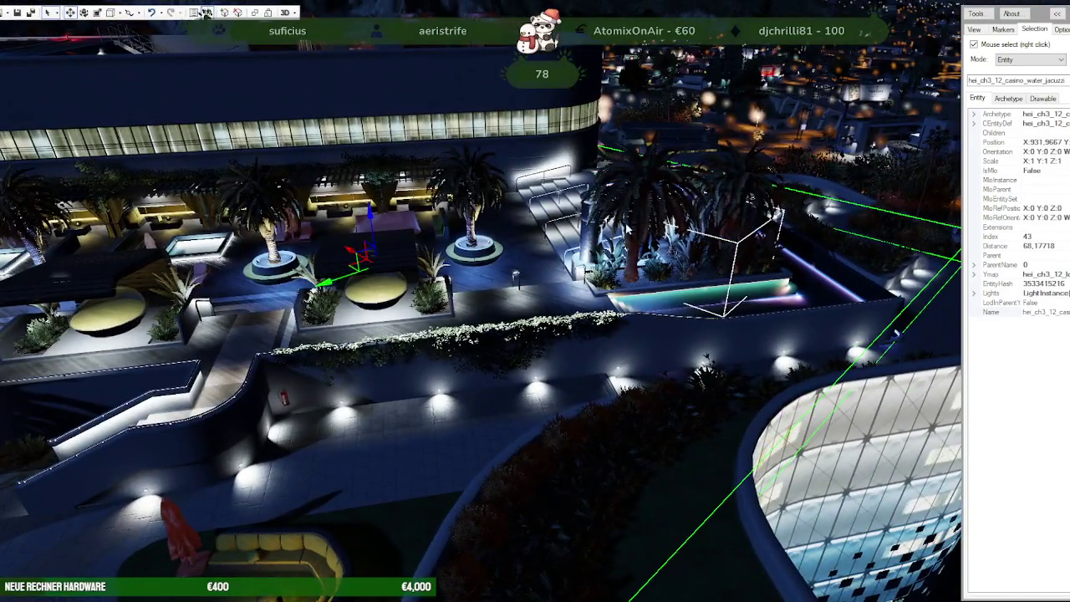
{"action": "mouse_move", "coordinate": [625, 226]}
{"action": "left_mouse_down"}
{"action": "mouse_move", "coordinate": [569, 282]}
{"action": "mouse_move", "coordinate": [524, 261]}
{"action": "mouse_move", "coordinate": [542, 216]}
{"action": "left_mouse_up"}
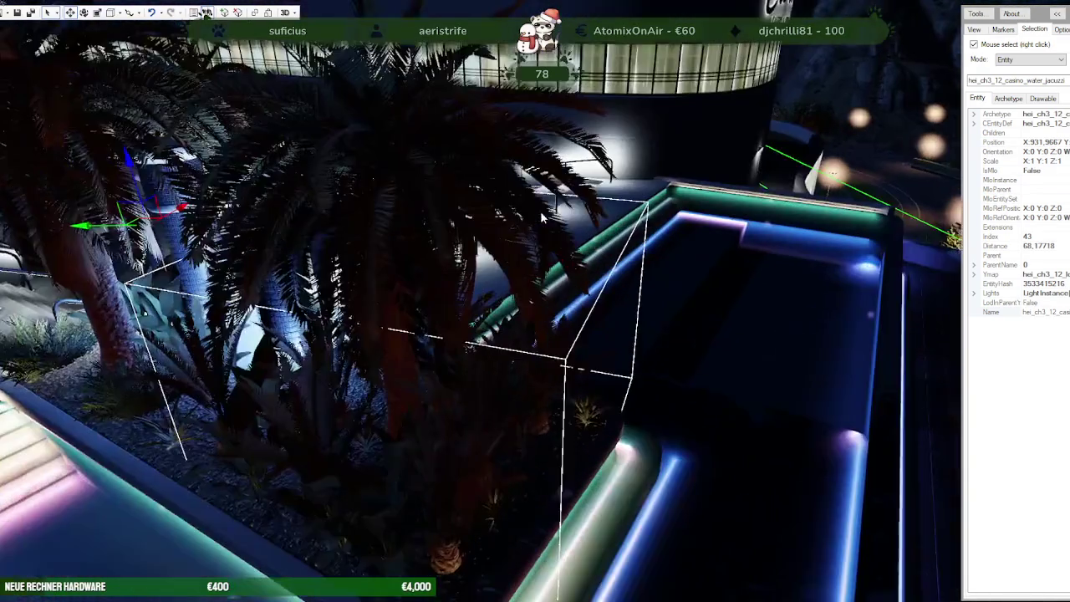
{"action": "scroll", "coordinate": [542, 215], "scroll_direction": "down", "scroll_amount": 5}
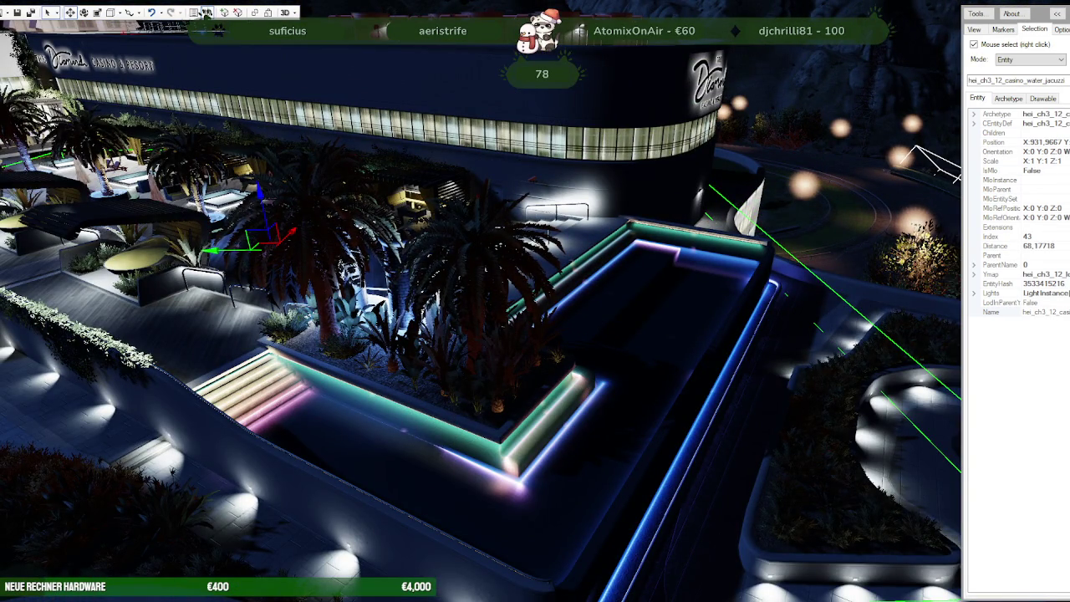
{"action": "left_click_drag", "start_coordinate": [542, 216], "coordinate": [541, 299]}
{"action": "right_click", "coordinate": [541, 300]}
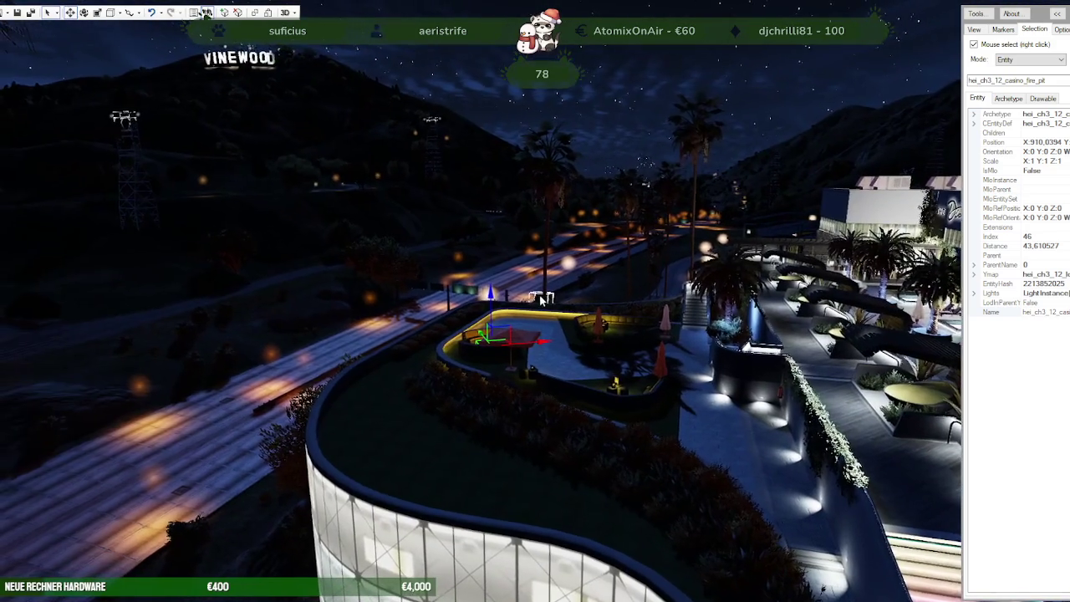
{"action": "scroll", "coordinate": [614, 326], "scroll_direction": "up", "scroll_amount": 5}
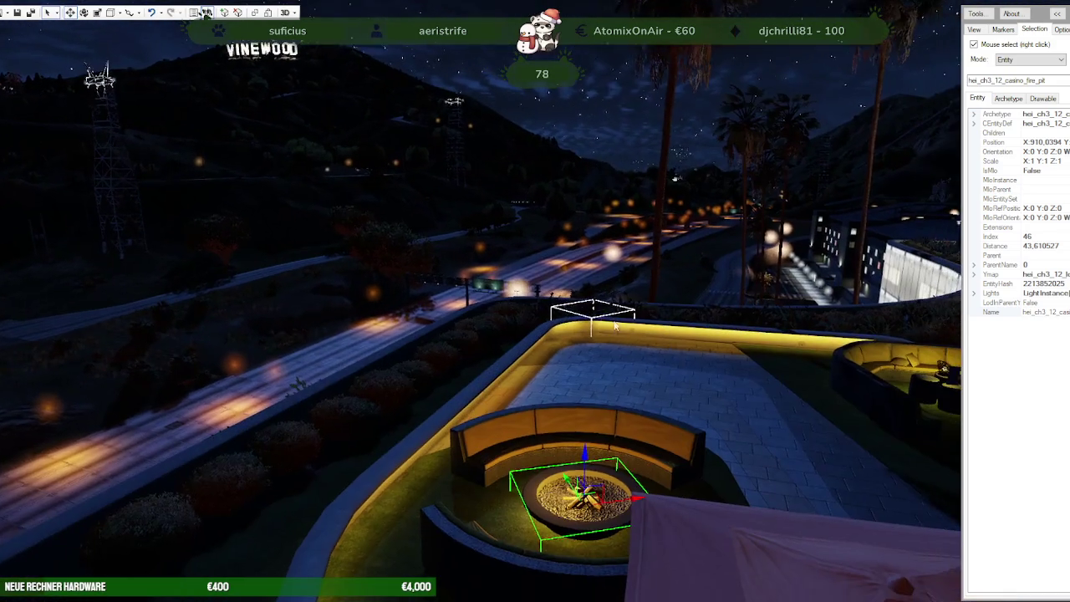
{"action": "left_click_drag", "start_coordinate": [579, 450], "coordinate": [586, 436]}
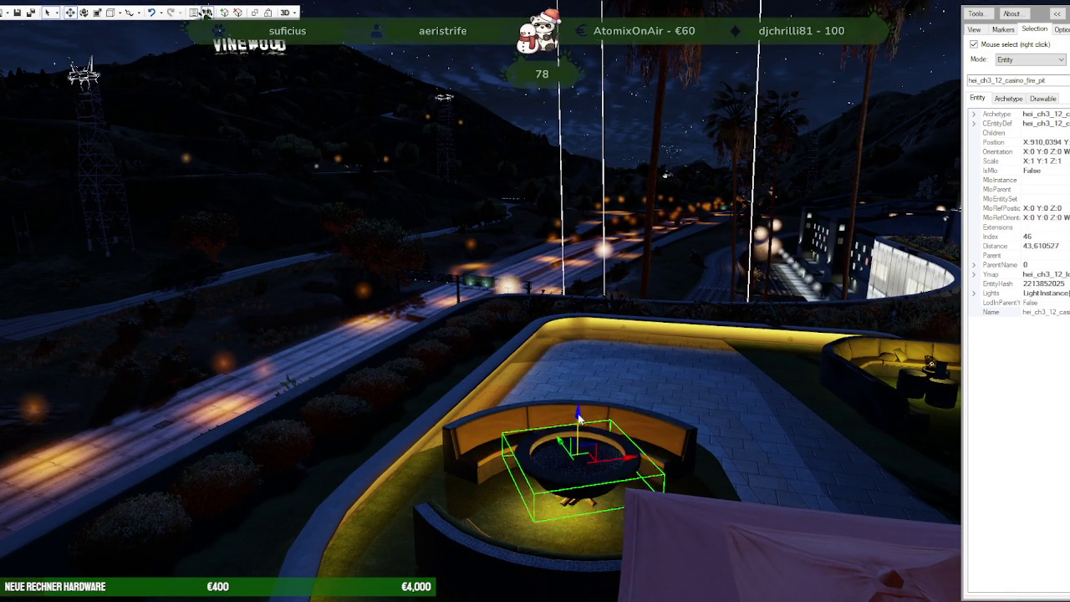
{"action": "key", "text": "ctrl+z"}
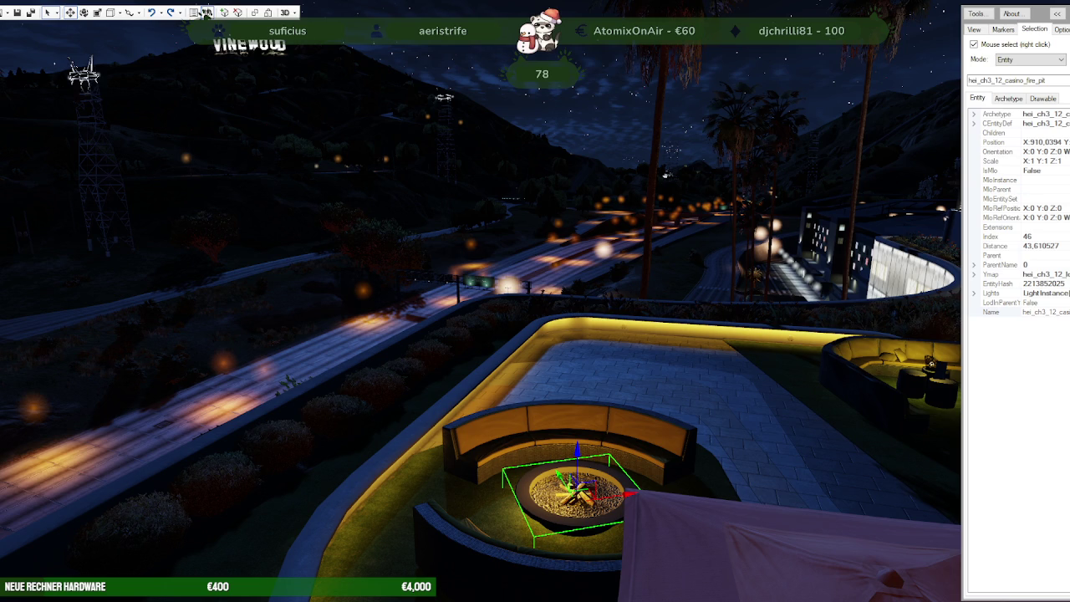
Step: Select casinonew_emmisive, then pull out to an overview and select the terrace emissives entity
{"action": "right_click", "coordinate": [672, 387]}
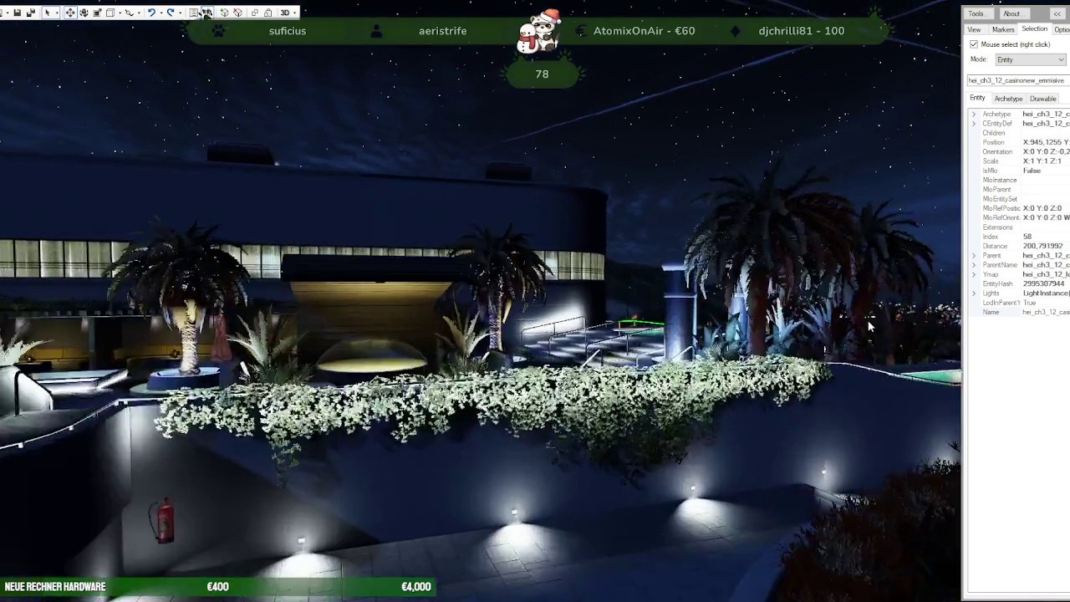
{"action": "mouse_move", "coordinate": [870, 326]}
{"action": "left_mouse_down"}
{"action": "mouse_move", "coordinate": [786, 367]}
{"action": "mouse_move", "coordinate": [710, 369]}
{"action": "left_mouse_up"}
{"action": "scroll", "coordinate": [710, 369], "scroll_direction": "up", "scroll_amount": 3}
{"action": "scroll", "coordinate": [703, 370], "scroll_direction": "up", "scroll_amount": 3}
{"action": "scroll", "coordinate": [728, 369], "scroll_direction": "down", "scroll_amount": 5}
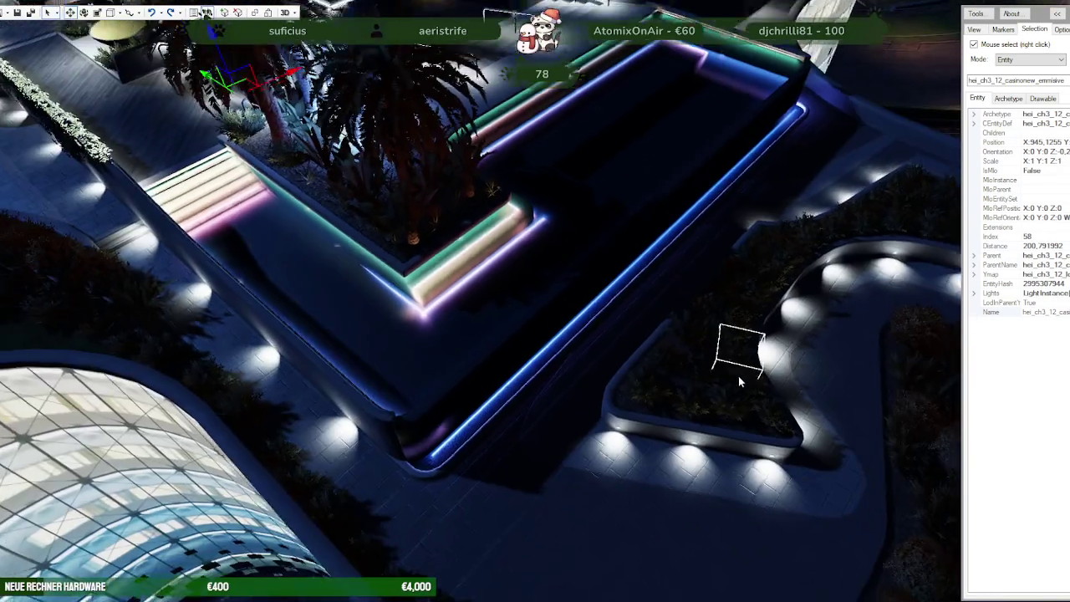
{"action": "scroll", "coordinate": [739, 375], "scroll_direction": "down", "scroll_amount": 5}
{"action": "left_click_drag", "start_coordinate": [696, 345], "coordinate": [478, 199]}
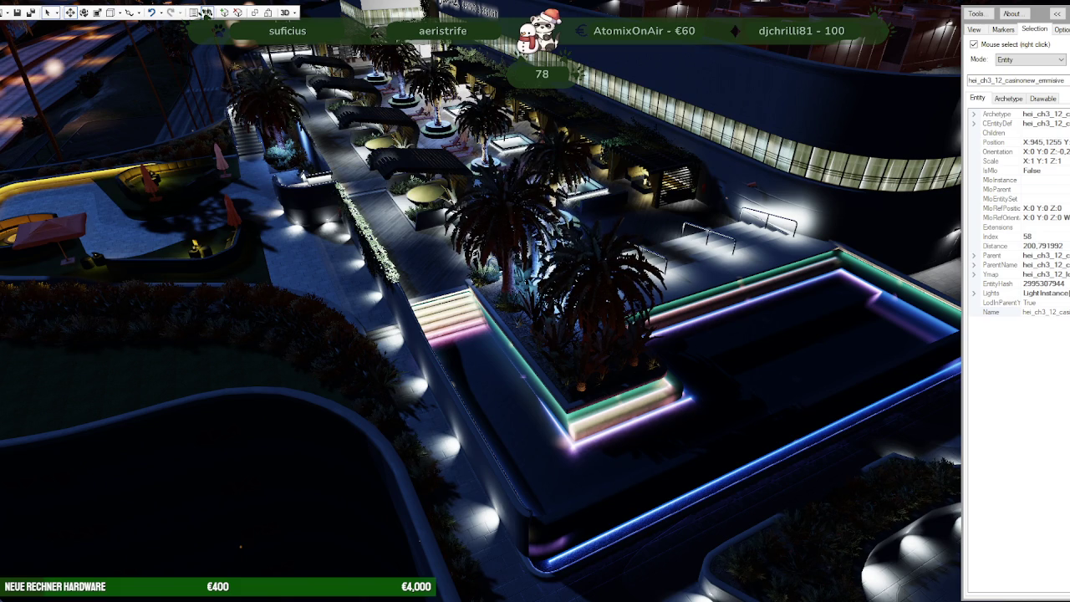
{"action": "right_click", "coordinate": [481, 184]}
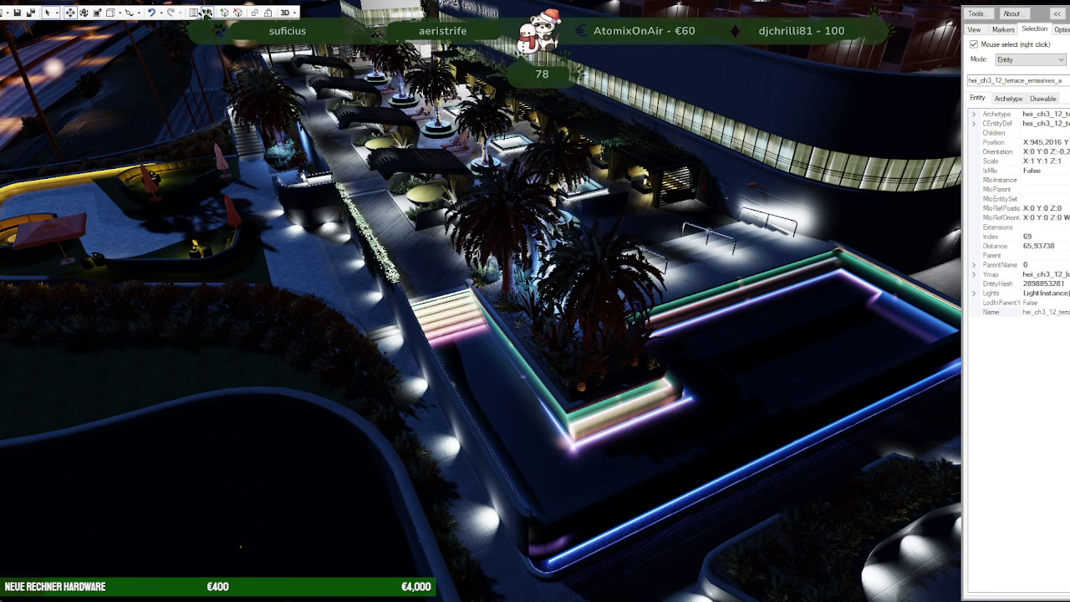
Step: Hide the casino terrace emissive and casino windows emissive entities
{"action": "right_click", "coordinate": [577, 178]}
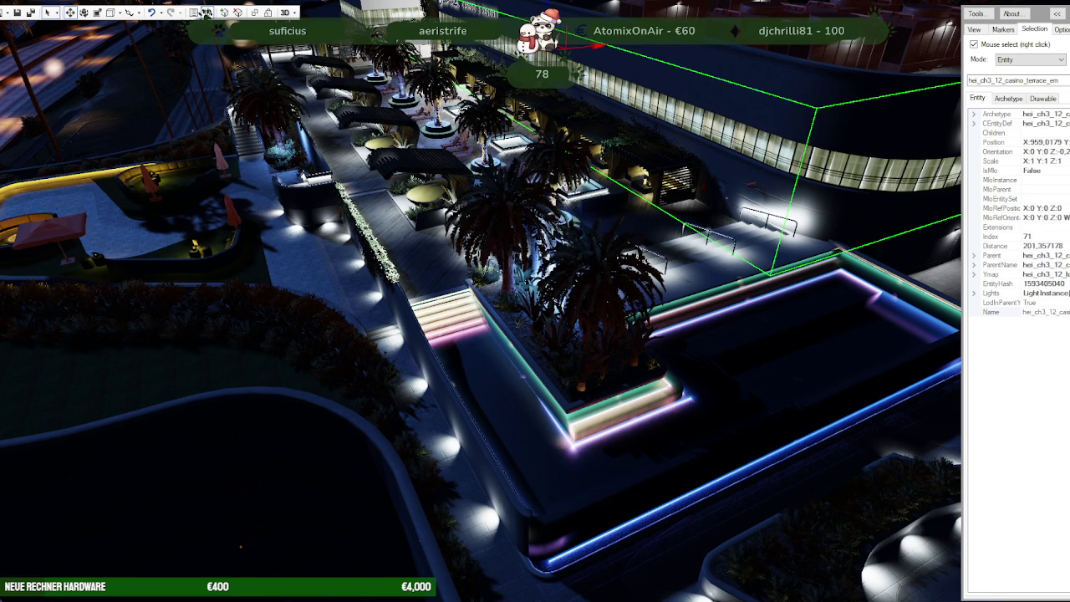
{"action": "left_click_drag", "start_coordinate": [630, 198], "coordinate": [630, 159]}
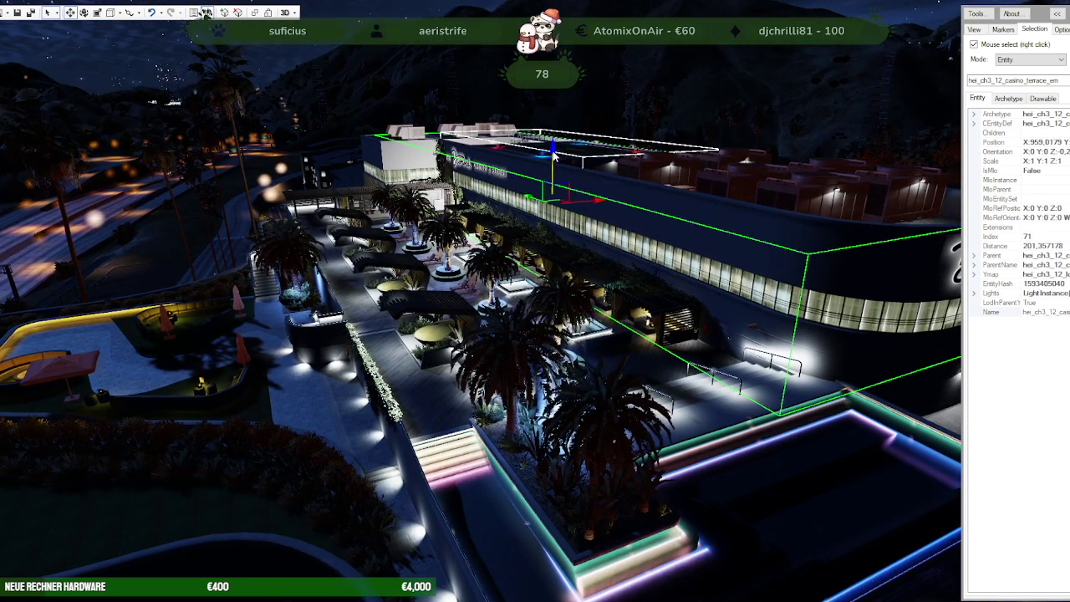
{"action": "left_click", "coordinate": [207, 12]}
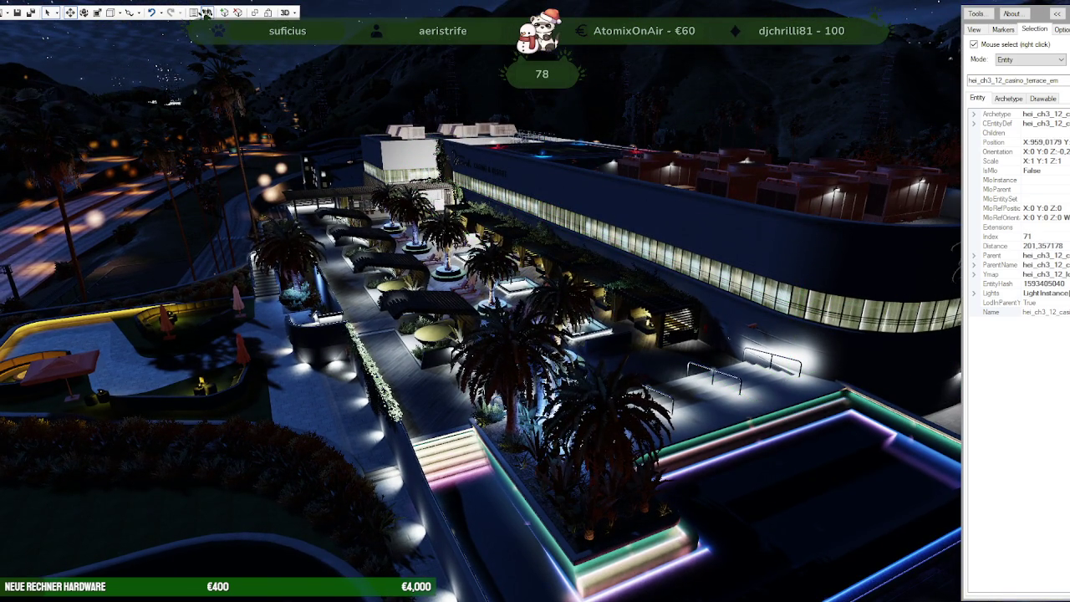
{"action": "right_click", "coordinate": [545, 133]}
{"action": "key", "text": "Delete"}
Step: Check the parking sign and casinonew_emmisive, then show the new terrace entity's properties
{"action": "key", "text": "w"}
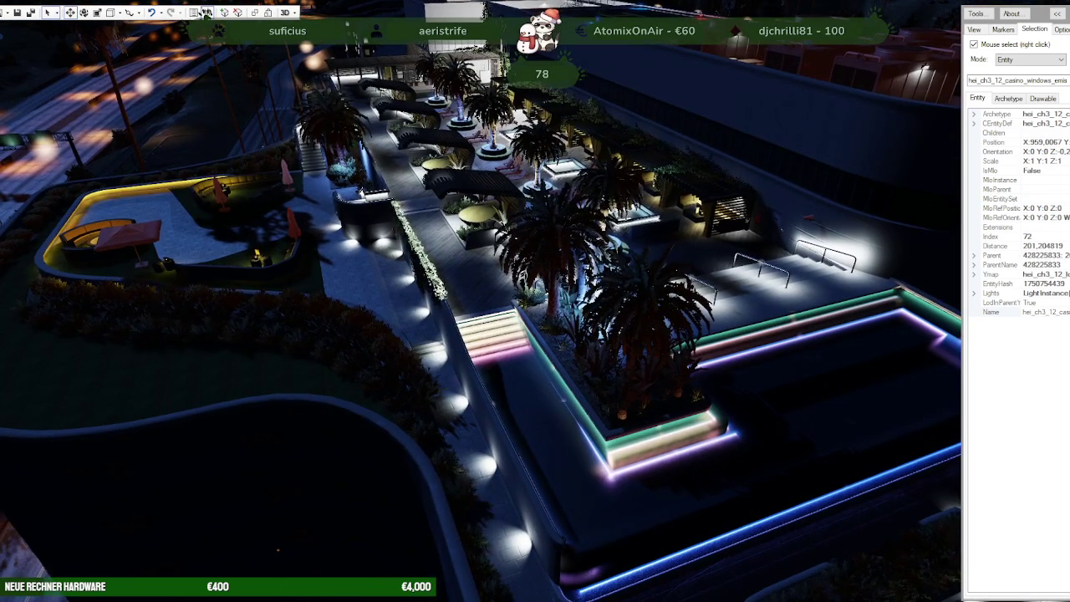
{"action": "right_click", "coordinate": [277, 550]}
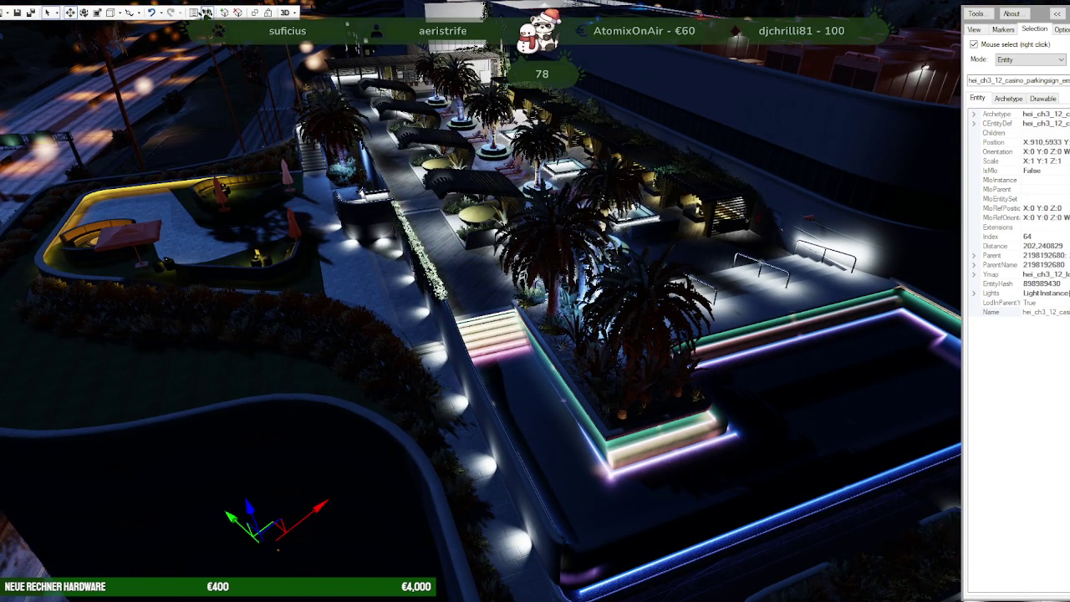
{"action": "key", "text": "w"}
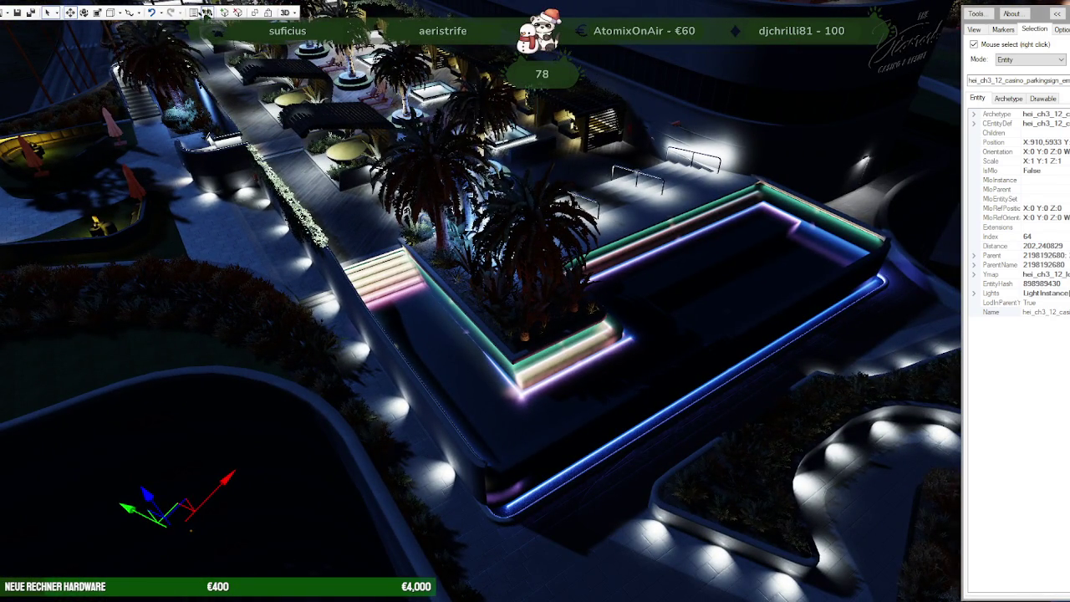
{"action": "right_click", "coordinate": [191, 530]}
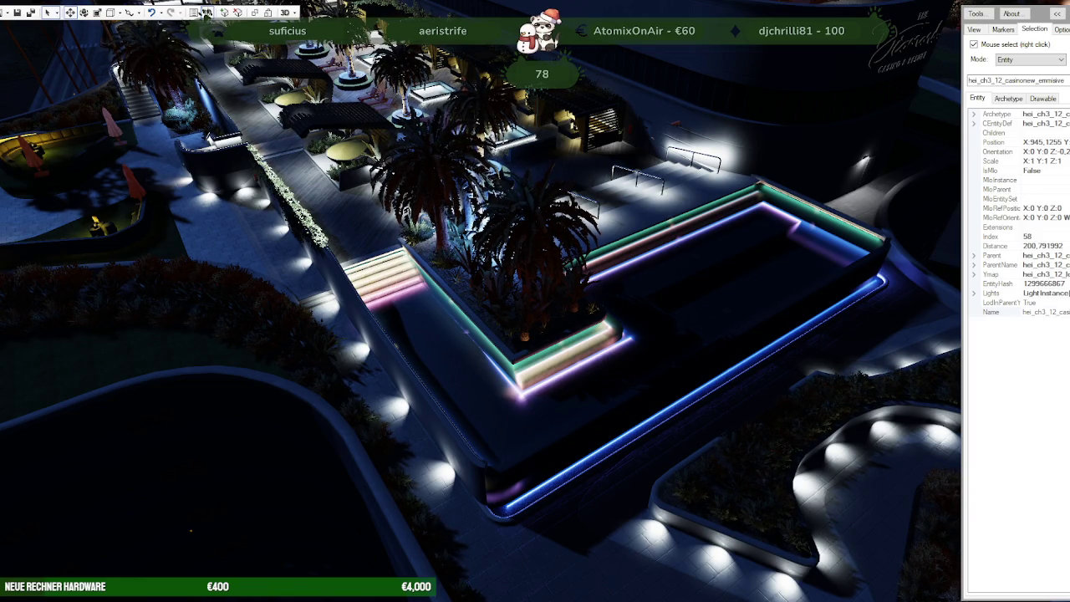
{"action": "right_click", "coordinate": [487, 188]}
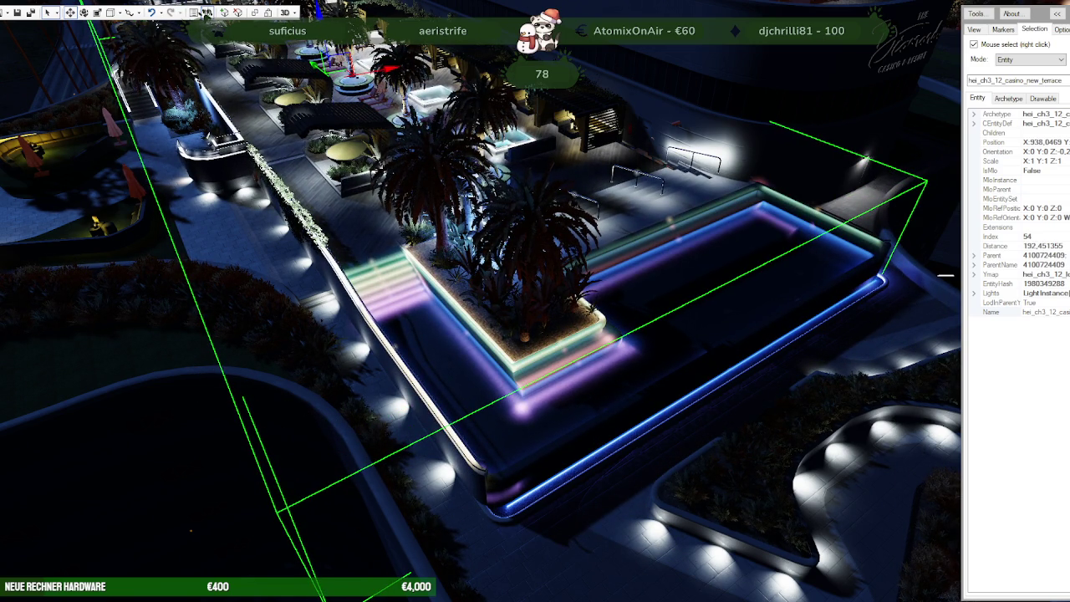
{"action": "left_click", "coordinate": [206, 13]}
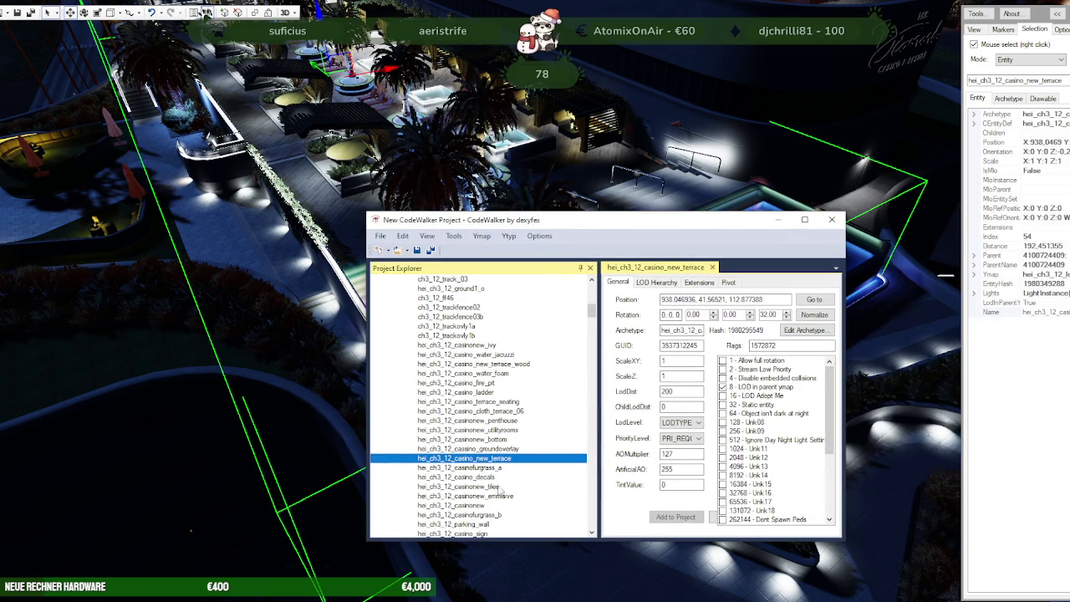
Step: Jump to hei_ch3_12_casinonew_emmisive from the project list and look down on the walkway
{"action": "left_click", "coordinate": [505, 497]}
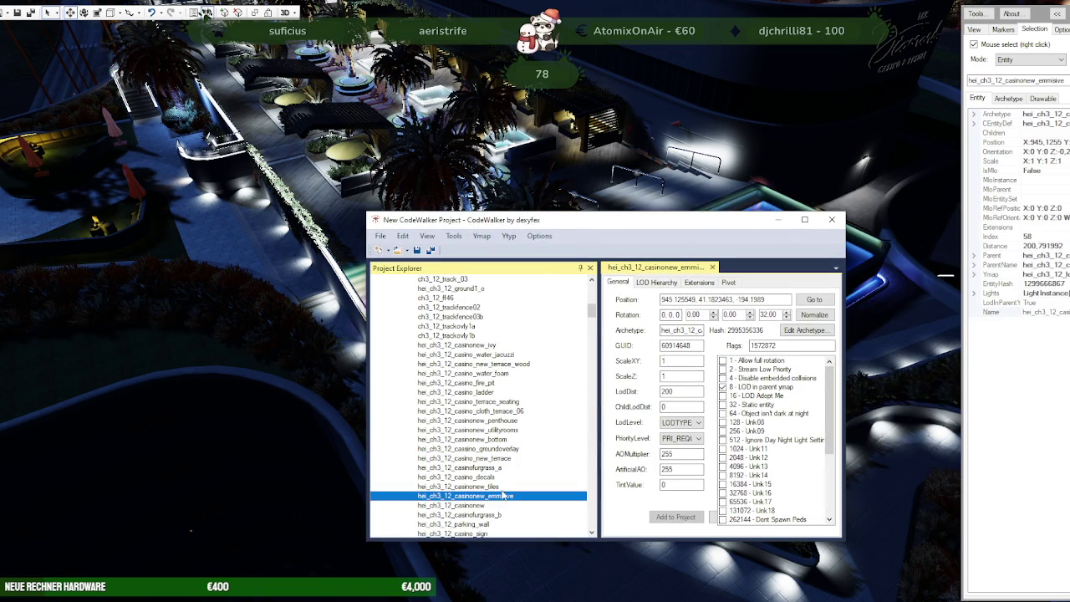
{"action": "left_click", "coordinate": [813, 299]}
{"action": "mouse_move", "coordinate": [828, 275]}
{"action": "left_mouse_down"}
{"action": "mouse_move", "coordinate": [501, 219]}
{"action": "mouse_move", "coordinate": [436, 342]}
{"action": "mouse_move", "coordinate": [506, 351]}
{"action": "mouse_move", "coordinate": [549, 216]}
{"action": "mouse_move", "coordinate": [526, 237]}
{"action": "left_mouse_up"}
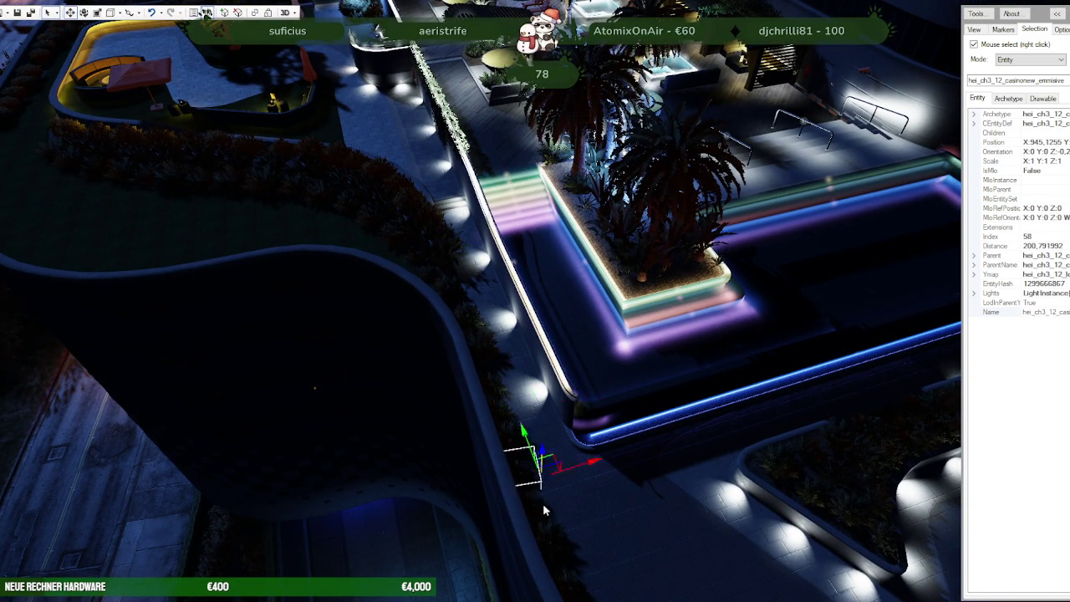
Step: Select several terrace entities in turn, ending on the casino terrace emissive
{"action": "right_click", "coordinate": [552, 535]}
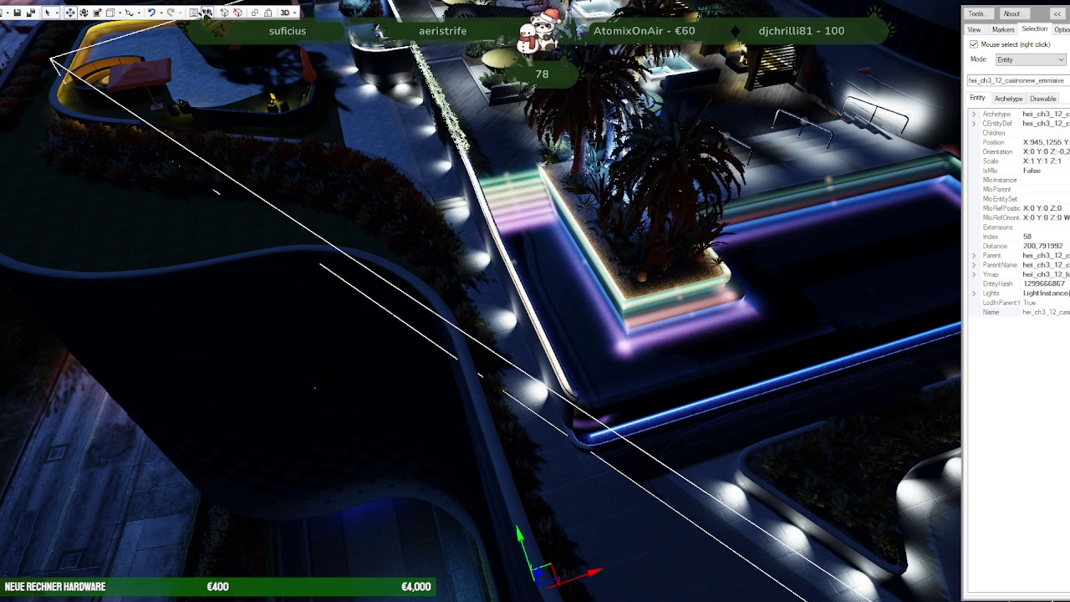
{"action": "right_click", "coordinate": [542, 592]}
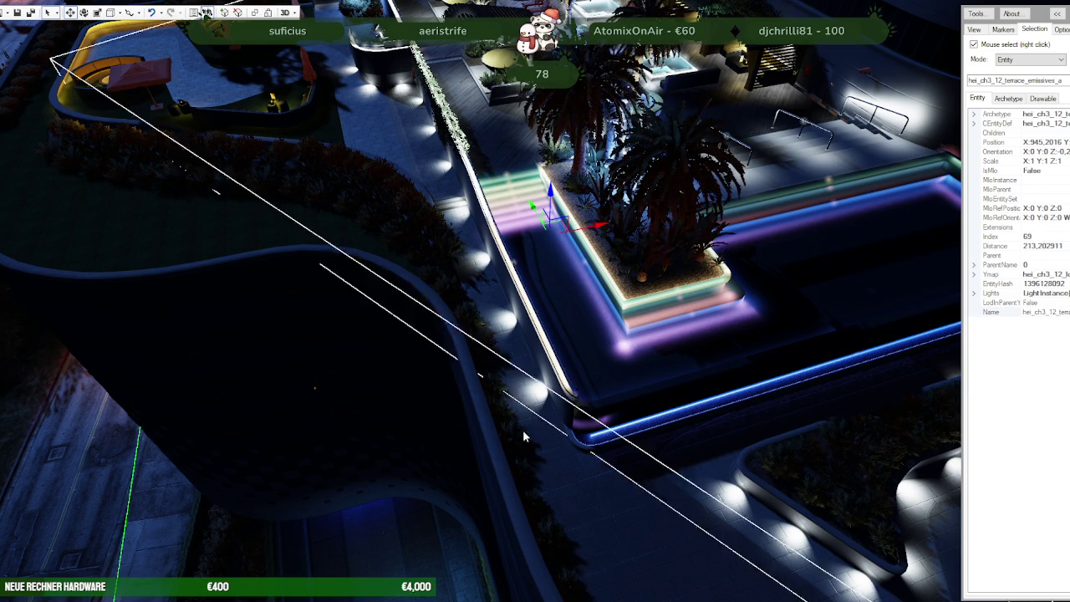
{"action": "left_click_drag", "start_coordinate": [535, 451], "coordinate": [535, 405]}
{"action": "right_click", "coordinate": [559, 165]}
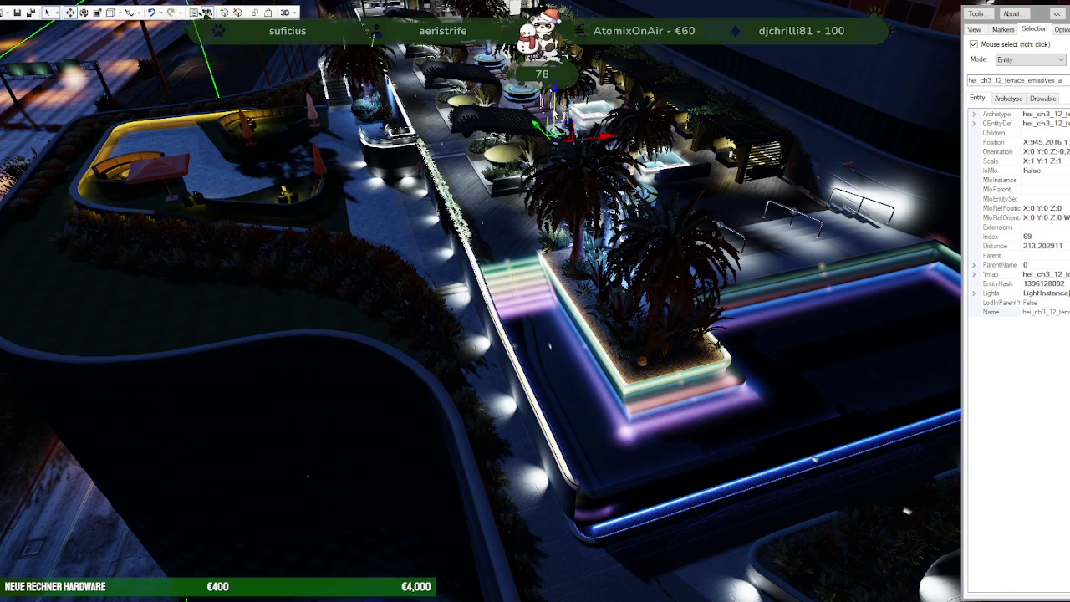
{"action": "right_click", "coordinate": [746, 486]}
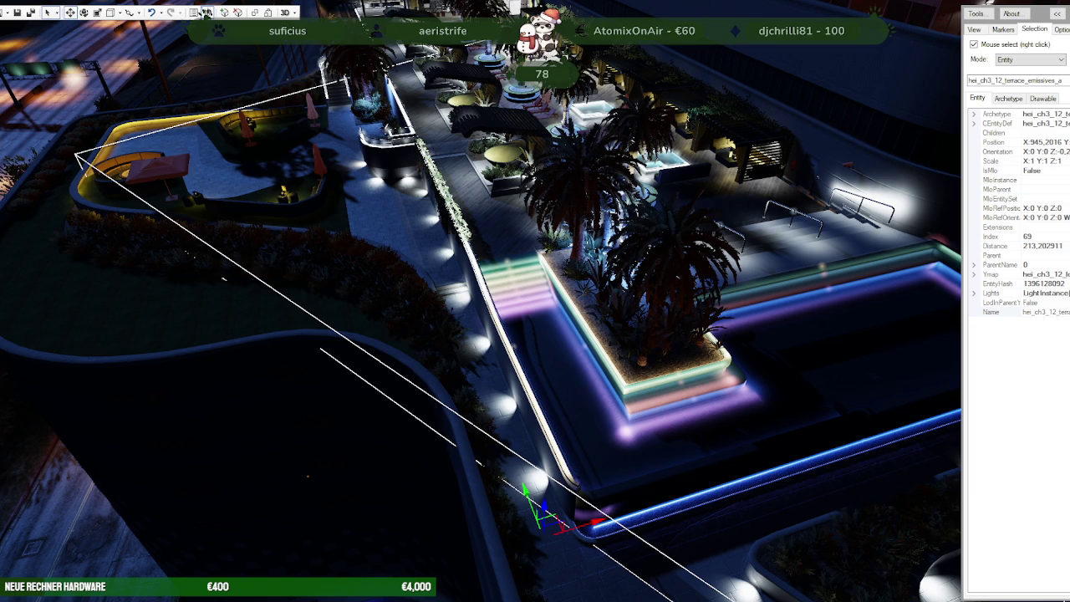
{"action": "right_click", "coordinate": [704, 378]}
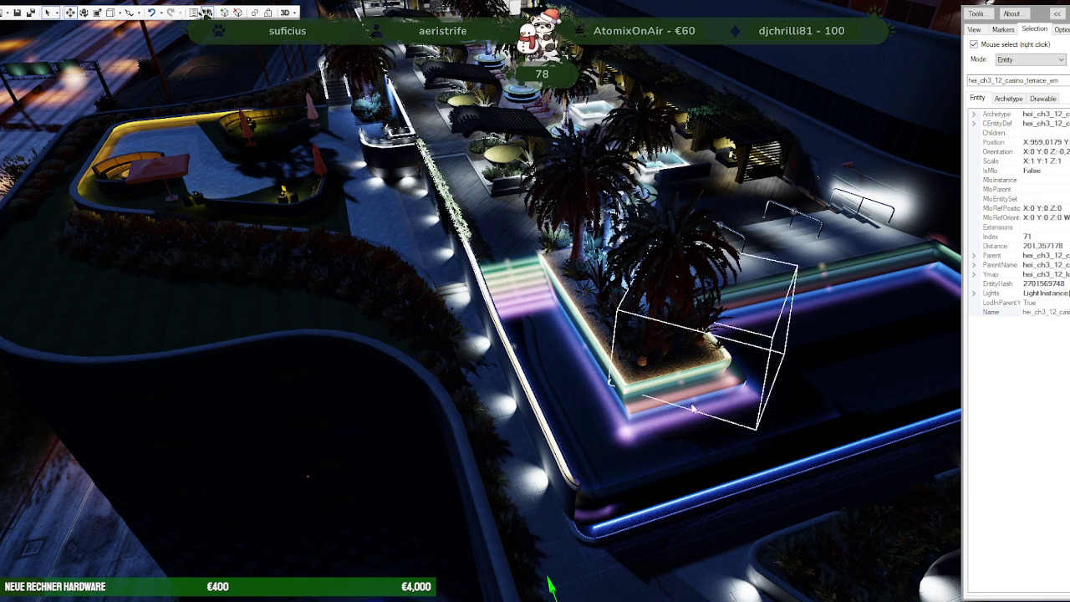
Step: Zoom in to select the palm planter, then pull back to view the whole terrace
{"action": "scroll", "coordinate": [704, 379], "scroll_direction": "up", "scroll_amount": 3}
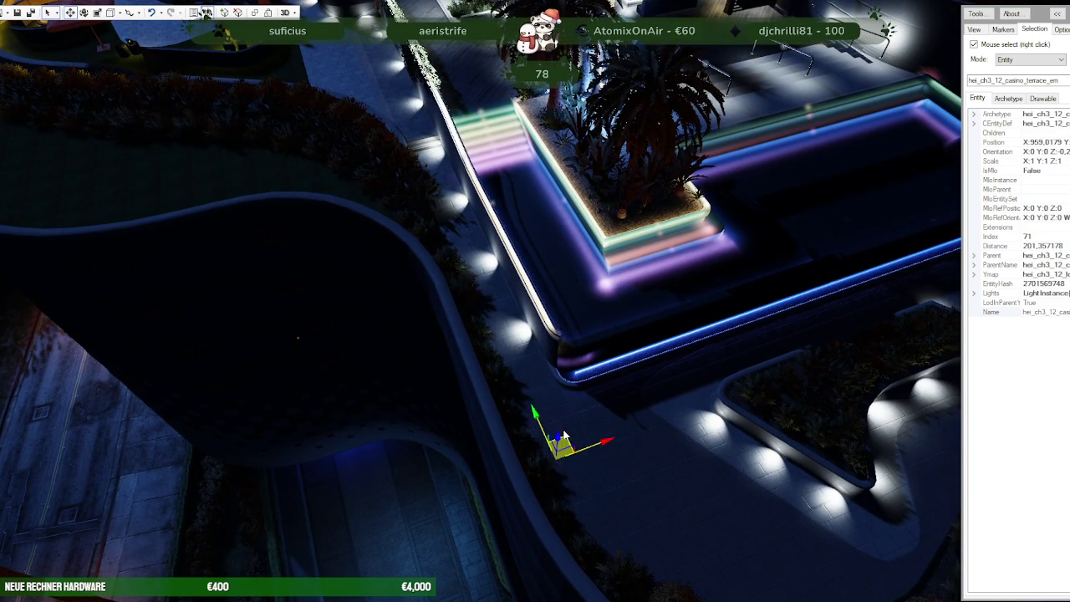
{"action": "right_click", "coordinate": [585, 98]}
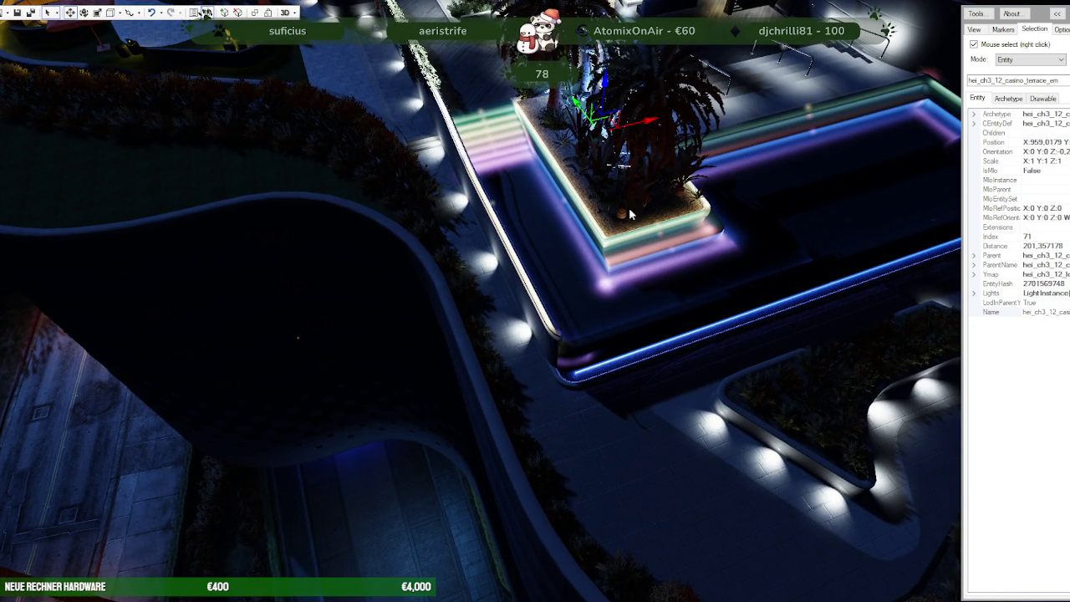
{"action": "left_click_drag", "start_coordinate": [646, 126], "coordinate": [647, 296]}
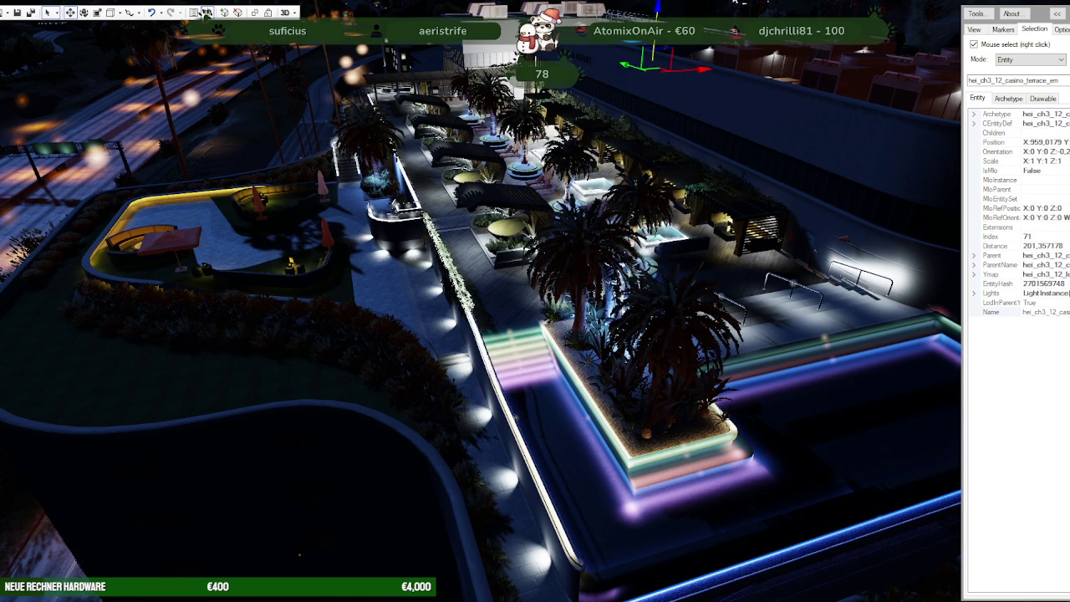
{"action": "left_click_drag", "start_coordinate": [635, 134], "coordinate": [640, 199]}
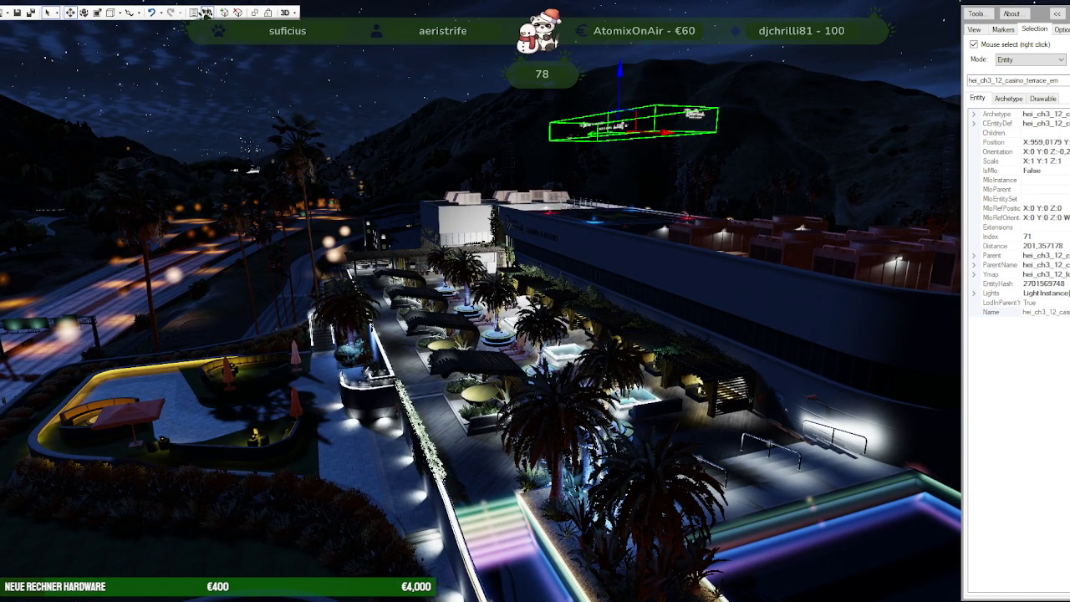
Step: Select the terrace emissives and the casino jacuzzi entities, looking around near the jacuzzi
{"action": "right_click", "coordinate": [725, 497]}
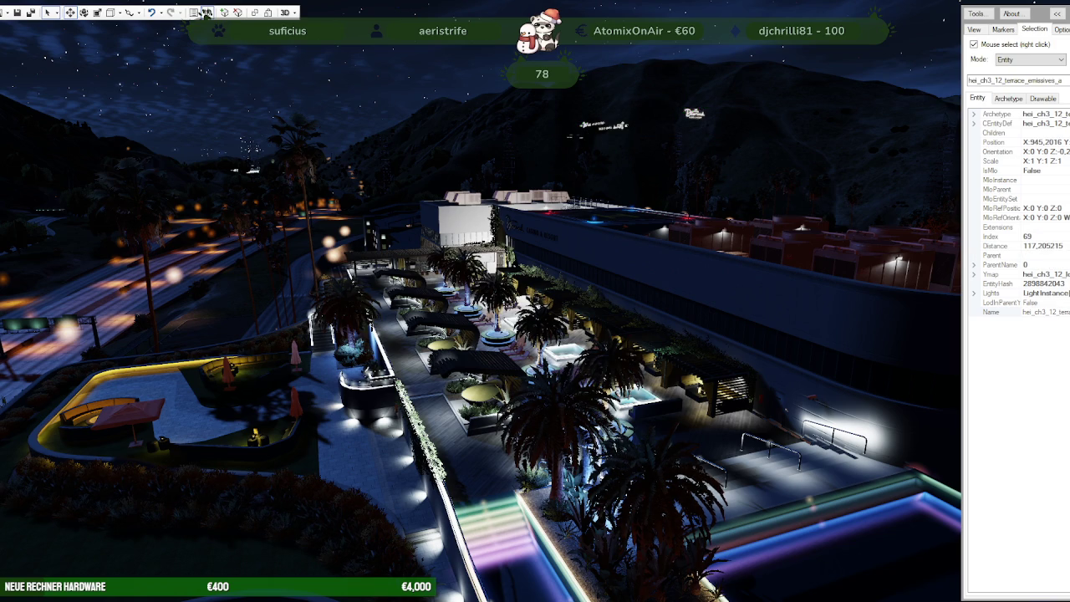
{"action": "scroll", "coordinate": [698, 449], "scroll_direction": "up", "scroll_amount": 5}
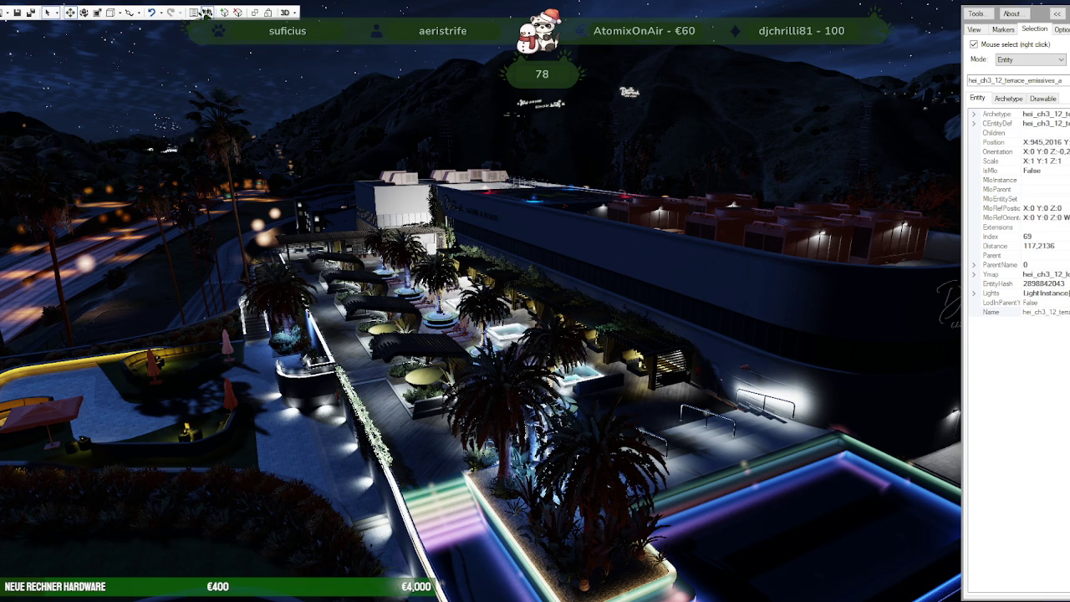
{"action": "right_click", "coordinate": [780, 349]}
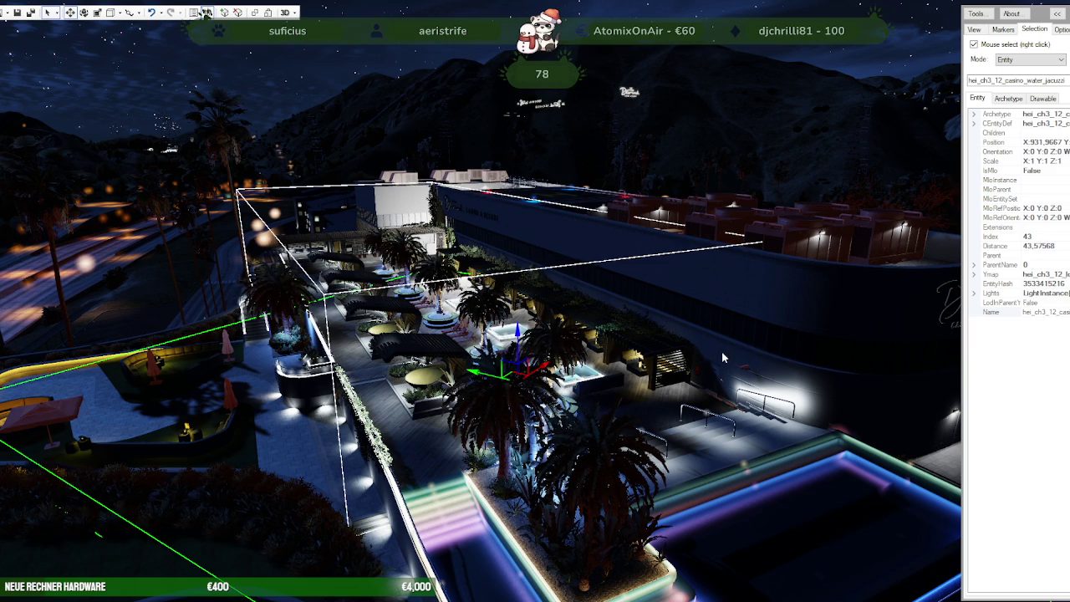
{"action": "mouse_move", "coordinate": [518, 330]}
{"action": "left_mouse_down"}
{"action": "mouse_move", "coordinate": [512, 234]}
{"action": "mouse_move", "coordinate": [450, 437]}
{"action": "left_mouse_up"}
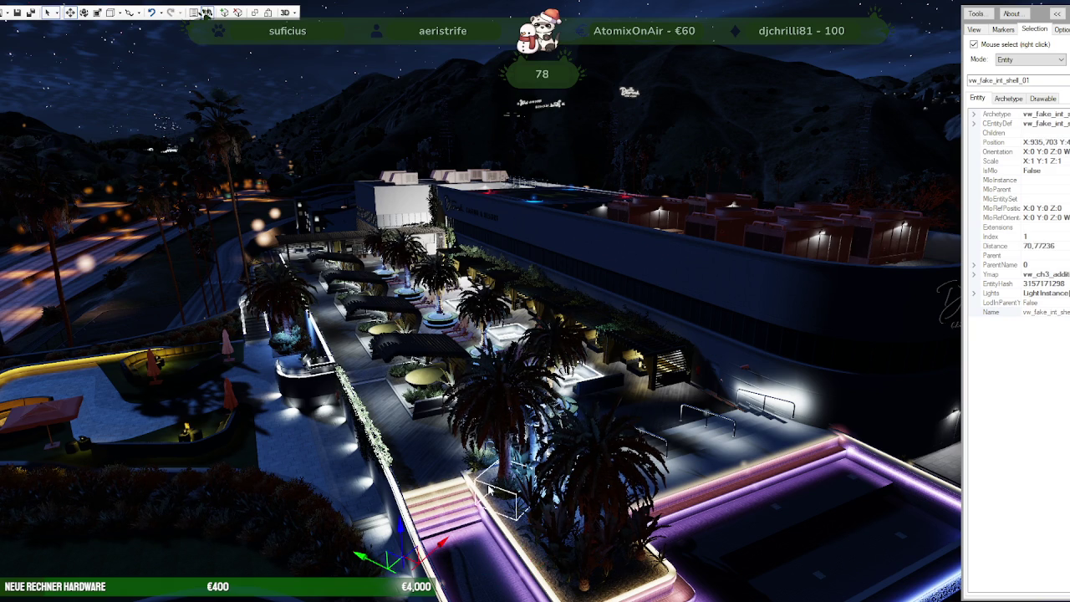
Step: Select vw_fake_int_shell_01, orbit over the terrace planters, and bring up the RPF Explorer
{"action": "key", "text": "s"}
{"action": "right_click", "coordinate": [330, 514]}
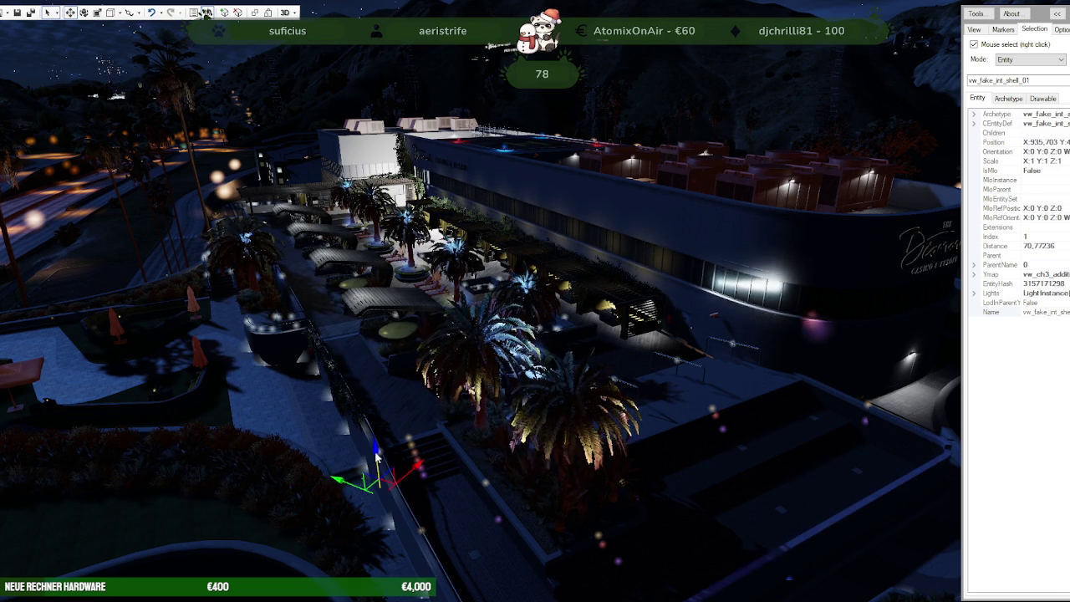
{"action": "mouse_move", "coordinate": [375, 451]}
{"action": "left_mouse_down"}
{"action": "mouse_move", "coordinate": [386, 396]}
{"action": "mouse_move", "coordinate": [376, 452]}
{"action": "left_mouse_up"}
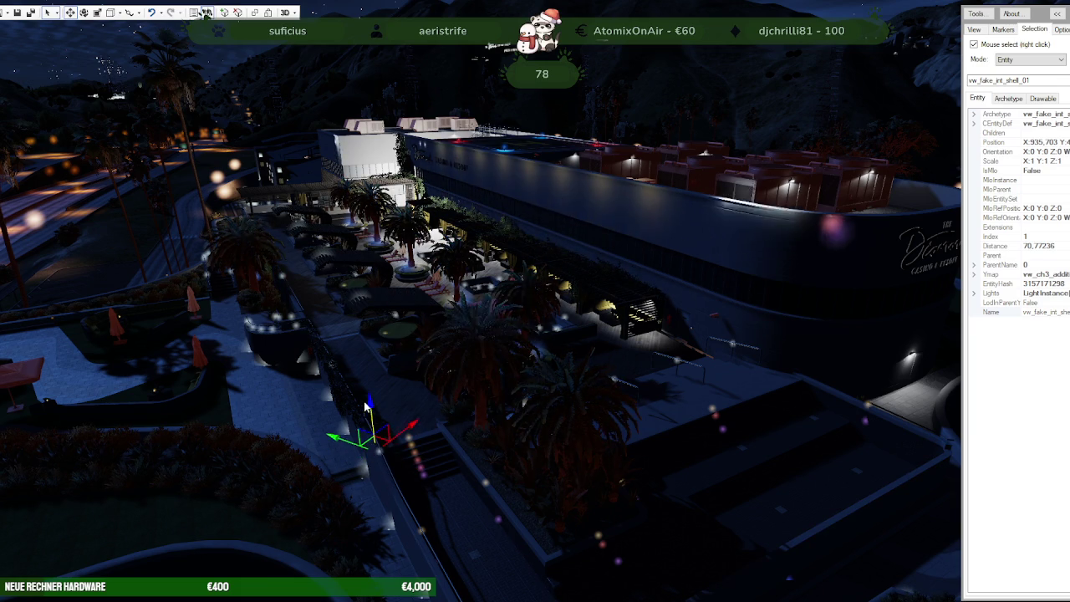
{"action": "mouse_move", "coordinate": [376, 452]}
{"action": "left_mouse_down"}
{"action": "mouse_move", "coordinate": [349, 497]}
{"action": "mouse_move", "coordinate": [349, 484]}
{"action": "left_mouse_up"}
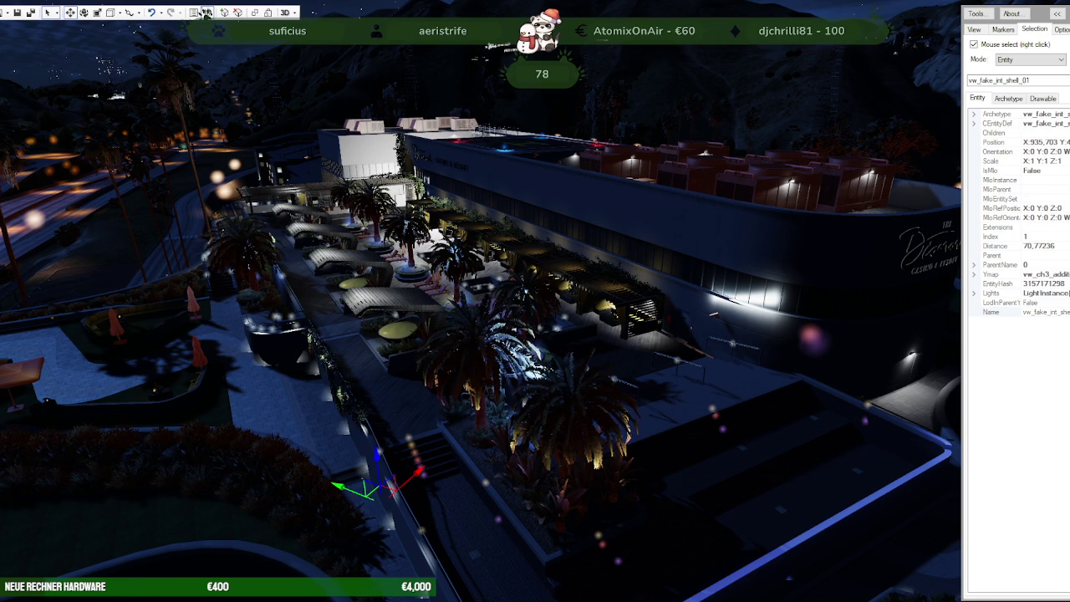
{"action": "left_click", "coordinate": [206, 12]}
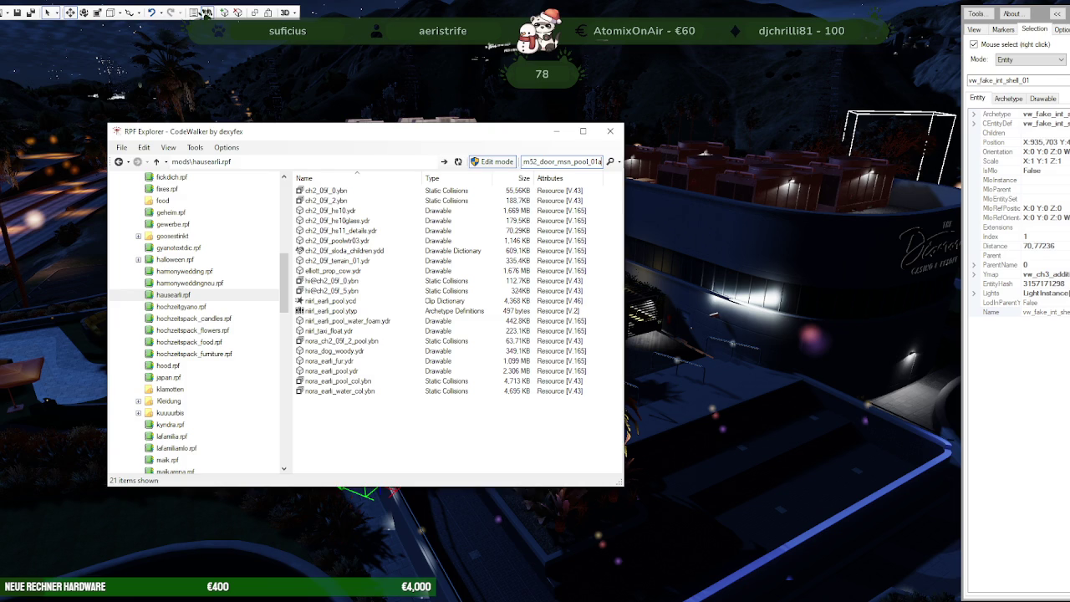
Step: Search the archives for vw_fake_int_shell_01 in the RPF Explorer
{"action": "left_click", "coordinate": [206, 12]}
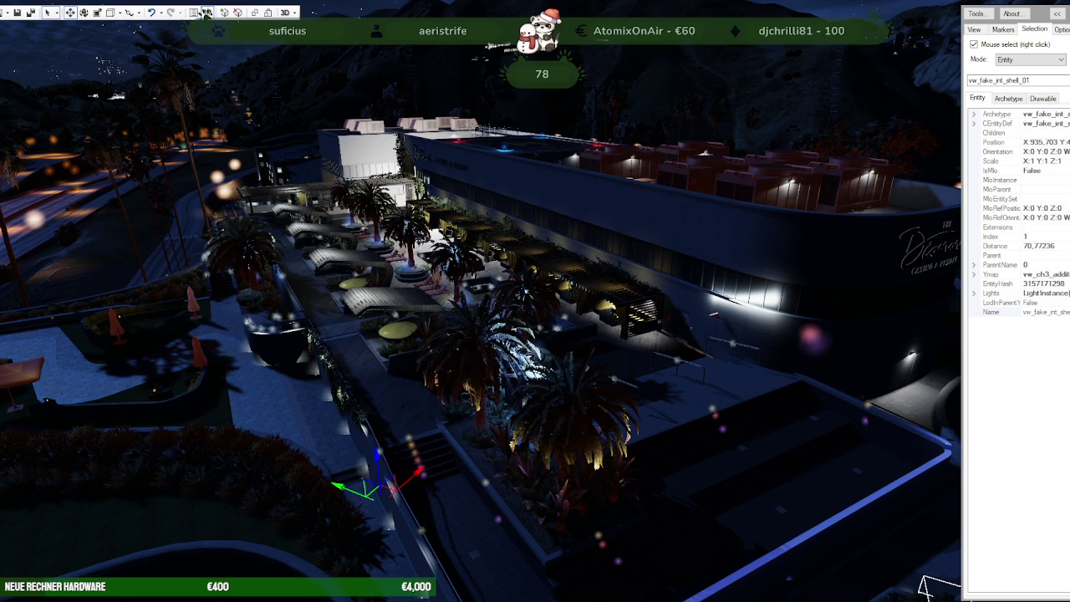
{"action": "left_click", "coordinate": [206, 11]}
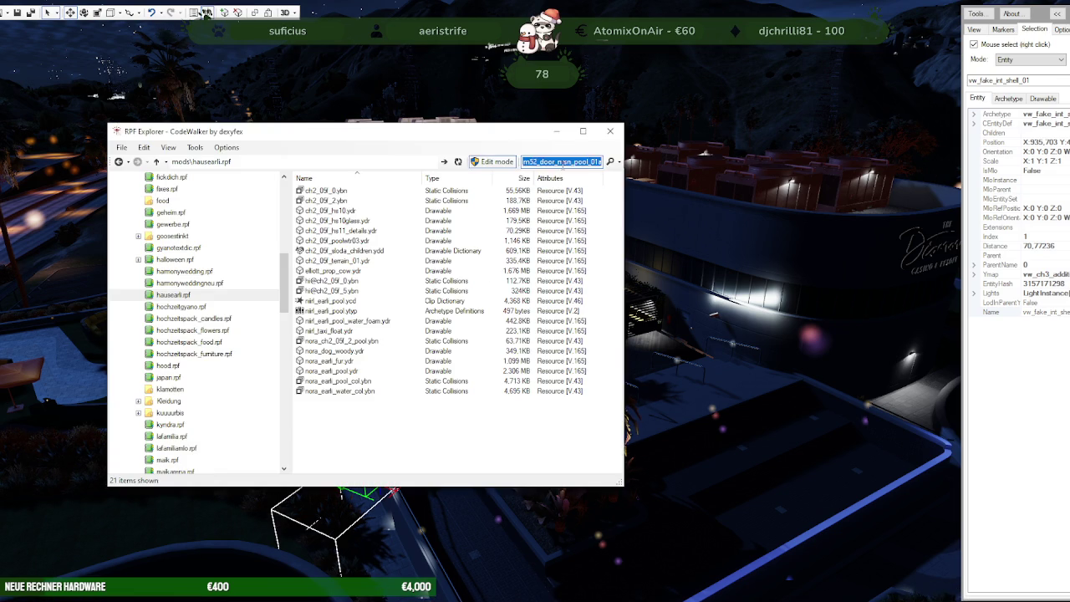
{"action": "key", "text": "Return"}
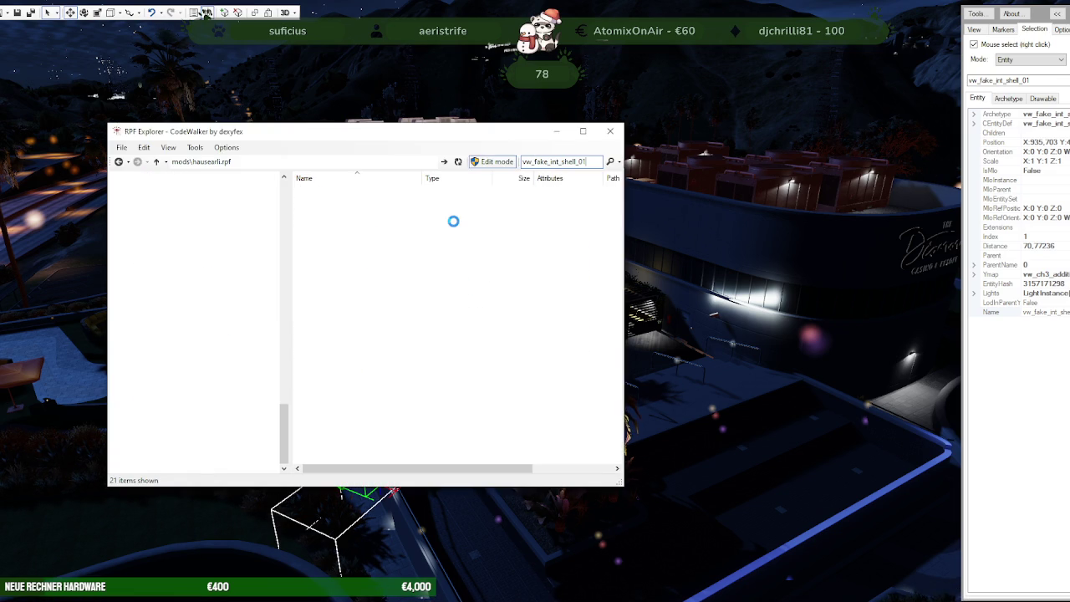
Step: Preview vw_fake_int_shell_01.ydr from different angles, close the viewer, and return to the explorer
{"action": "double_click", "coordinate": [331, 191]}
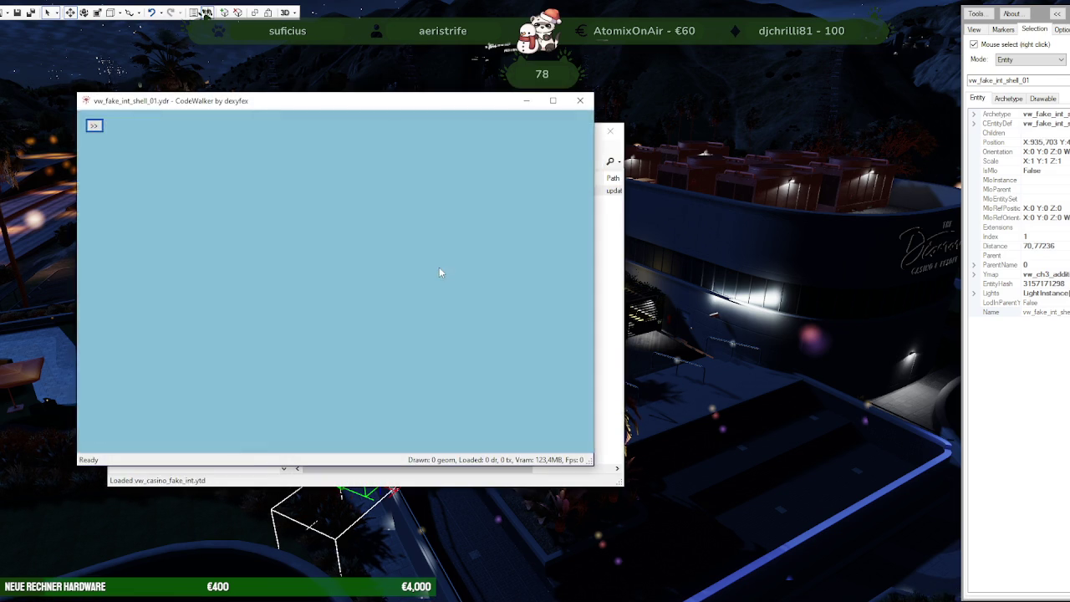
{"action": "left_click_drag", "start_coordinate": [404, 271], "coordinate": [356, 270]}
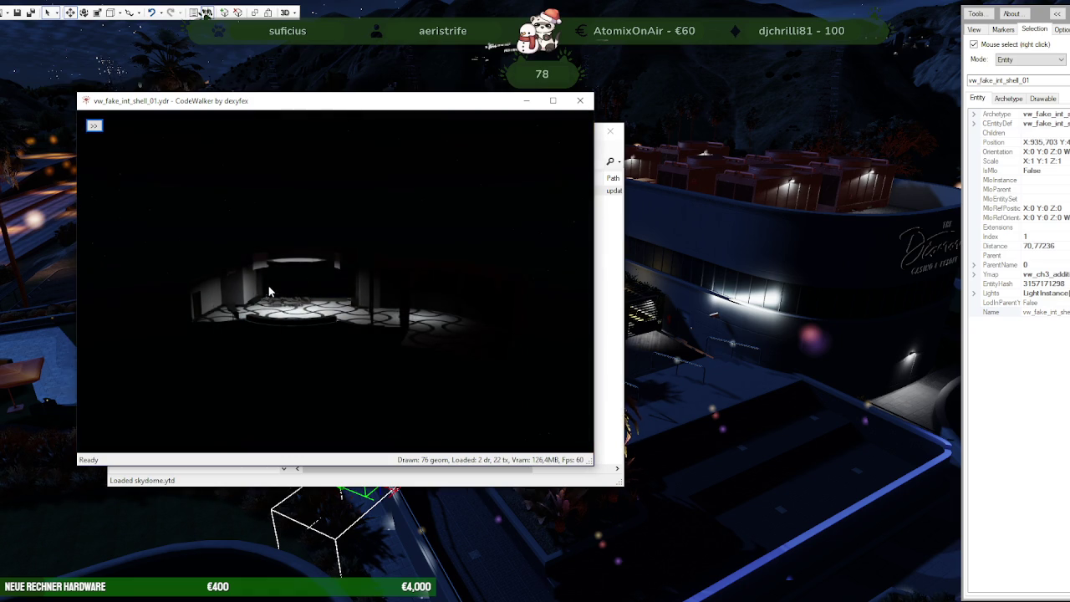
{"action": "scroll", "coordinate": [356, 270], "scroll_direction": "down", "scroll_amount": 5}
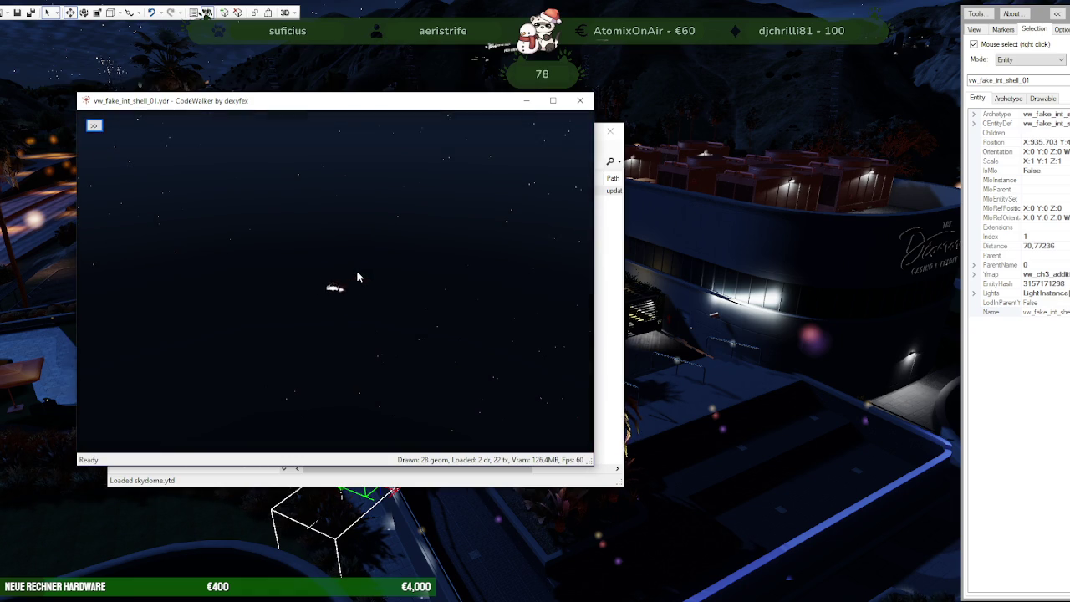
{"action": "mouse_move", "coordinate": [357, 270]}
{"action": "left_mouse_down"}
{"action": "mouse_move", "coordinate": [360, 215]}
{"action": "mouse_move", "coordinate": [357, 258]}
{"action": "left_mouse_up"}
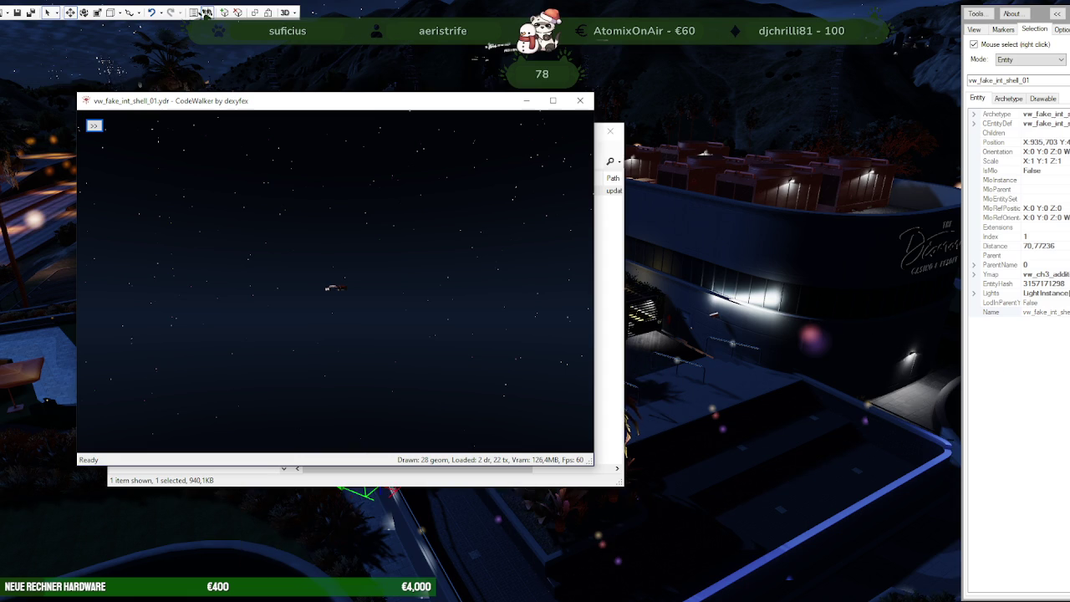
{"action": "left_click", "coordinate": [206, 13]}
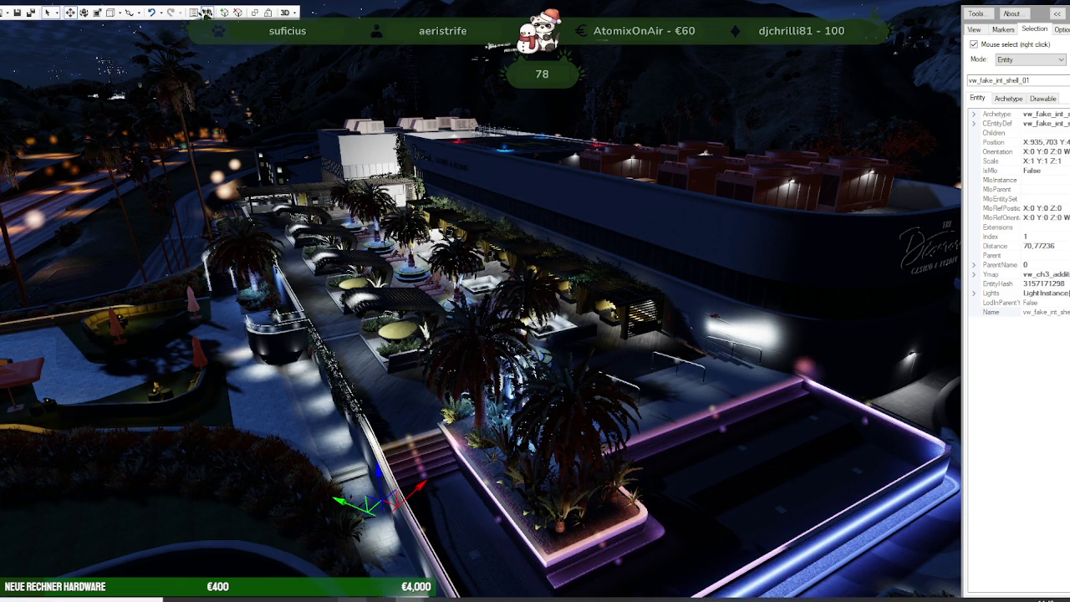
{"action": "left_click", "coordinate": [326, 552]}
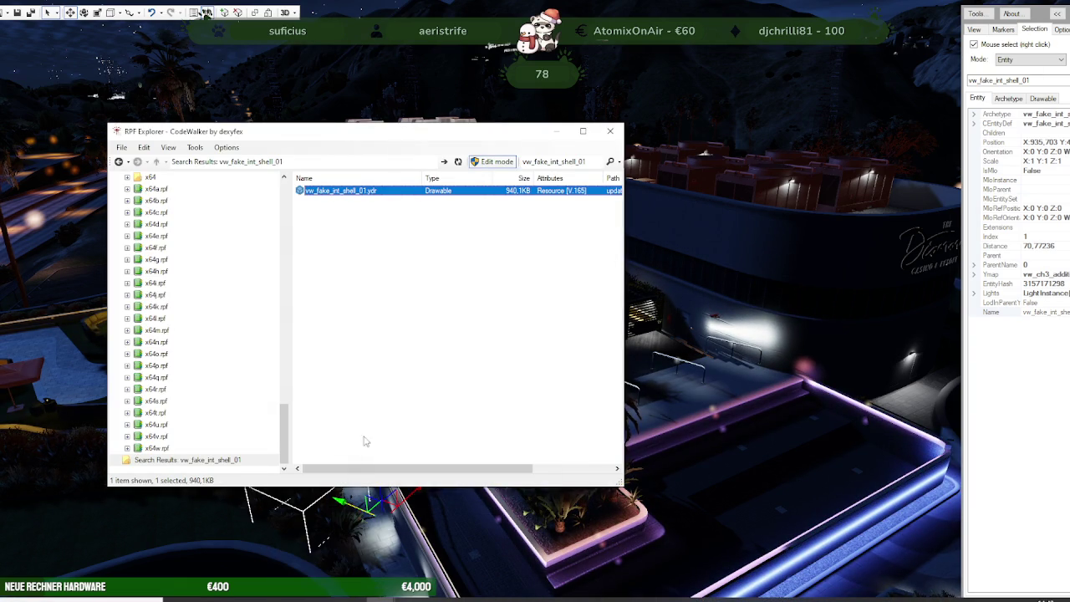
Step: Reopen vw_fake_int_shell_01 in the model viewer, turn it to a side view and list its materials
{"action": "double_click", "coordinate": [356, 192]}
{"action": "mouse_move", "coordinate": [473, 396]}
{"action": "left_mouse_down"}
{"action": "mouse_move", "coordinate": [370, 290]}
{"action": "mouse_move", "coordinate": [413, 266]}
{"action": "mouse_move", "coordinate": [514, 353]}
{"action": "mouse_move", "coordinate": [456, 433]}
{"action": "left_mouse_up"}
{"action": "left_click", "coordinate": [109, 140]}
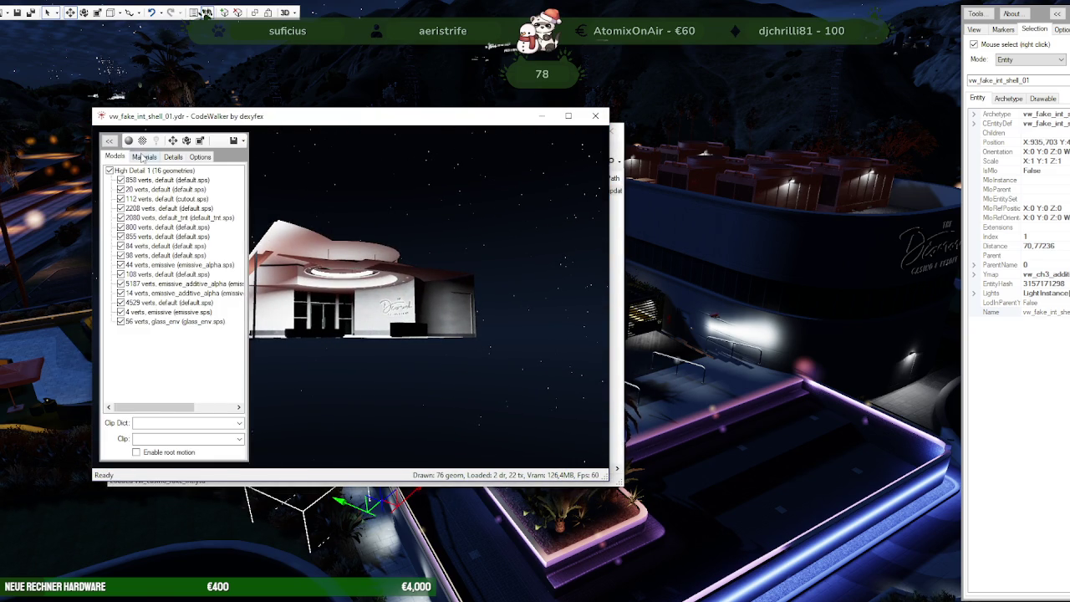
{"action": "left_click", "coordinate": [144, 156]}
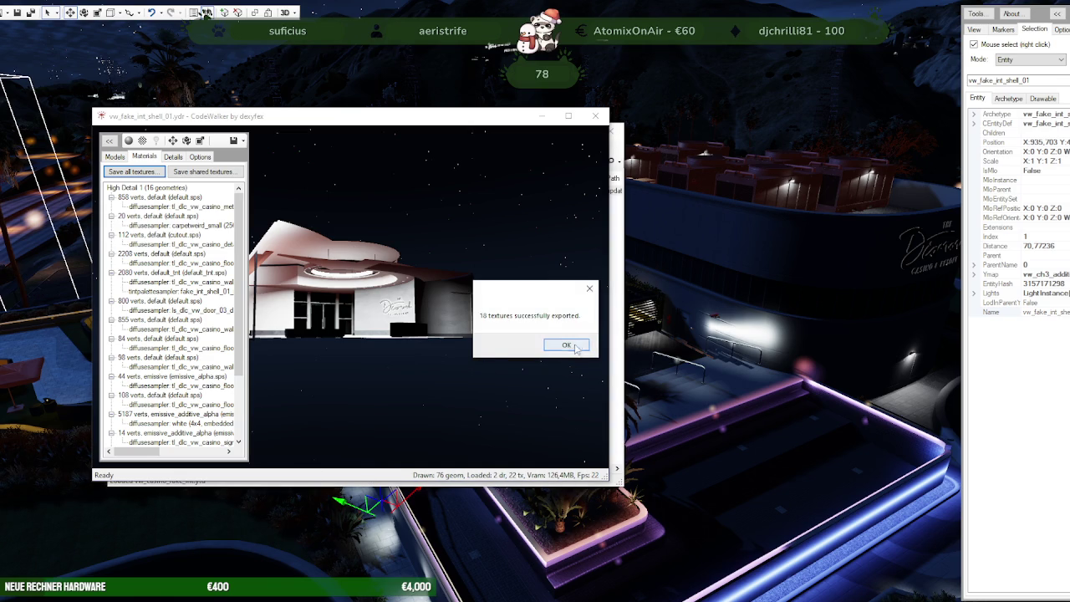
Step: Dismiss the 18-textures-exported notice, bring up the search result's menu without choosing, and return to Blender
{"action": "left_click", "coordinate": [568, 346]}
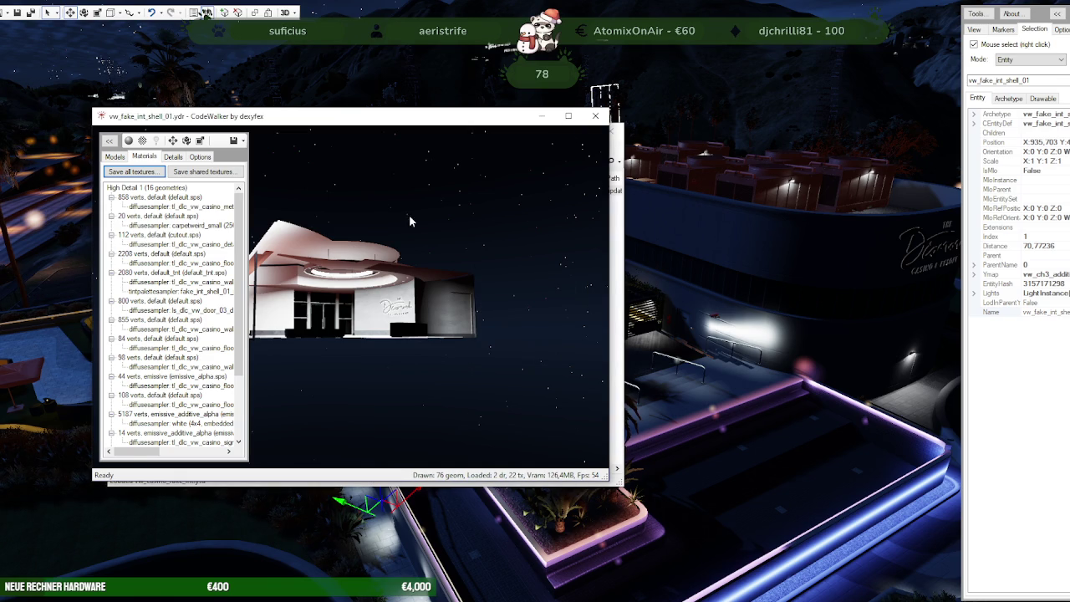
{"action": "right_click", "coordinate": [338, 193]}
{"action": "left_click", "coordinate": [396, 234]}
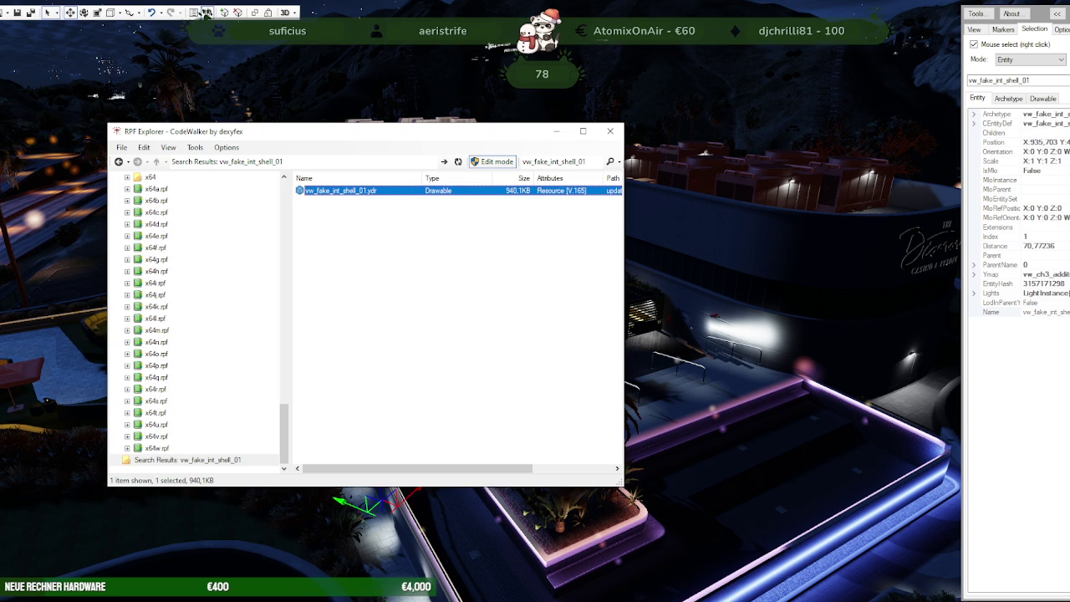
{"action": "key", "text": "alt+Tab"}
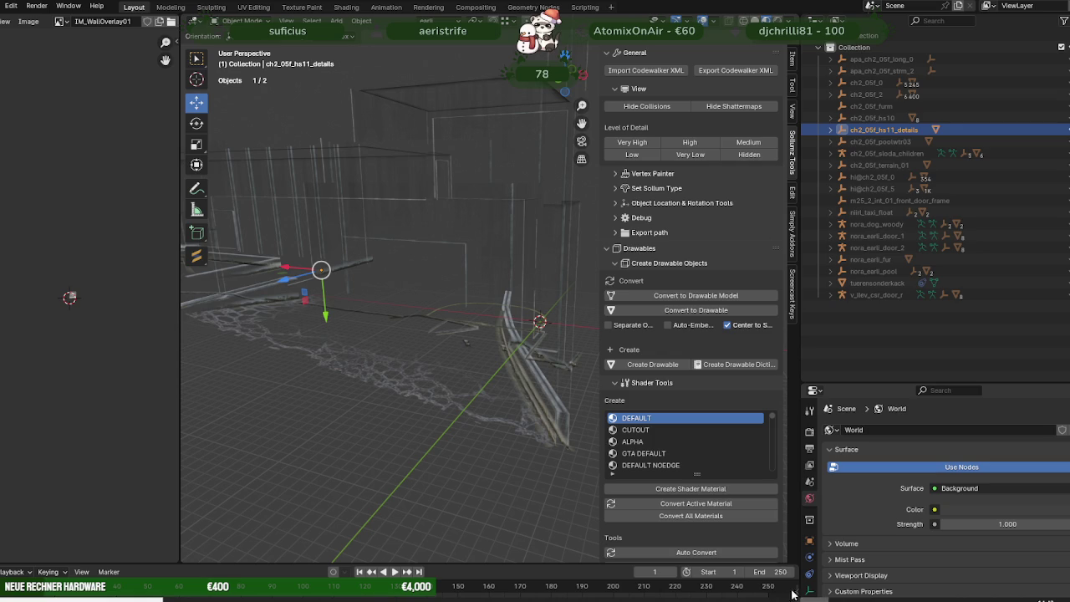
Step: Select the ch2_05f_hs11_details mesh and enter Edit Mode
{"action": "middle_click_drag", "start_coordinate": [488, 233], "coordinate": [488, 249]}
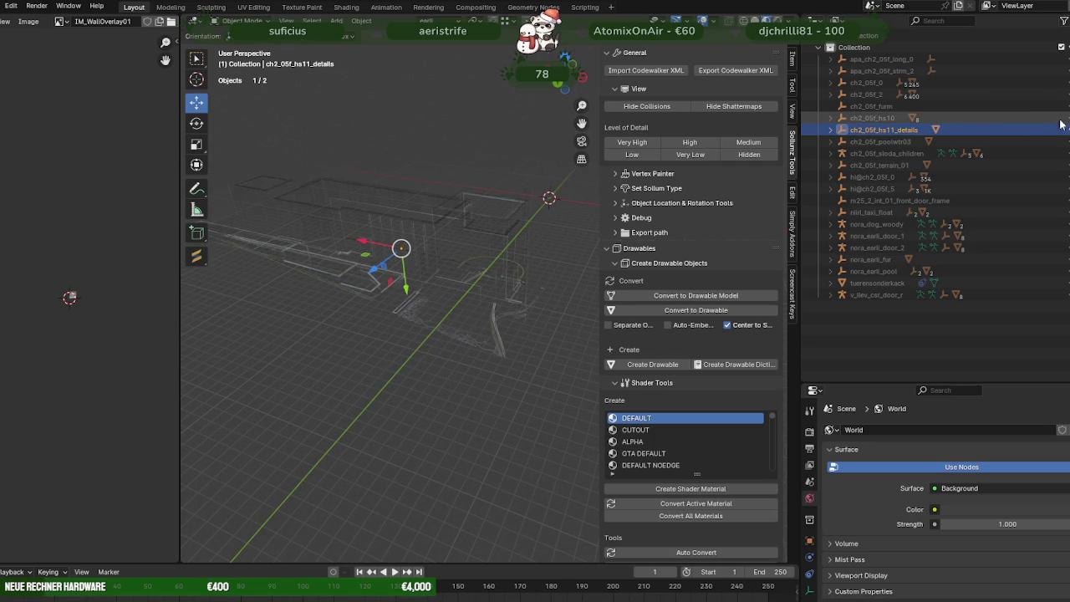
{"action": "scroll", "coordinate": [342, 221], "scroll_direction": "up", "scroll_amount": 3}
{"action": "scroll", "coordinate": [338, 219], "scroll_direction": "up", "scroll_amount": 3}
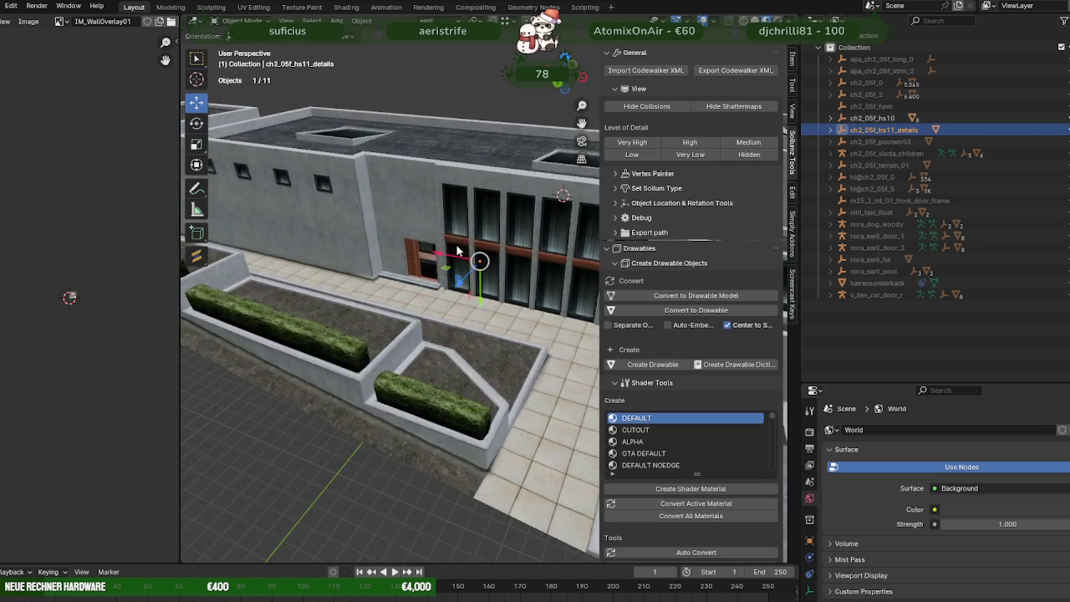
{"action": "scroll", "coordinate": [332, 218], "scroll_direction": "up", "scroll_amount": 4}
{"action": "left_click", "coordinate": [330, 214]}
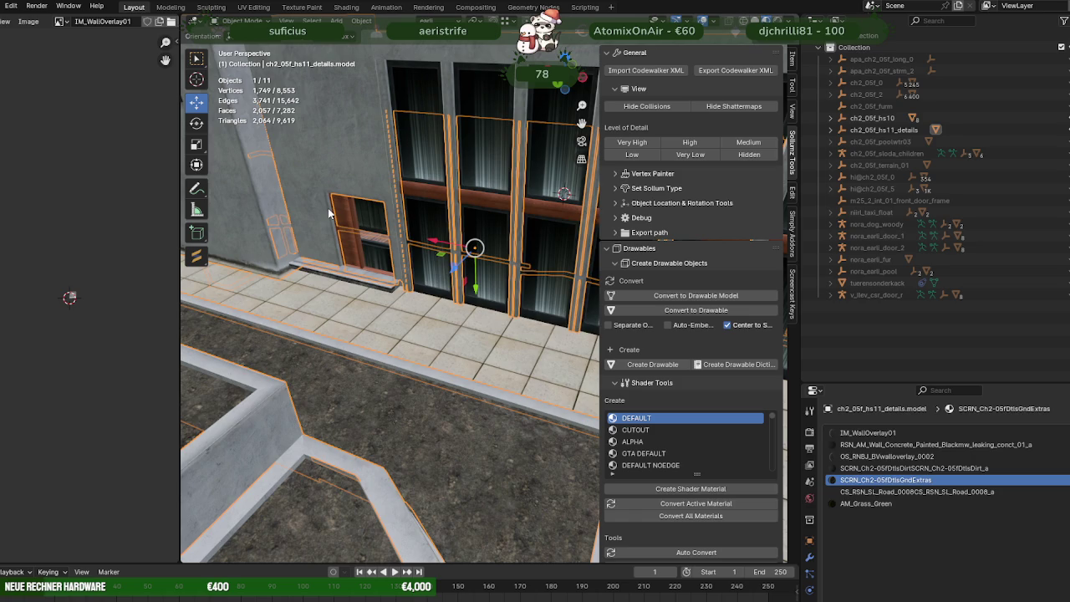
{"action": "left_click", "coordinate": [329, 213]}
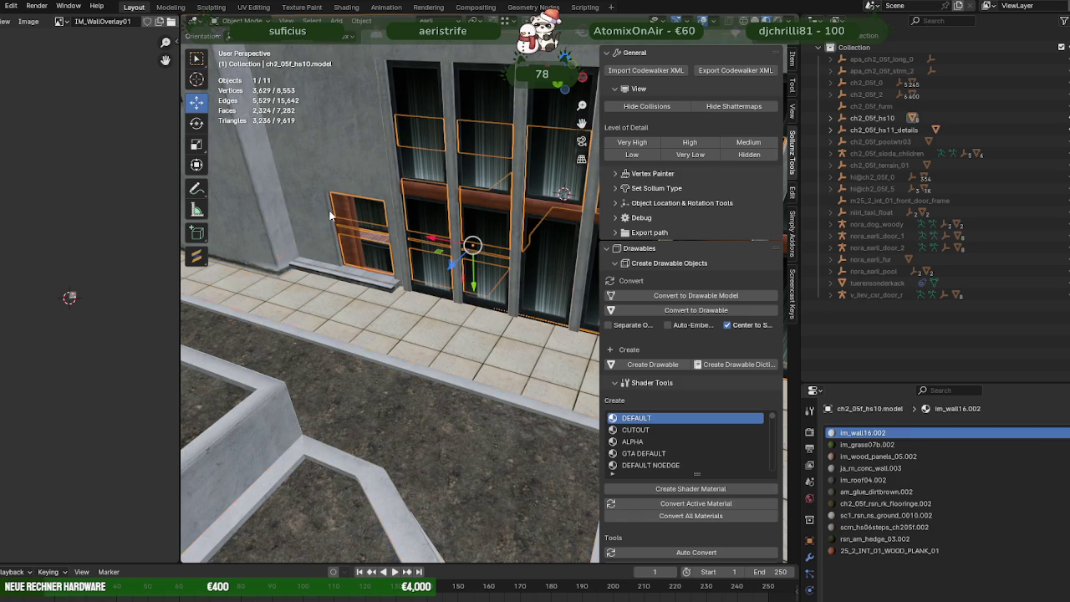
{"action": "left_click", "coordinate": [331, 215]}
{"action": "key", "text": "Tab"}
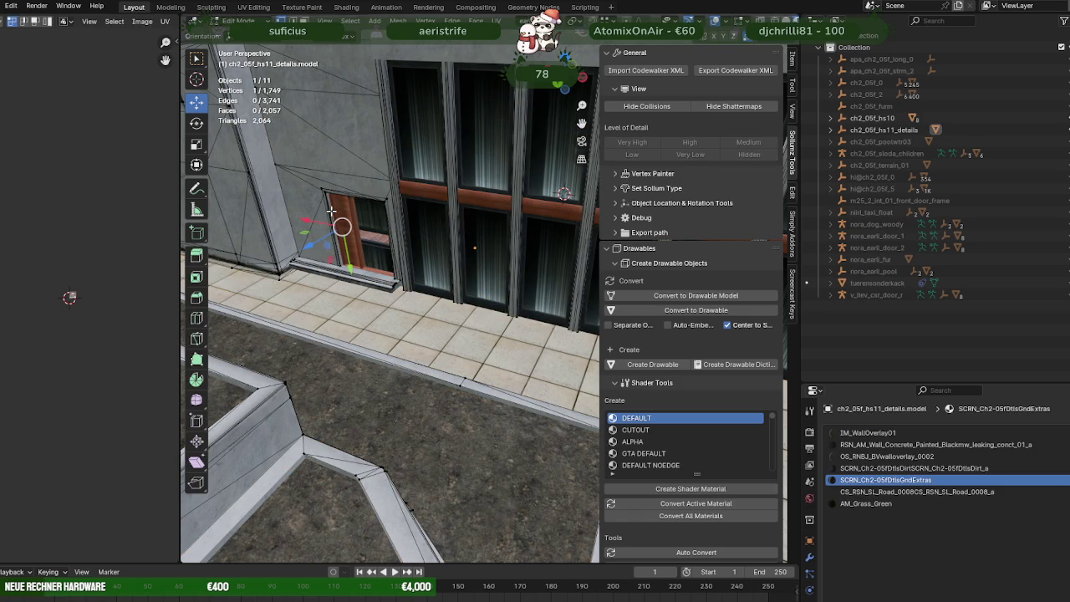
Step: Box-select the door frame's top corner vertices in see-through wireframe view
{"action": "scroll", "coordinate": [325, 193], "scroll_direction": "up", "scroll_amount": 3}
{"action": "key", "text": "KP_Decimal"}
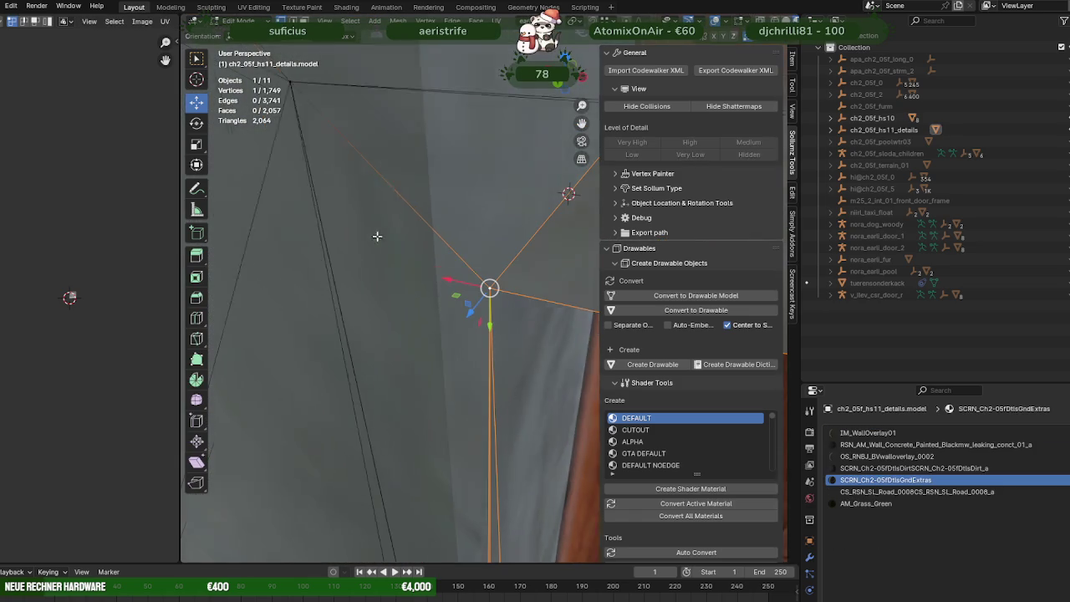
{"action": "mouse_move", "coordinate": [447, 223]}
{"action": "middle_mouse_down"}
{"action": "mouse_move", "coordinate": [404, 273]}
{"action": "mouse_move", "coordinate": [541, 296]}
{"action": "mouse_move", "coordinate": [485, 265]}
{"action": "mouse_move", "coordinate": [526, 241]}
{"action": "mouse_move", "coordinate": [526, 209]}
{"action": "mouse_move", "coordinate": [425, 222]}
{"action": "middle_mouse_up"}
{"action": "key", "text": "shift+z"}
{"action": "left_click_drag", "start_coordinate": [452, 142], "coordinate": [452, 143]}
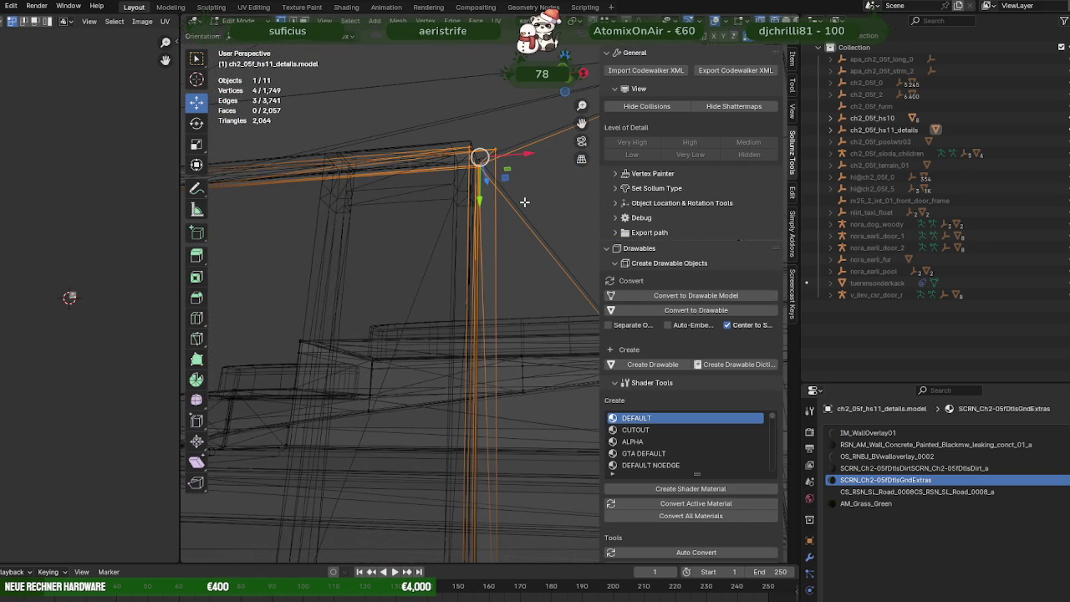
{"action": "key", "text": "shift+z"}
Step: Shift the selected frame corner along the Y axis toward the wall
{"action": "mouse_move", "coordinate": [525, 202]}
{"action": "middle_mouse_down"}
{"action": "mouse_move", "coordinate": [327, 302]}
{"action": "mouse_move", "coordinate": [480, 318]}
{"action": "middle_mouse_up"}
{"action": "key", "text": "shift+z"}
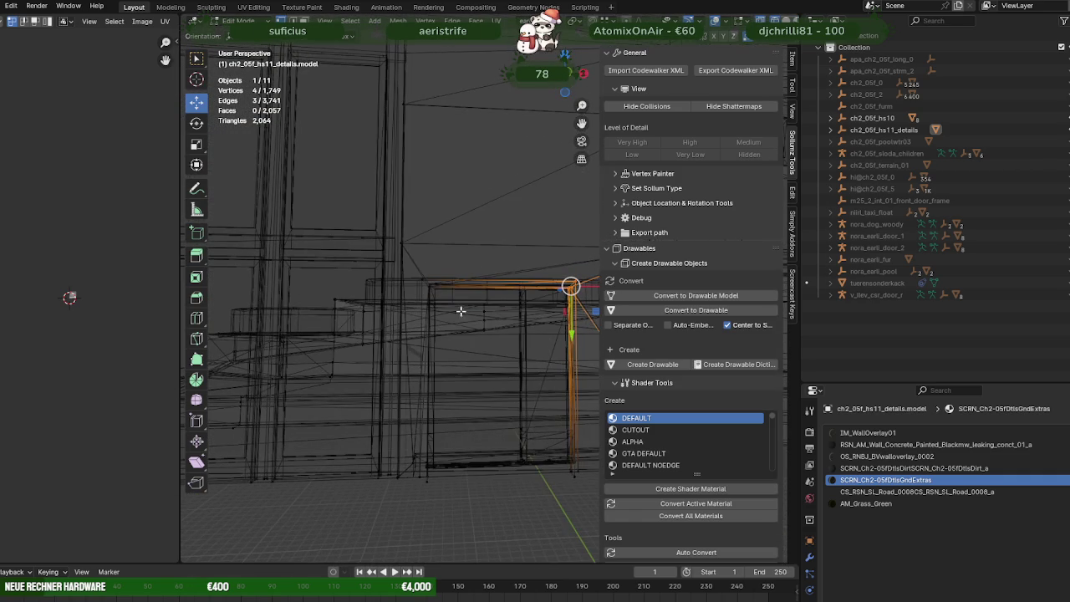
{"action": "middle_click_drag", "start_coordinate": [412, 269], "coordinate": [404, 282]}
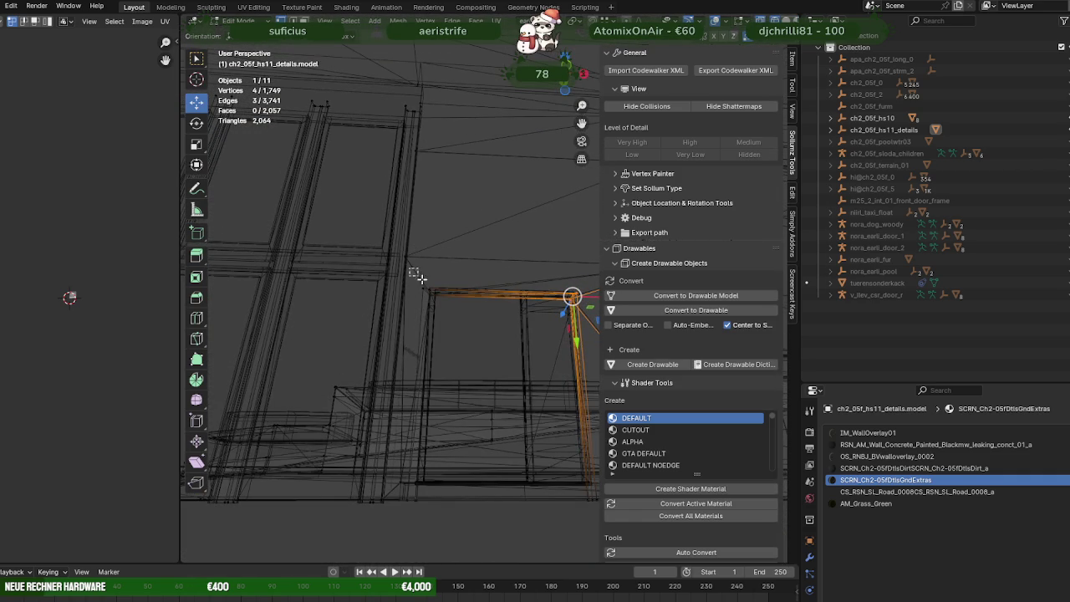
{"action": "key", "text": "shift+z"}
{"action": "middle_click_drag", "start_coordinate": [462, 319], "coordinate": [352, 369]}
{"action": "scroll", "coordinate": [360, 360], "scroll_direction": "up", "scroll_amount": 2}
{"action": "scroll", "coordinate": [375, 351], "scroll_direction": "up", "scroll_amount": 1}
{"action": "scroll", "coordinate": [393, 351], "scroll_direction": "up", "scroll_amount": 1}
{"action": "scroll", "coordinate": [431, 351], "scroll_direction": "up", "scroll_amount": 1}
{"action": "scroll", "coordinate": [456, 350], "scroll_direction": "down", "scroll_amount": 1}
{"action": "scroll", "coordinate": [463, 350], "scroll_direction": "down", "scroll_amount": 1}
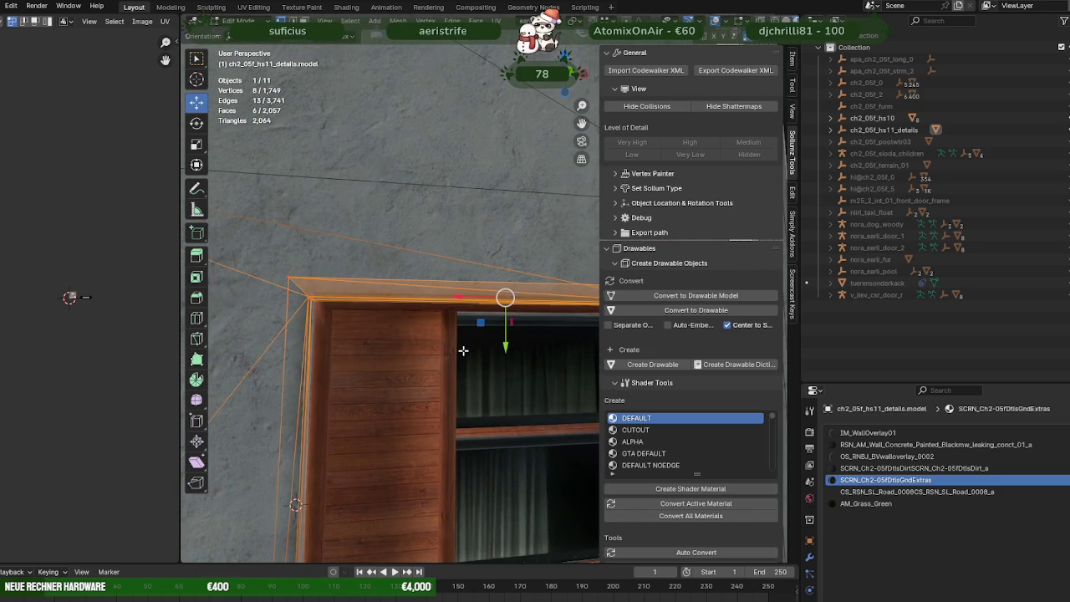
{"action": "left_click_drag", "start_coordinate": [505, 347], "coordinate": [506, 344]}
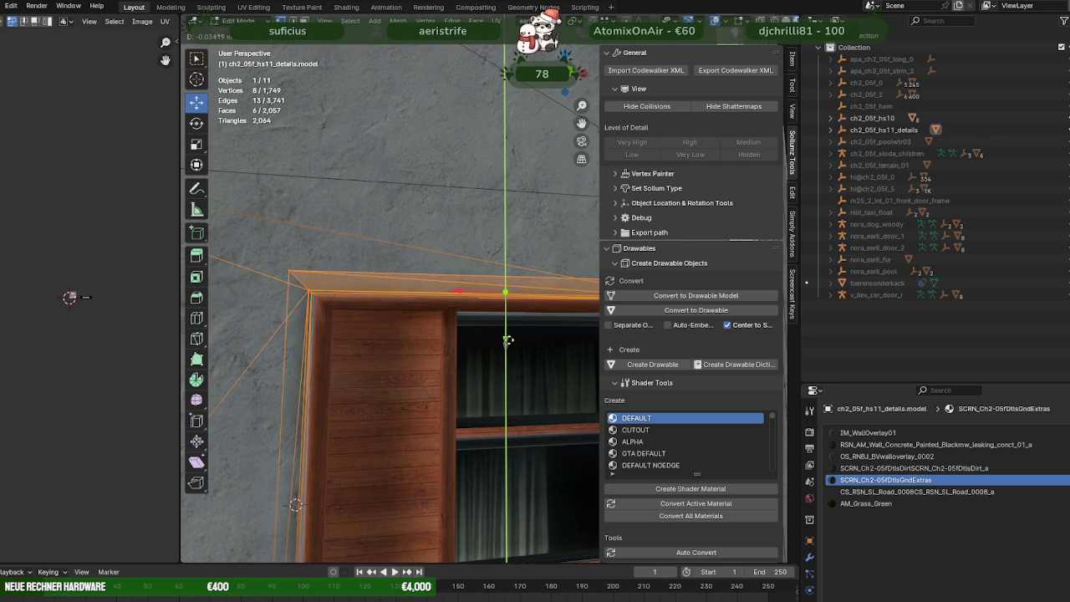
Step: Deselect the top bar's left end and slide the frame corner along X to meet the wall
{"action": "left_click_drag", "start_coordinate": [508, 340], "coordinate": [507, 343]}
{"action": "mouse_move", "coordinate": [507, 343]}
{"action": "middle_mouse_down"}
{"action": "mouse_move", "coordinate": [435, 295]}
{"action": "mouse_move", "coordinate": [466, 269]}
{"action": "mouse_move", "coordinate": [442, 274]}
{"action": "mouse_move", "coordinate": [432, 259]}
{"action": "mouse_move", "coordinate": [366, 282]}
{"action": "middle_mouse_up"}
{"action": "key", "text": "shift+z"}
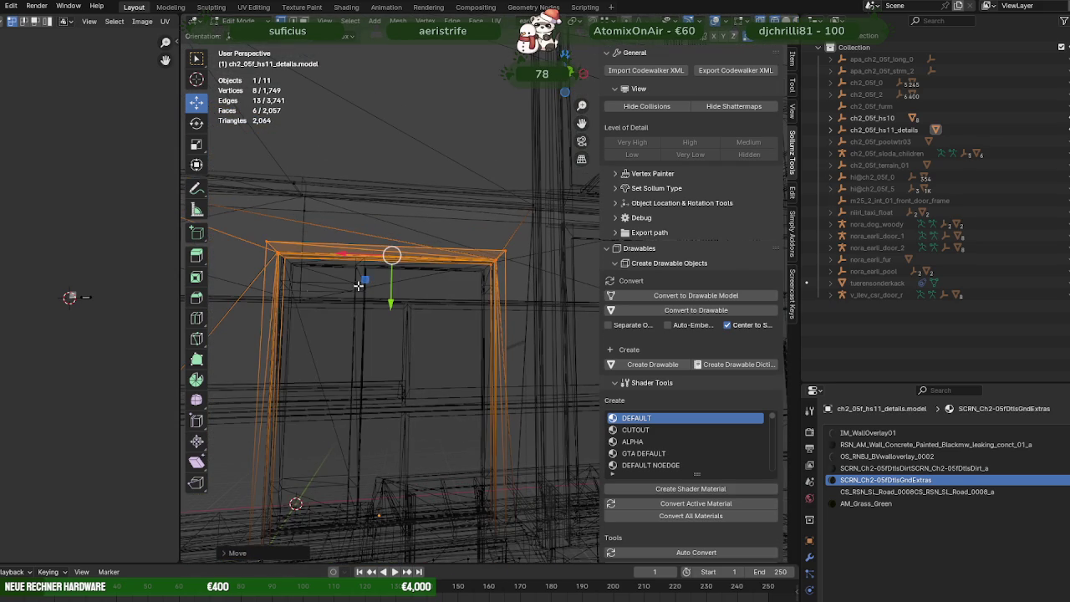
{"action": "left_click_drag", "start_coordinate": [308, 291], "coordinate": [268, 231], "text": "ctrl"}
{"action": "middle_click_drag", "start_coordinate": [297, 282], "coordinate": [296, 340]}
{"action": "key", "text": "shift+z"}
{"action": "scroll", "coordinate": [318, 387], "scroll_direction": "up", "scroll_amount": 2}
{"action": "middle_click_drag", "start_coordinate": [317, 387], "coordinate": [381, 307]}
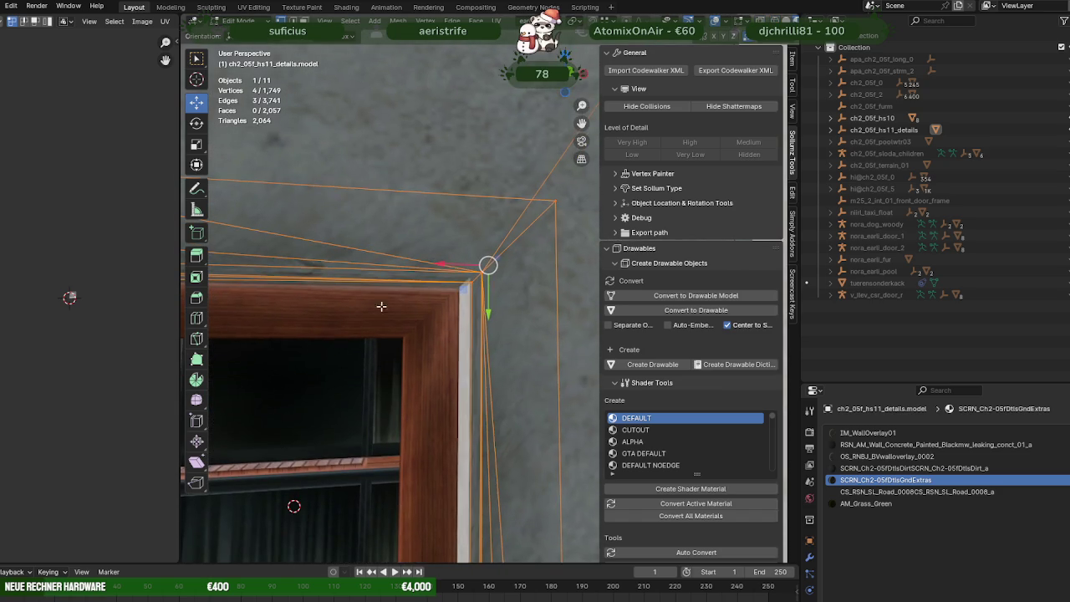
{"action": "left_click_drag", "start_coordinate": [451, 265], "coordinate": [448, 265]}
{"action": "left_click", "coordinate": [449, 265]}
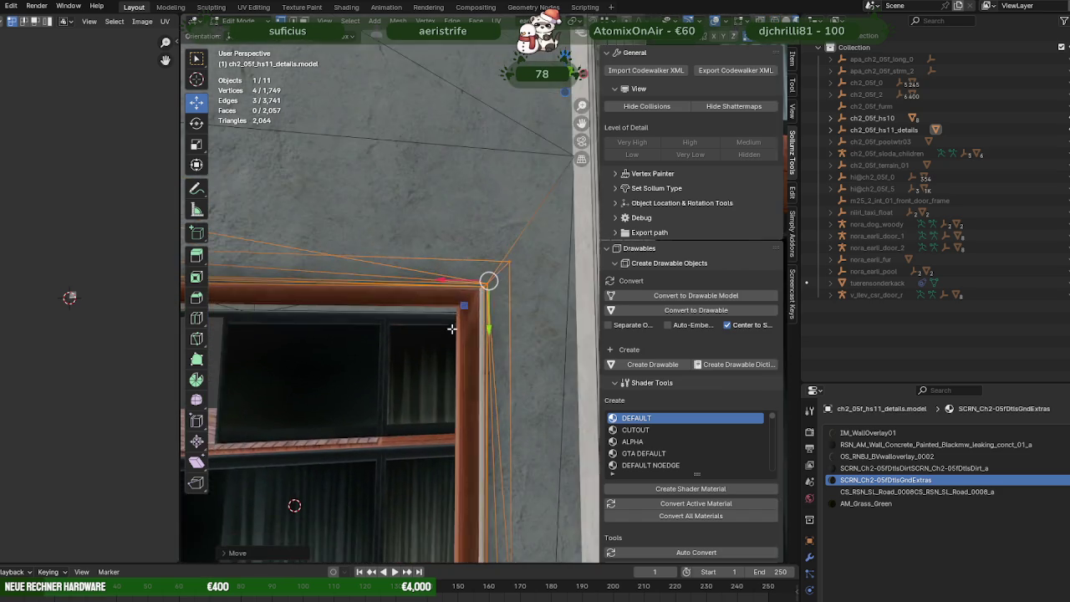
Step: Select a single vertex at the base of the door frame
{"action": "scroll", "coordinate": [446, 270], "scroll_direction": "down", "scroll_amount": 4}
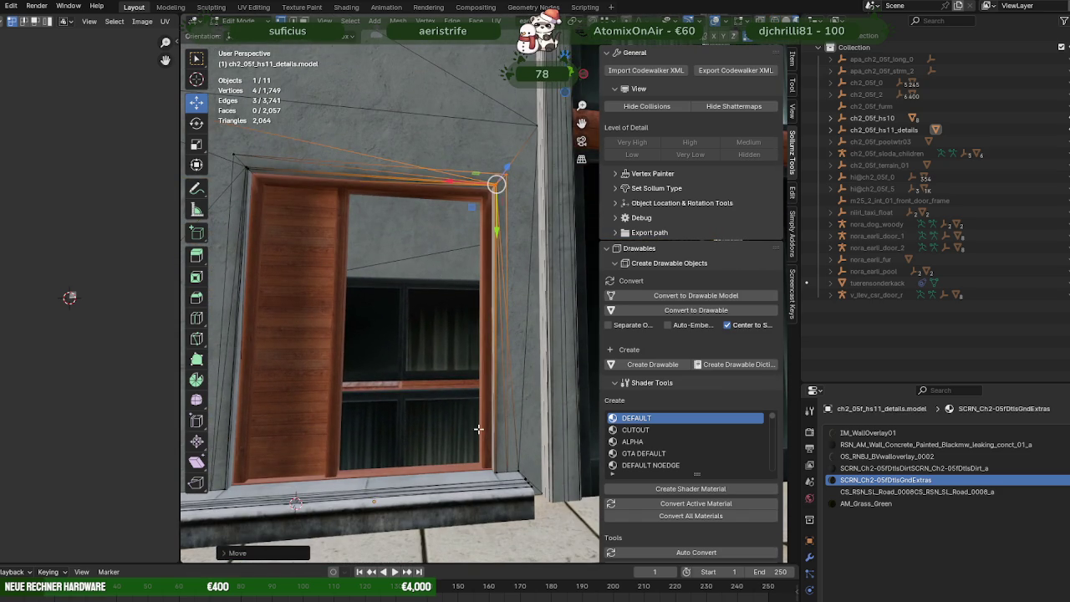
{"action": "key", "text": "shift+z"}
{"action": "left_click", "coordinate": [498, 477]}
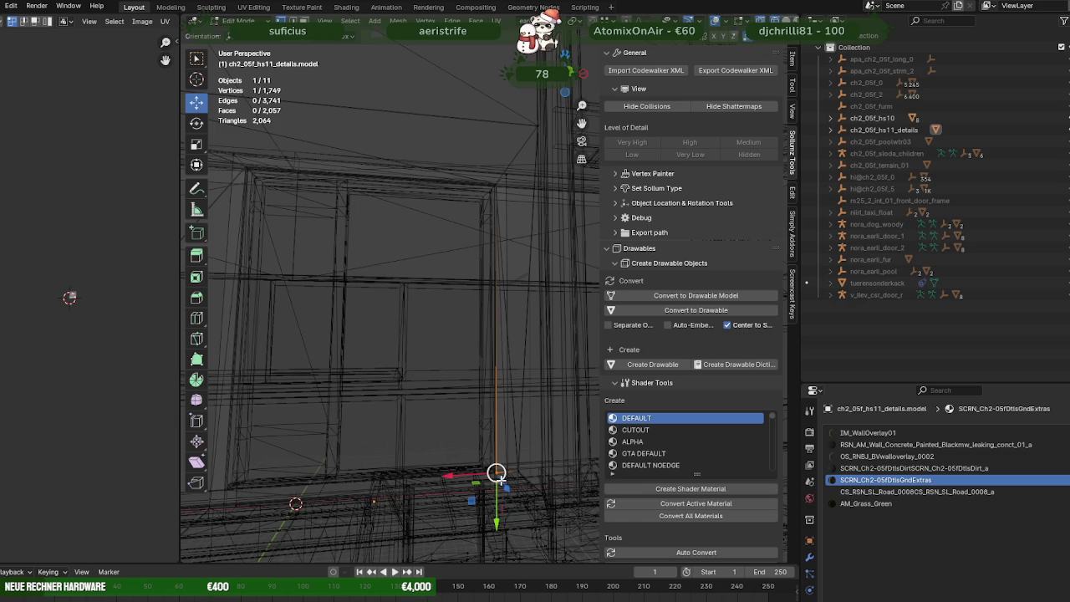
Step: Add a second base vertex and nudge both frame-base vertices along the X axis
{"action": "scroll", "coordinate": [497, 474], "scroll_direction": "up", "scroll_amount": 2}
{"action": "key", "text": "KP_Decimal"}
{"action": "mouse_move", "coordinate": [466, 345]}
{"action": "middle_mouse_down"}
{"action": "mouse_move", "coordinate": [473, 366]}
{"action": "mouse_move", "coordinate": [512, 329]}
{"action": "middle_mouse_up"}
{"action": "key", "text": "shift+z"}
{"action": "key", "text": "shift+z"}
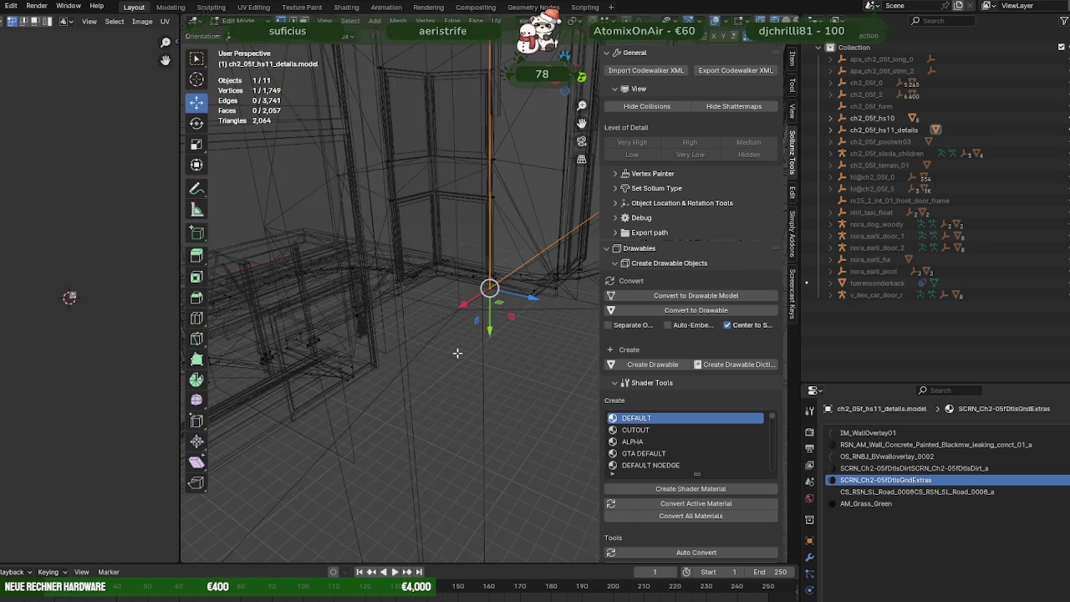
{"action": "left_click", "coordinate": [460, 423], "text": "shift"}
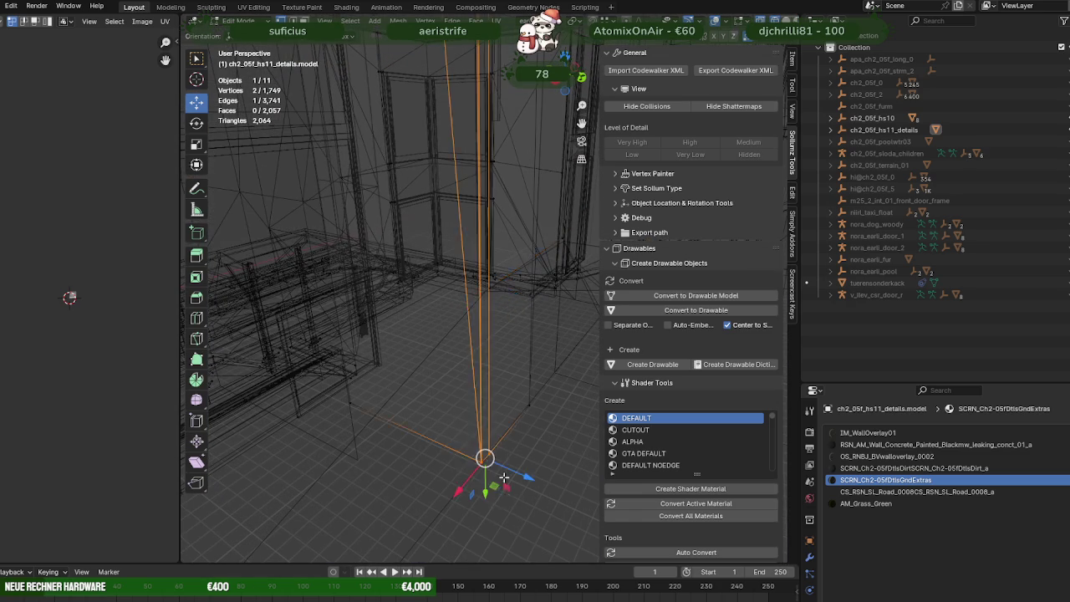
{"action": "key", "text": "shift+z"}
{"action": "scroll", "coordinate": [466, 423], "scroll_direction": "up", "scroll_amount": 2}
{"action": "middle_click_drag", "start_coordinate": [466, 409], "coordinate": [455, 502]}
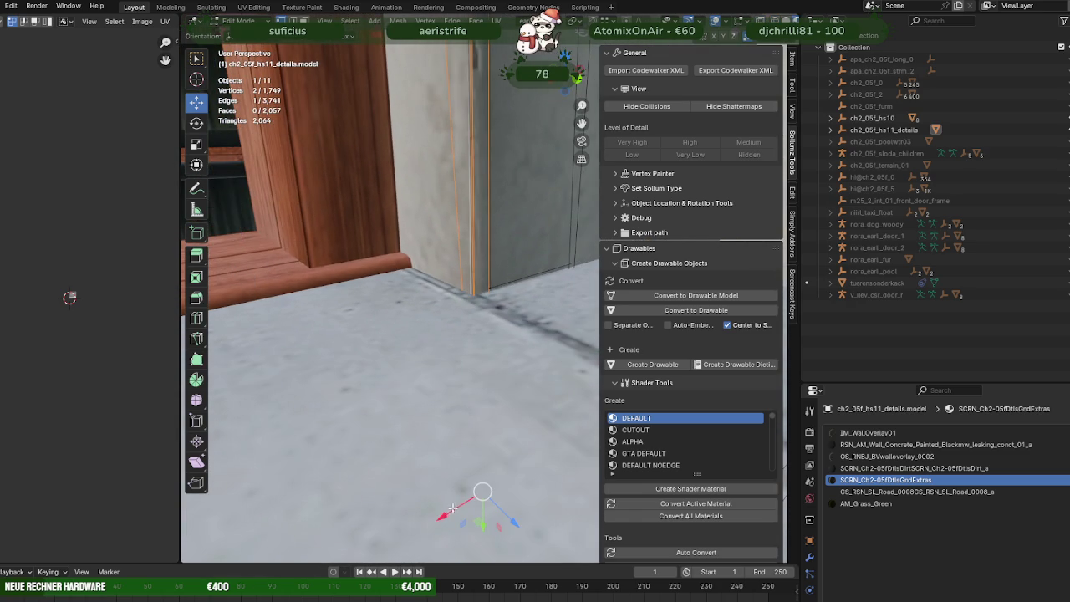
{"action": "left_click_drag", "start_coordinate": [449, 510], "coordinate": [445, 512]}
{"action": "mouse_move", "coordinate": [445, 512]}
{"action": "middle_mouse_down"}
{"action": "mouse_move", "coordinate": [377, 331]}
{"action": "mouse_move", "coordinate": [396, 332]}
{"action": "mouse_move", "coordinate": [403, 386]}
{"action": "mouse_move", "coordinate": [399, 230]}
{"action": "middle_mouse_up"}
Step: Select the three vertices at the door's top corner and move them along Y with G
{"action": "left_click", "coordinate": [353, 122]}
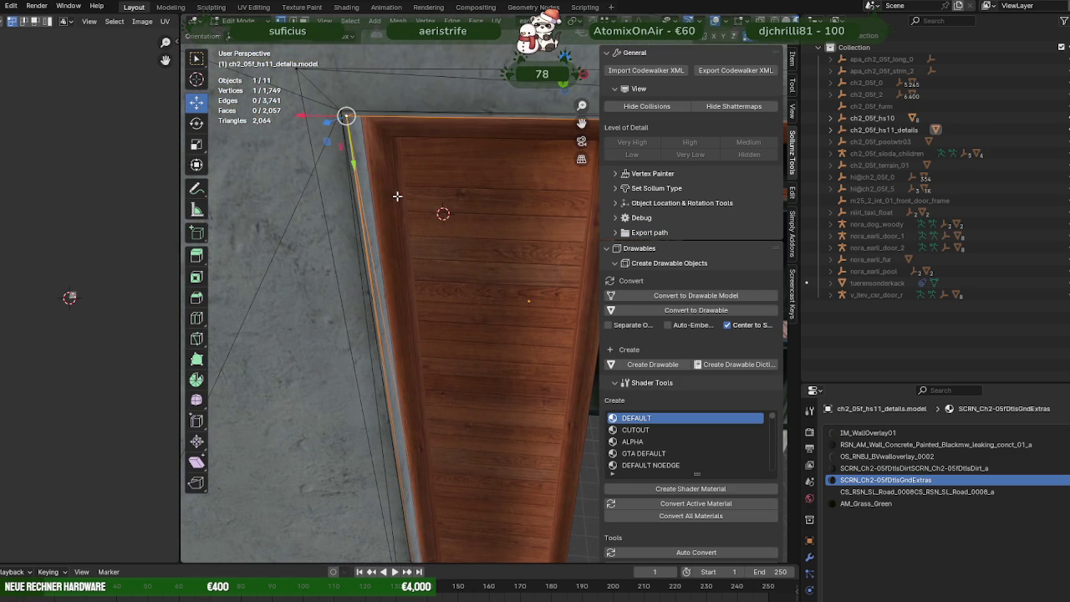
{"action": "key", "text": "KP_Decimal"}
{"action": "mouse_move", "coordinate": [424, 196]}
{"action": "middle_mouse_down"}
{"action": "mouse_move", "coordinate": [430, 210]}
{"action": "mouse_move", "coordinate": [442, 179]}
{"action": "mouse_move", "coordinate": [393, 211]}
{"action": "middle_mouse_up"}
{"action": "key", "text": "shift+z"}
{"action": "left_click_drag", "start_coordinate": [281, 227], "coordinate": [501, 340]}
{"action": "key", "text": "shift+z"}
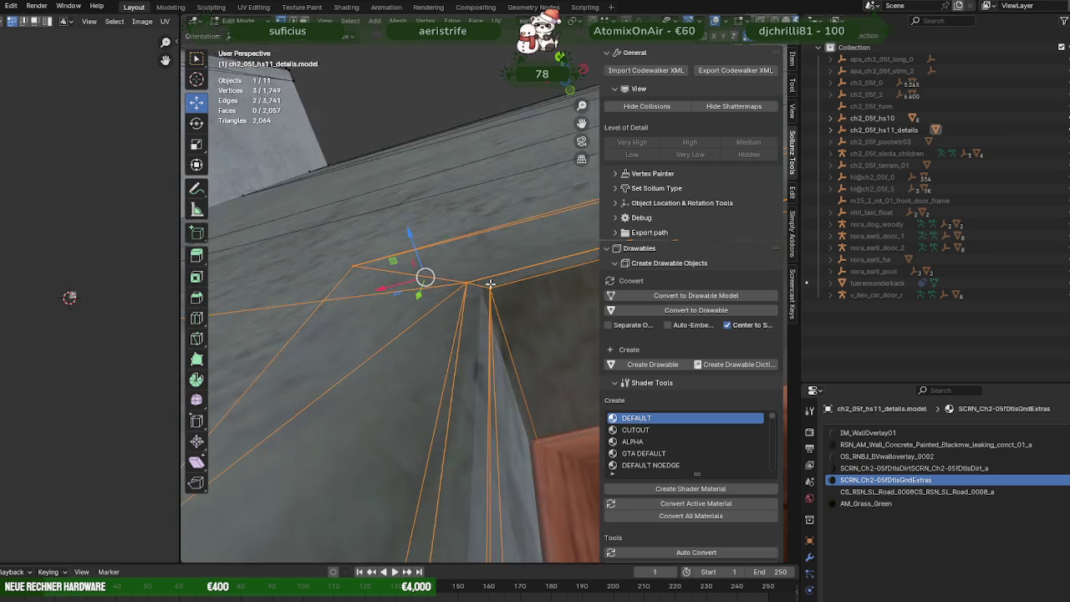
{"action": "middle_click_drag", "start_coordinate": [418, 267], "coordinate": [405, 221]}
{"action": "key", "text": "g"}
{"action": "key", "text": "y"}
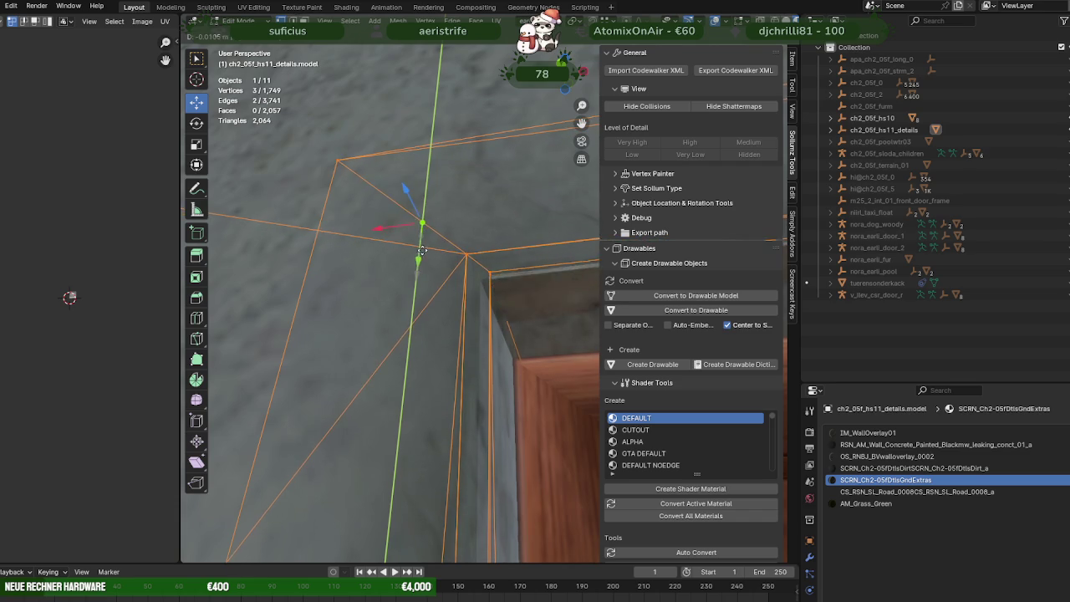
{"action": "left_click", "coordinate": [420, 257]}
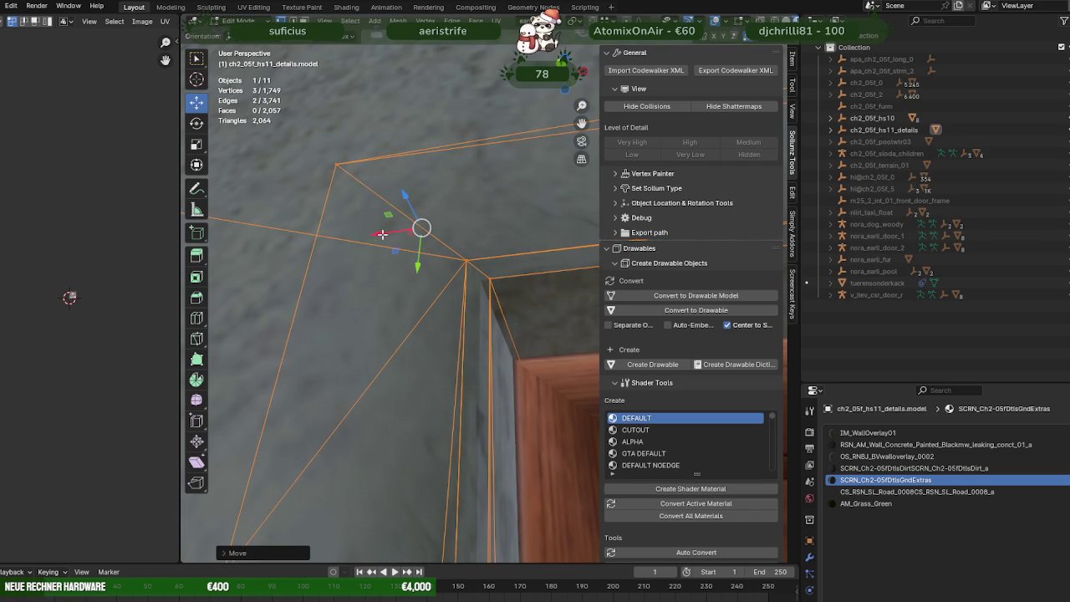
Step: Return to Object Mode and select ch2_05f_hs11_details in the Outliner
{"action": "mouse_move", "coordinate": [377, 233]}
{"action": "middle_mouse_down"}
{"action": "mouse_move", "coordinate": [459, 290]}
{"action": "mouse_move", "coordinate": [509, 382]}
{"action": "mouse_move", "coordinate": [492, 209]}
{"action": "middle_mouse_up"}
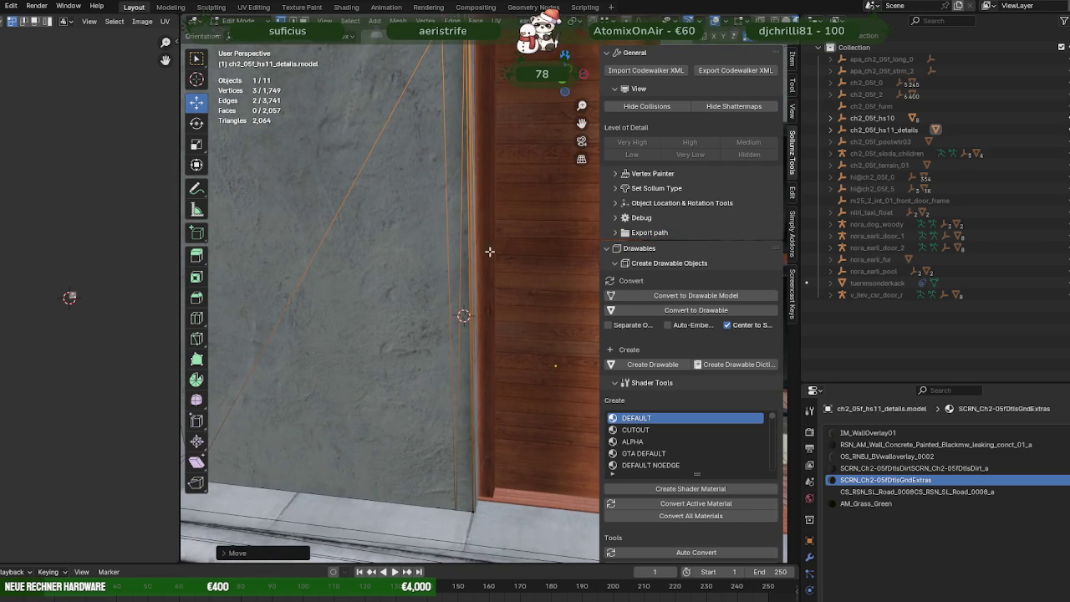
{"action": "key", "text": "Tab"}
{"action": "mouse_move", "coordinate": [495, 411]}
{"action": "middle_mouse_down"}
{"action": "mouse_move", "coordinate": [519, 325]}
{"action": "mouse_move", "coordinate": [507, 340]}
{"action": "middle_mouse_up"}
{"action": "scroll", "coordinate": [507, 345], "scroll_direction": "down", "scroll_amount": 5}
{"action": "left_click", "coordinate": [884, 130]}
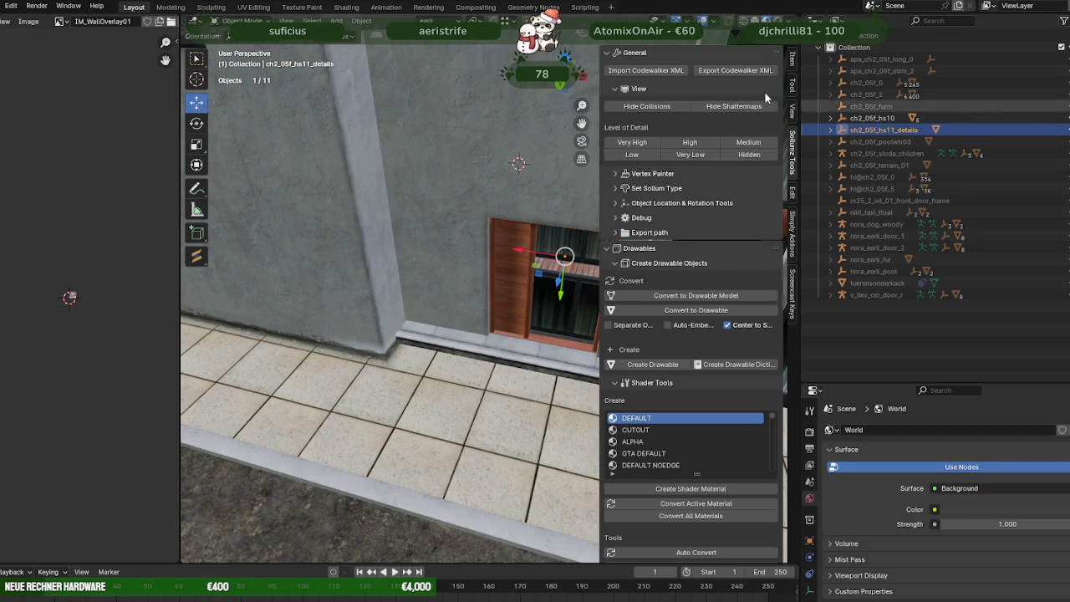
Step: Export ch2_05f_hs11_details as CodeWalker XML to the hausearli folder, then start a CodeWalker XML import
{"action": "left_click", "coordinate": [720, 71]}
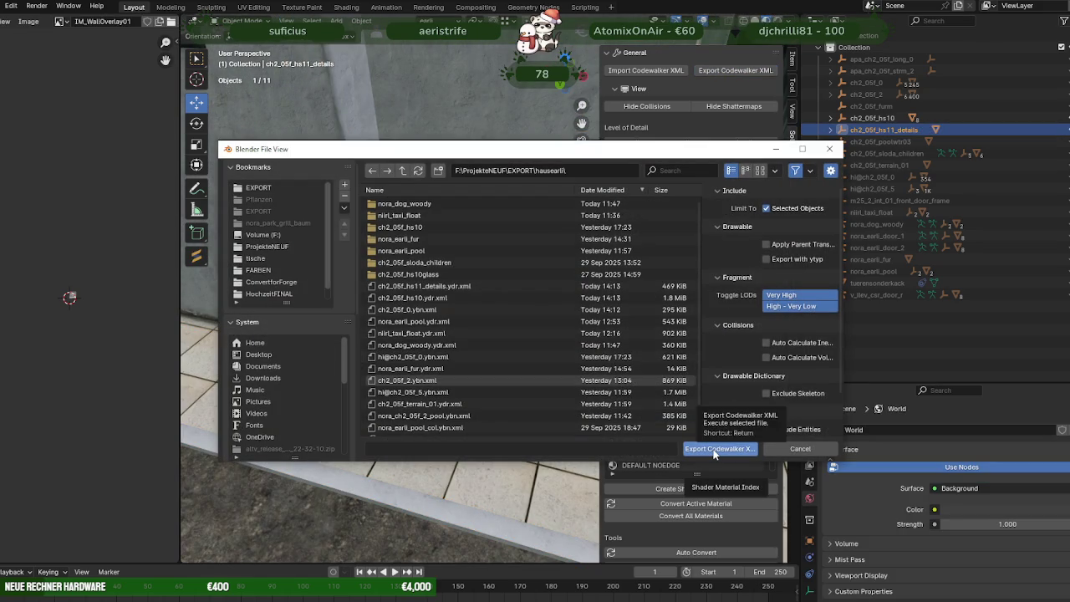
{"action": "left_click", "coordinate": [715, 450]}
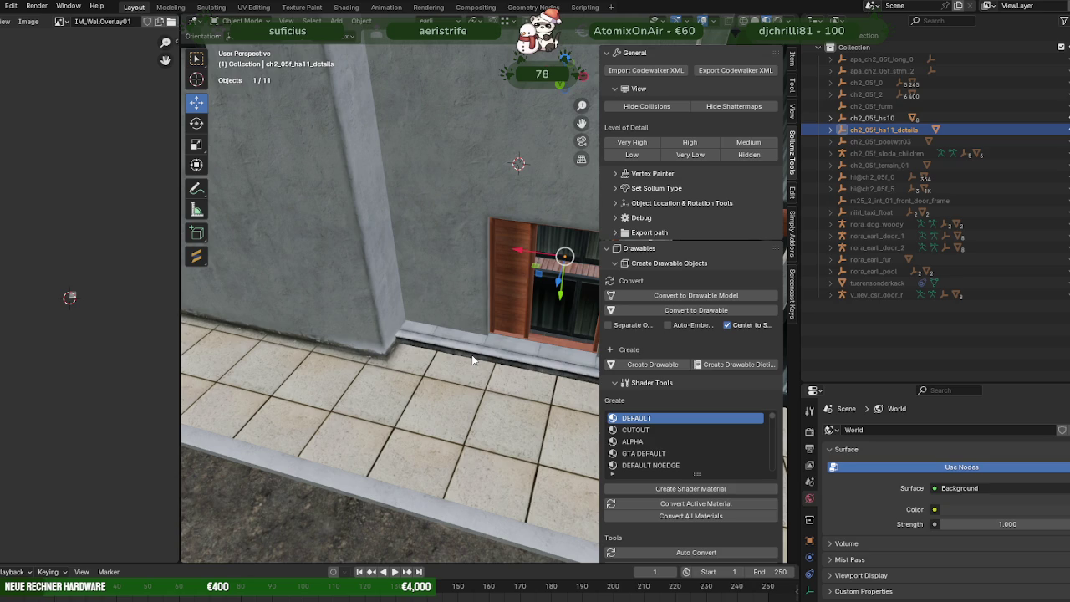
{"action": "left_click", "coordinate": [649, 74]}
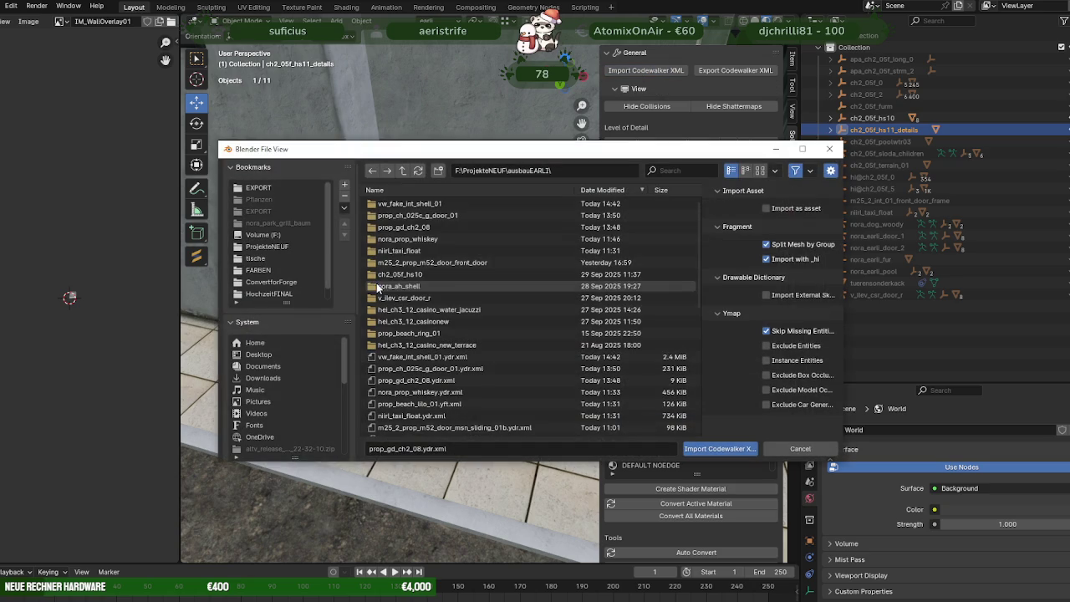
Step: Import vw_fake_int_shell_01.ydr.xml and isolate its model mesh in the view
{"action": "left_click", "coordinate": [431, 356]}
{"action": "left_click", "coordinate": [701, 449]}
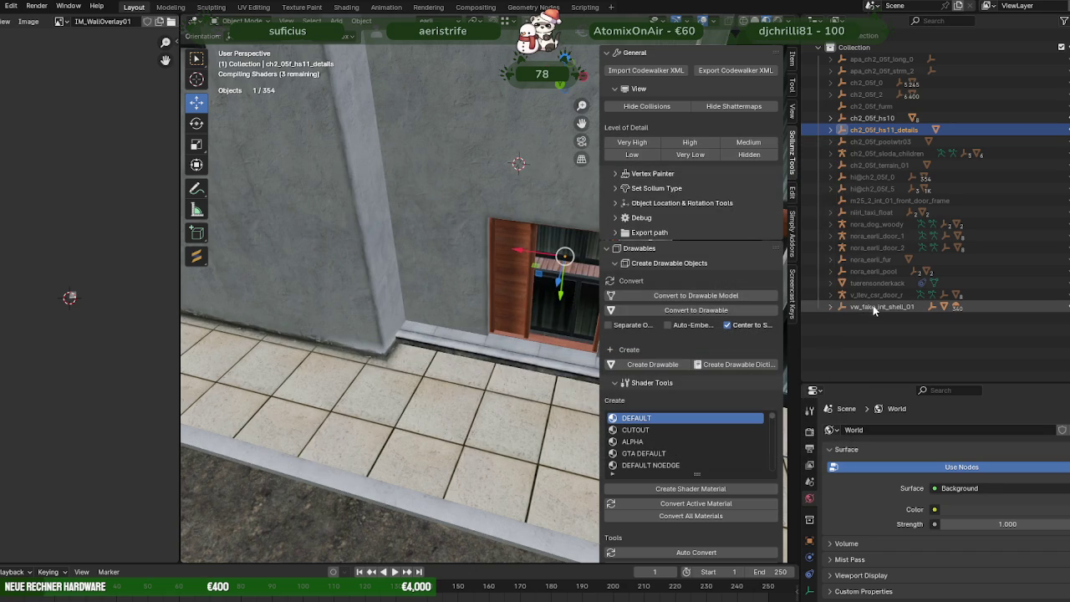
{"action": "left_click", "coordinate": [878, 306]}
{"action": "left_click", "coordinate": [830, 306]}
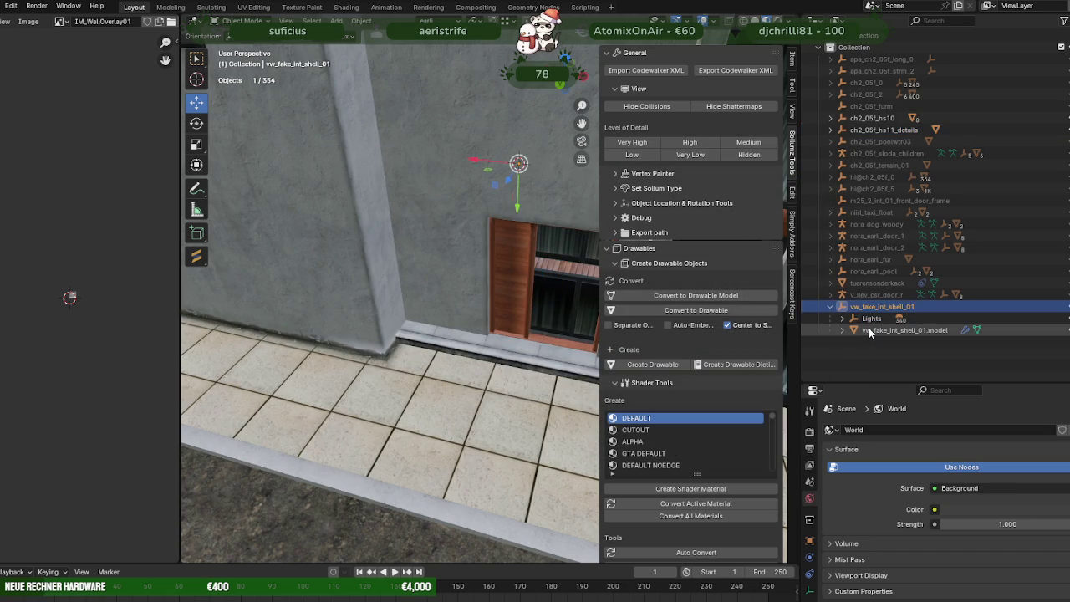
{"action": "left_click", "coordinate": [869, 332]}
{"action": "key", "text": "KP_Divide"}
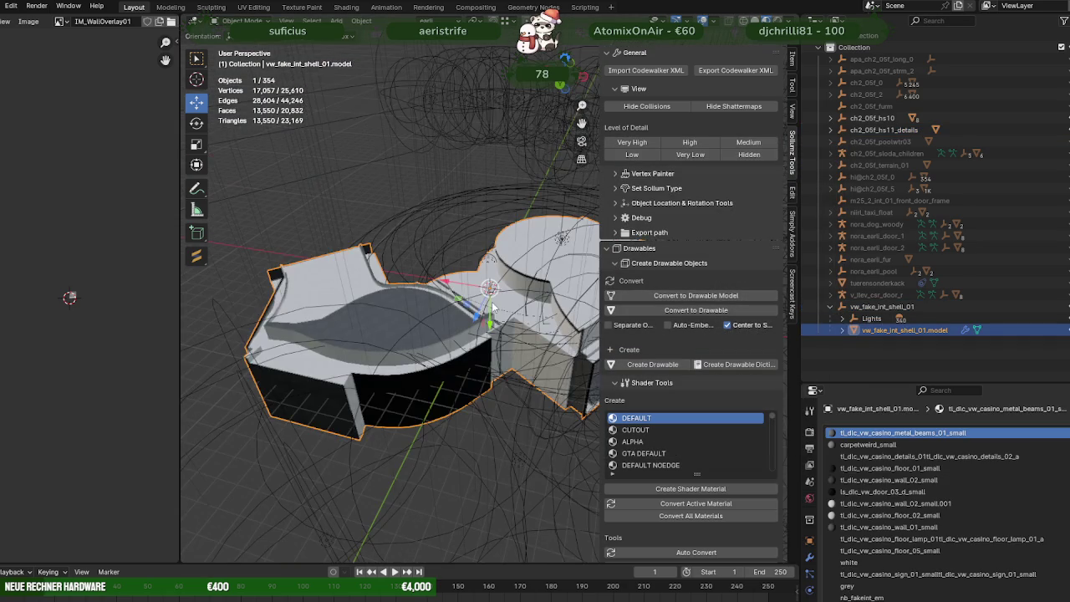
{"action": "scroll", "coordinate": [494, 294], "scroll_direction": "down", "scroll_amount": 4}
{"action": "scroll", "coordinate": [489, 292], "scroll_direction": "down", "scroll_amount": 2}
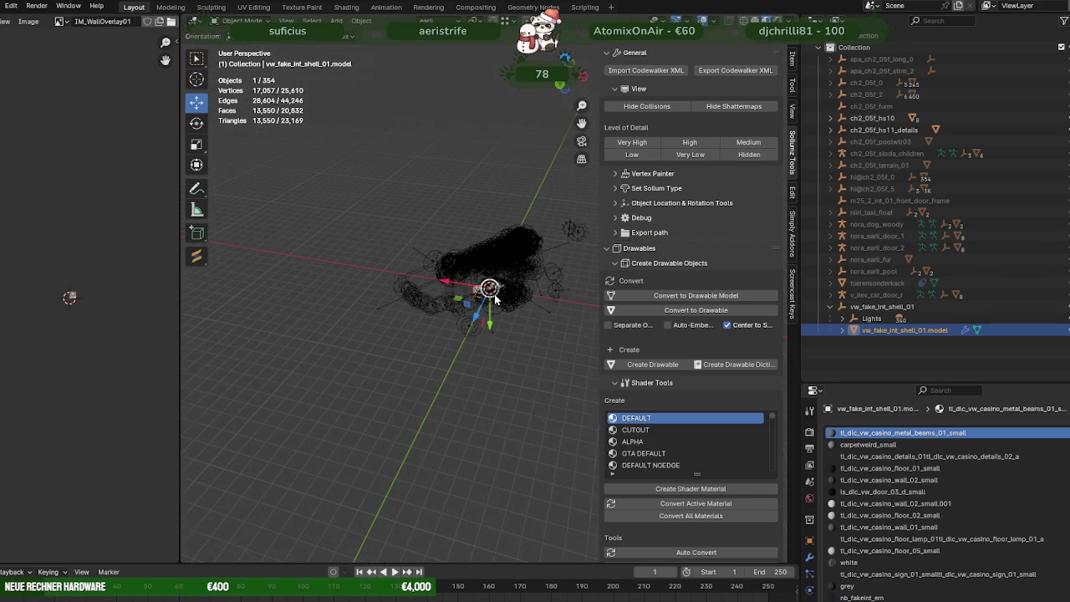
{"action": "scroll", "coordinate": [501, 305], "scroll_direction": "up", "scroll_amount": 3}
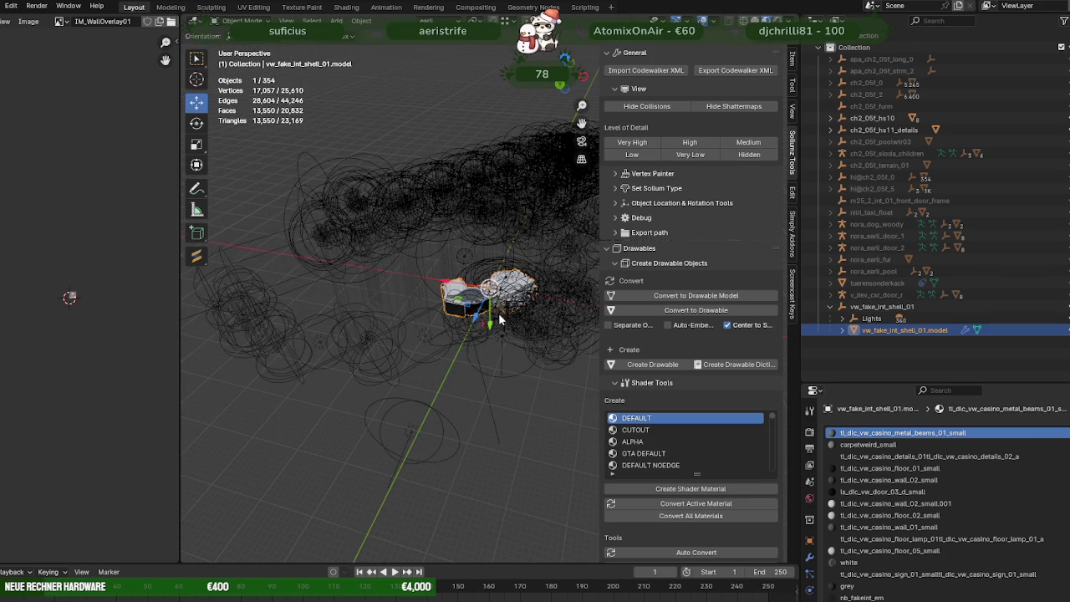
Step: Hide the shell mesh so only its 340 lights remain visible
{"action": "left_click", "coordinate": [871, 318]}
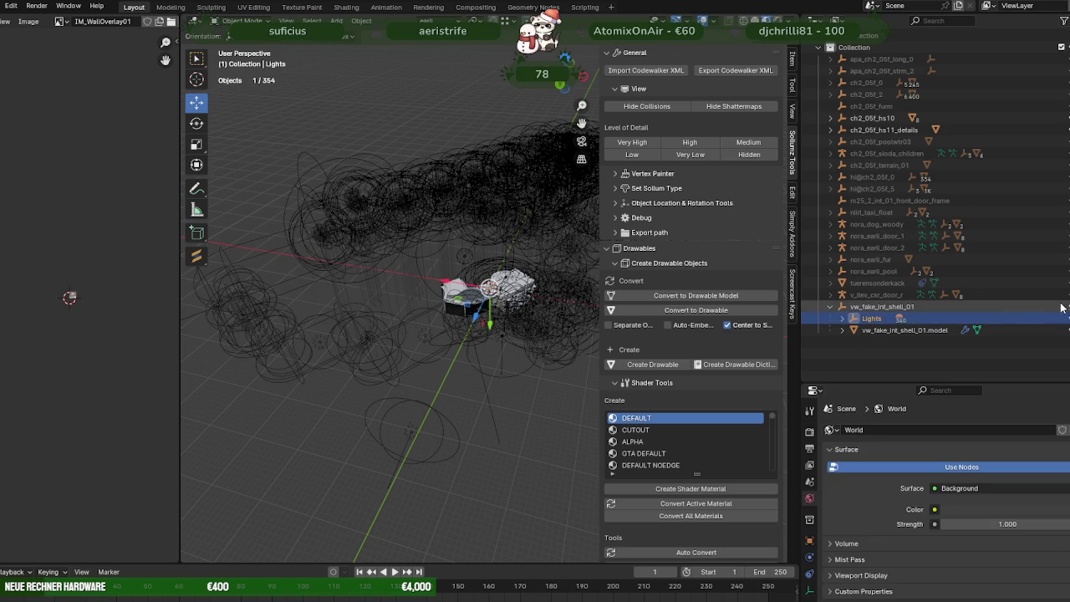
{"action": "key", "text": "h"}
{"action": "left_click", "coordinate": [536, 296]}
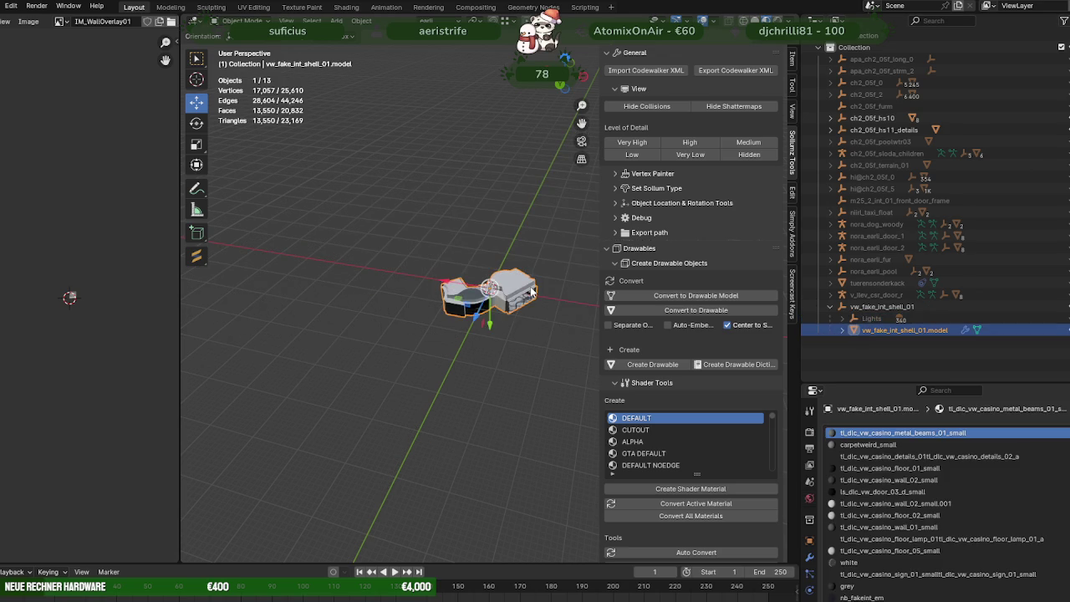
{"action": "key", "text": "Tab"}
{"action": "key", "text": "Tab"}
{"action": "middle_click_drag", "start_coordinate": [521, 240], "coordinate": [530, 287]}
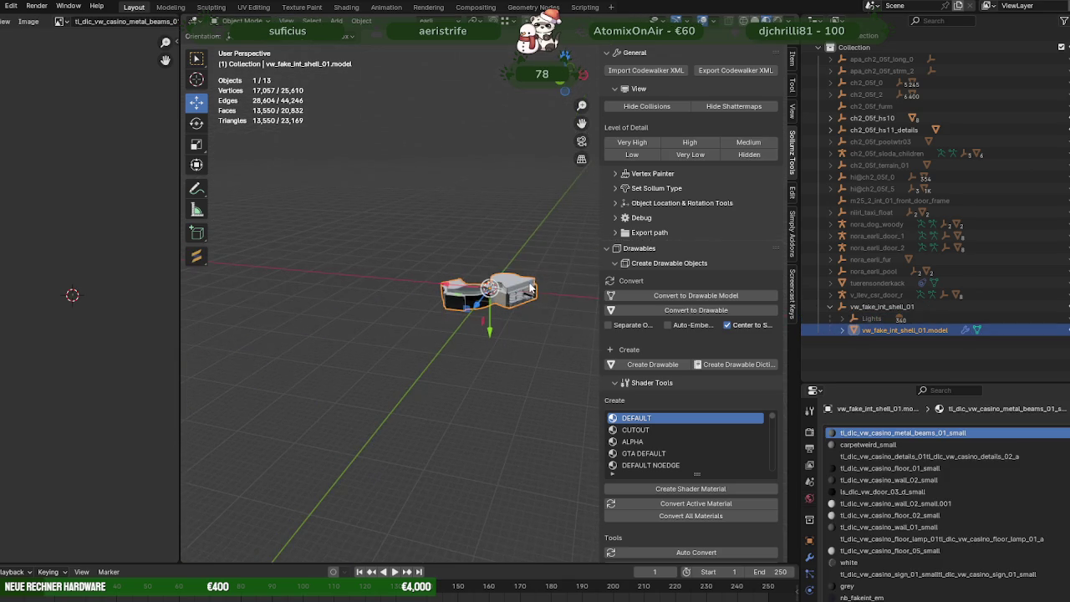
{"action": "key", "text": "h"}
{"action": "key", "text": "alt+h"}
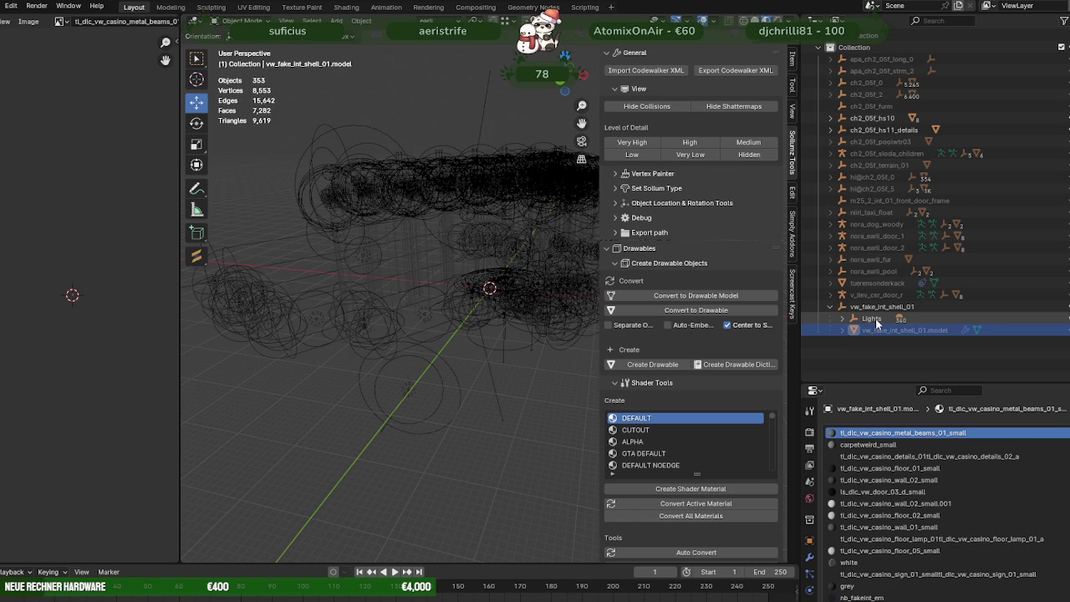
Step: Select and frame the Capsule.022 light, then switch to CodeWalker
{"action": "left_click", "coordinate": [549, 196]}
{"action": "key", "text": "KP_Decimal"}
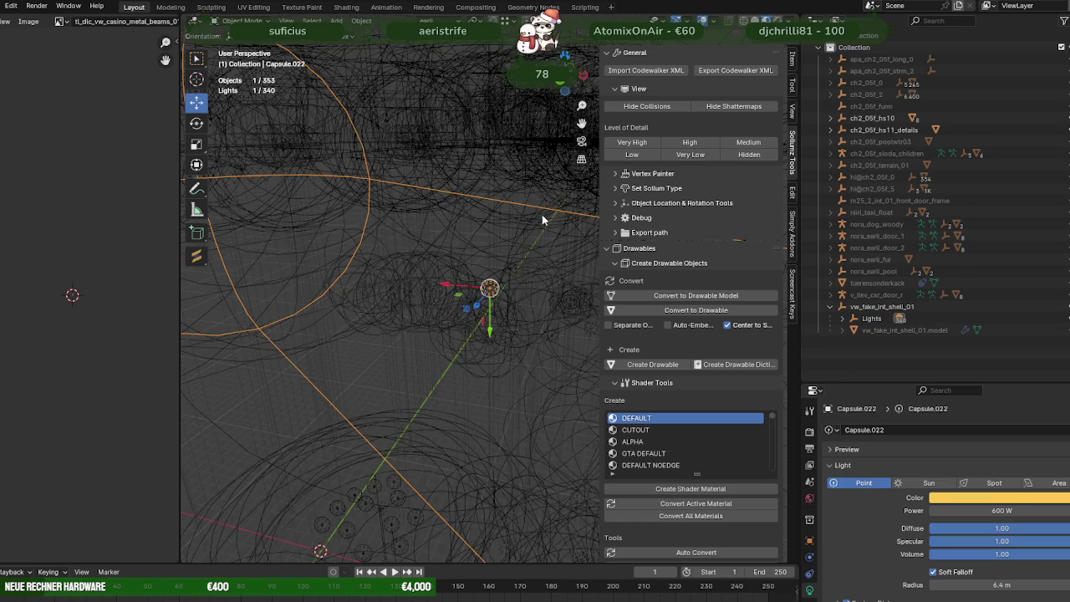
{"action": "scroll", "coordinate": [515, 246], "scroll_direction": "down", "scroll_amount": 4}
{"action": "middle_click_drag", "start_coordinate": [514, 259], "coordinate": [514, 279]}
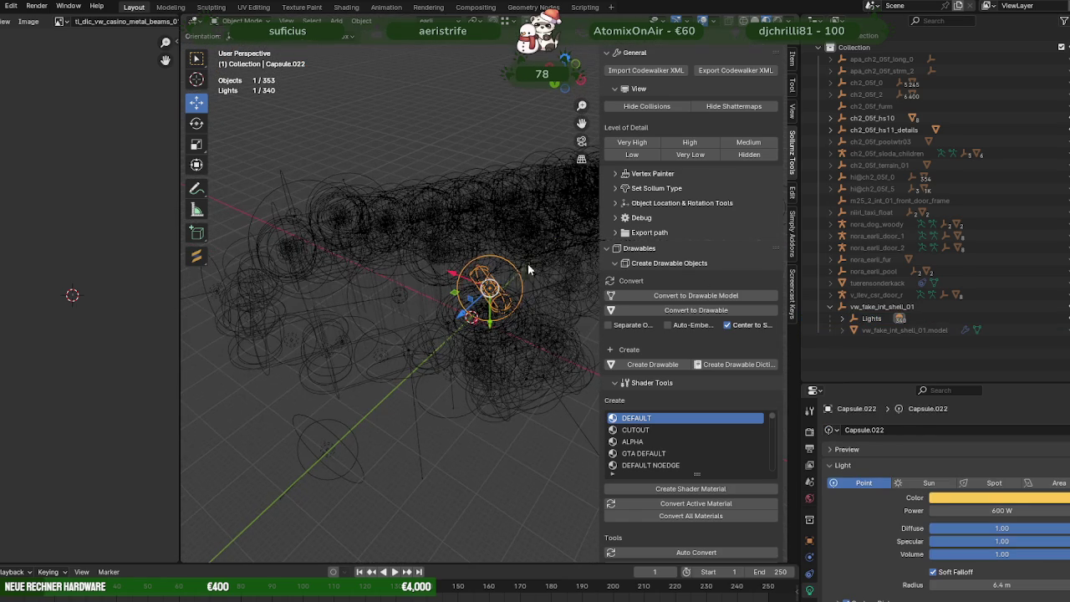
{"action": "scroll", "coordinate": [517, 260], "scroll_direction": "down", "scroll_amount": 3}
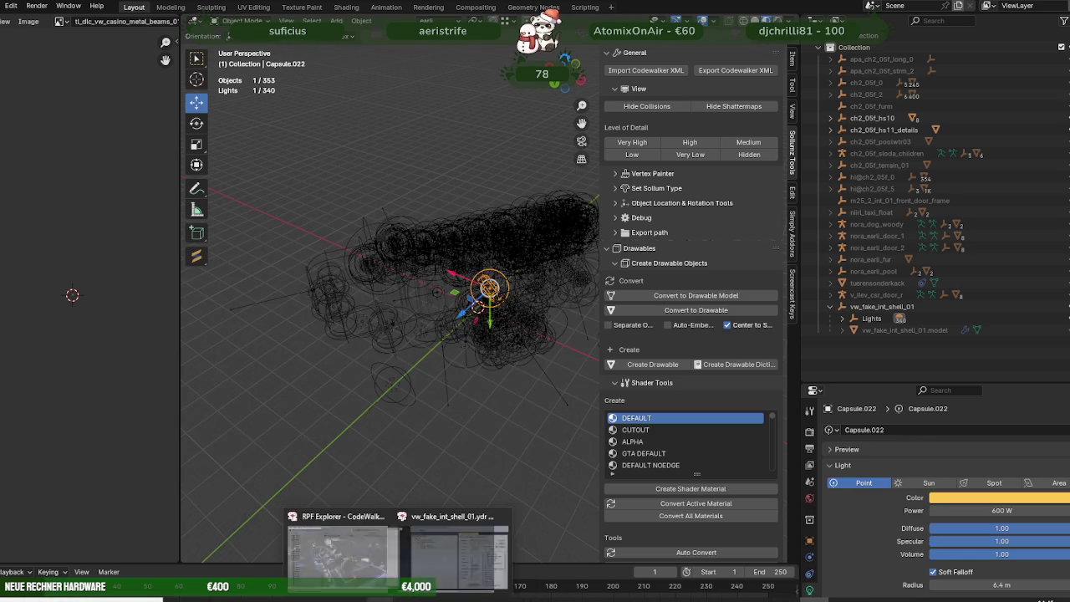
{"action": "left_click", "coordinate": [327, 552]}
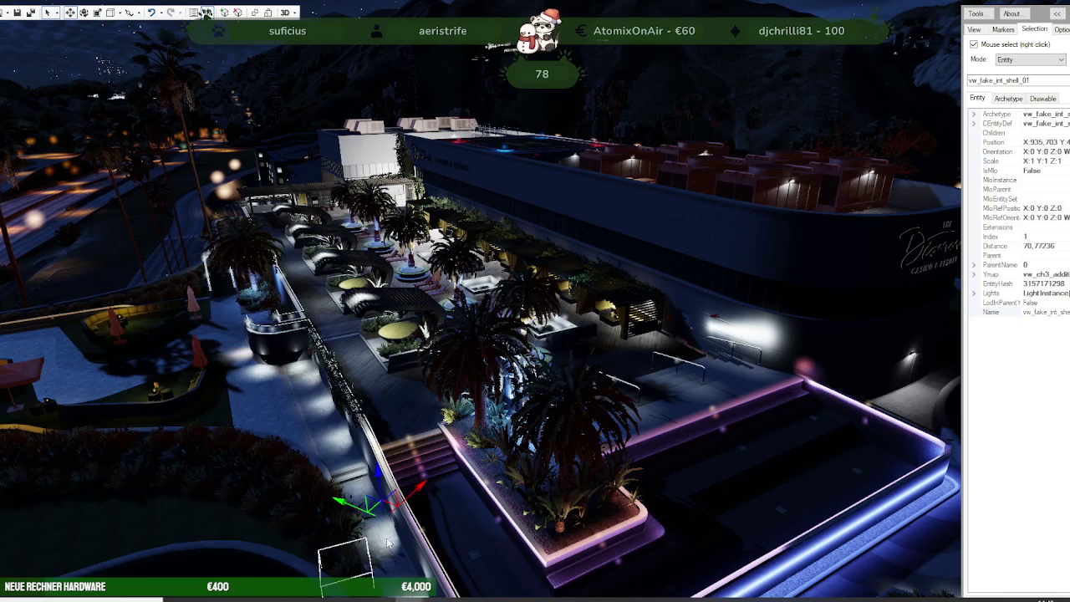
Step: Fly the camera over the rooftop terrace, past the lit stairs and pool to the planter
{"action": "scroll", "coordinate": [609, 467], "scroll_direction": "down", "scroll_amount": 2}
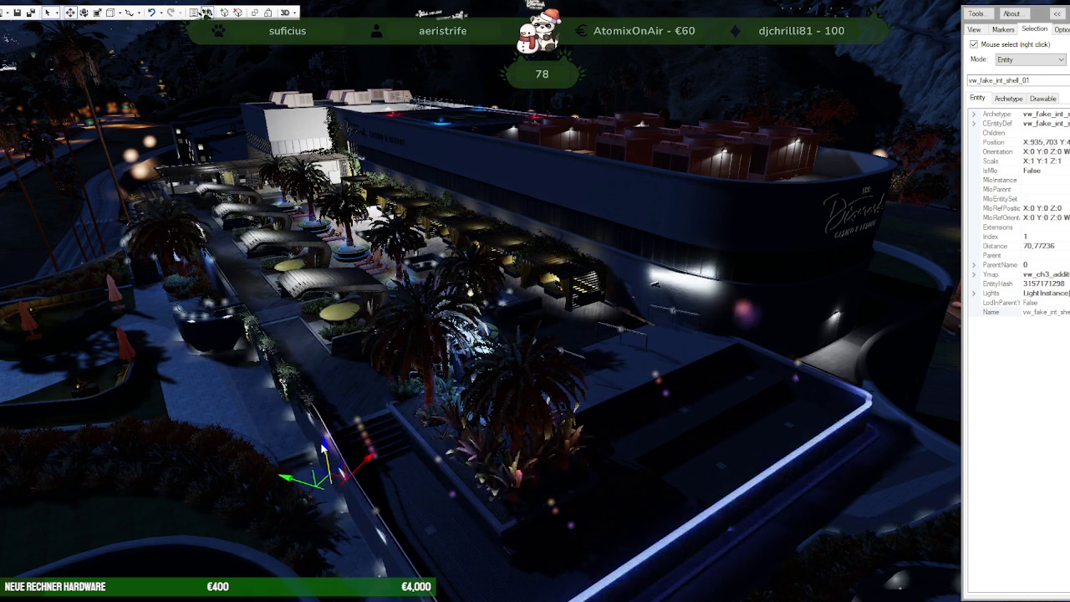
{"action": "mouse_move", "coordinate": [320, 466]}
{"action": "left_mouse_down"}
{"action": "mouse_move", "coordinate": [318, 446]}
{"action": "mouse_move", "coordinate": [316, 479]}
{"action": "left_mouse_up"}
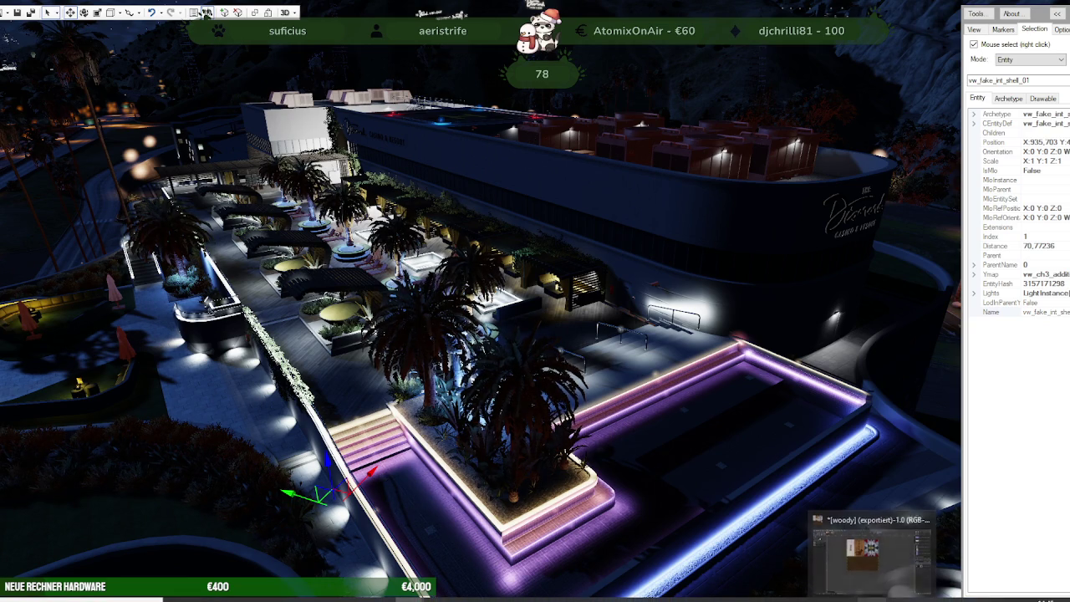
{"action": "scroll", "coordinate": [449, 436], "scroll_direction": "up", "scroll_amount": 5}
{"action": "mouse_move", "coordinate": [450, 436]}
{"action": "left_mouse_down"}
{"action": "mouse_move", "coordinate": [536, 468]}
{"action": "mouse_move", "coordinate": [625, 472]}
{"action": "mouse_move", "coordinate": [687, 345]}
{"action": "mouse_move", "coordinate": [535, 341]}
{"action": "left_mouse_up"}
{"action": "scroll", "coordinate": [536, 467], "scroll_direction": "up", "scroll_amount": 5}
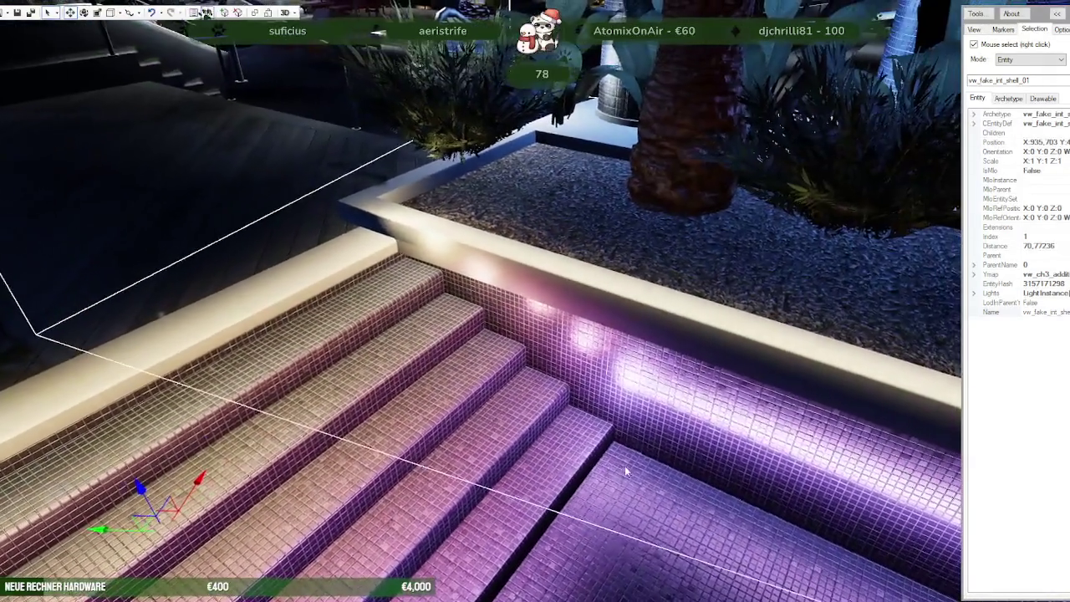
{"action": "scroll", "coordinate": [625, 473], "scroll_direction": "down", "scroll_amount": 5}
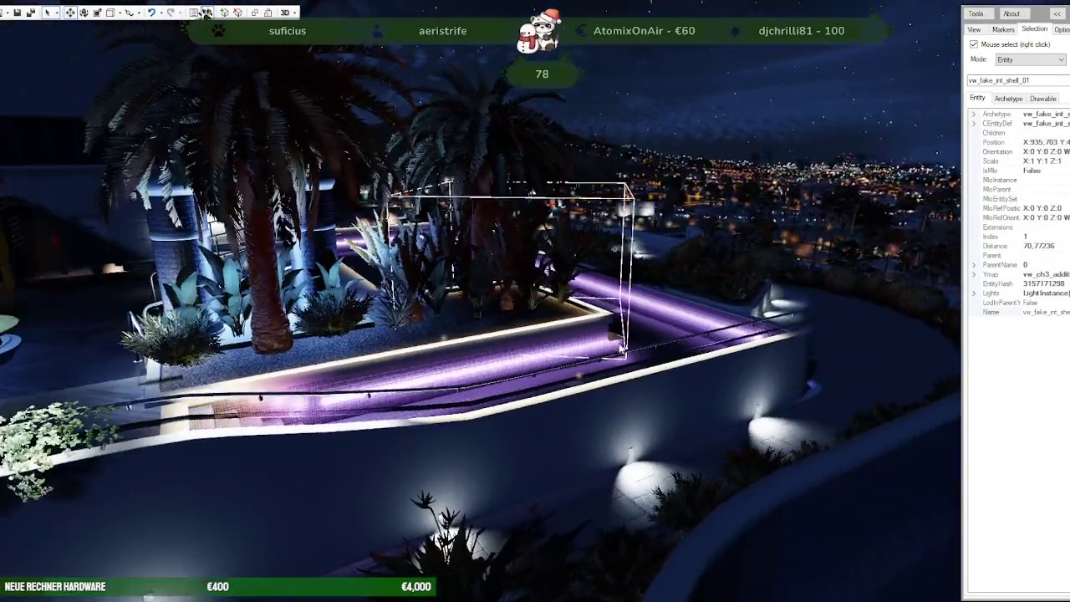
{"action": "scroll", "coordinate": [538, 348], "scroll_direction": "up", "scroll_amount": 3}
{"action": "scroll", "coordinate": [538, 348], "scroll_direction": "up", "scroll_amount": 3}
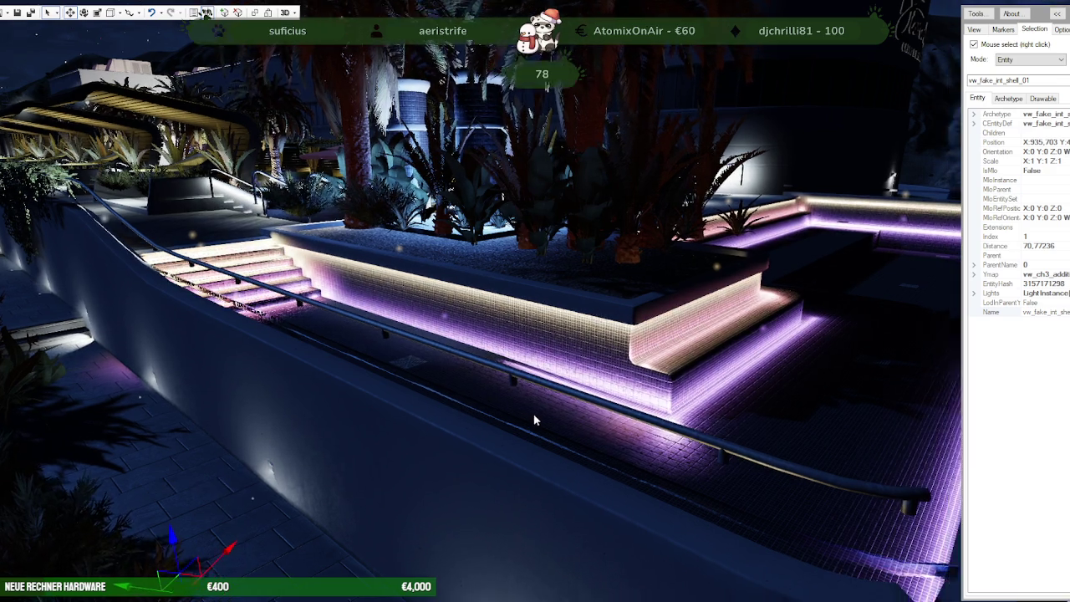
{"action": "mouse_move", "coordinate": [185, 541]}
{"action": "left_mouse_down"}
{"action": "mouse_move", "coordinate": [581, 375]}
{"action": "mouse_move", "coordinate": [390, 496]}
{"action": "left_mouse_up"}
{"action": "key", "text": "w"}
{"action": "key", "text": "s"}
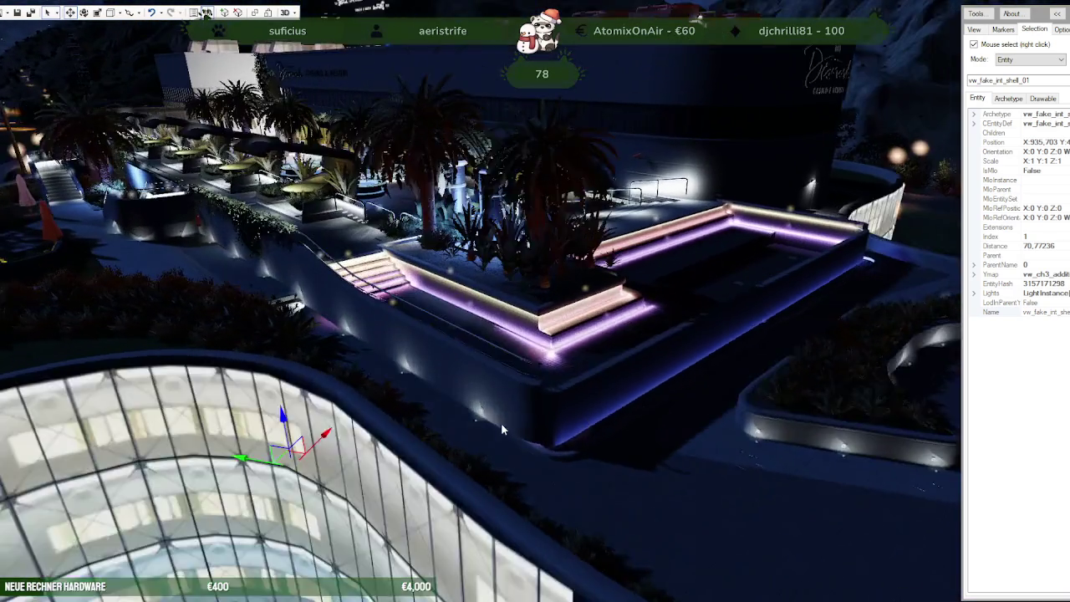
{"action": "left_click_drag", "start_coordinate": [501, 423], "coordinate": [317, 428]}
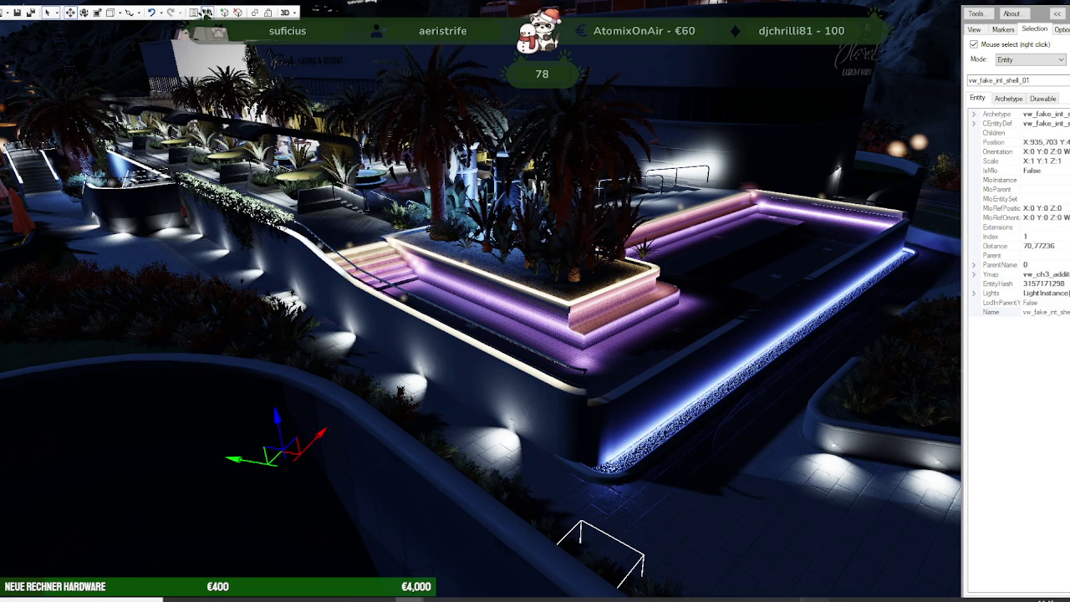
Step: Back in Blender, select the Spot.112 light
{"action": "key", "text": "alt+Tab"}
{"action": "scroll", "coordinate": [504, 294], "scroll_direction": "up", "scroll_amount": 2}
{"action": "left_click", "coordinate": [507, 240]}
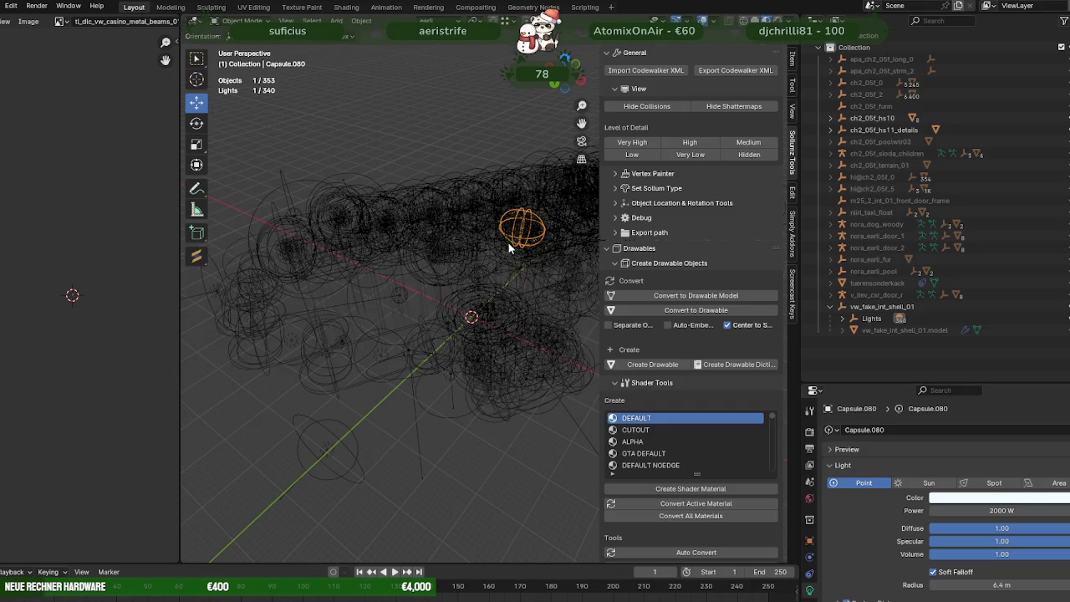
Step: Delete the vw_fake_int_shell_01 hierarchy, including all its lights
{"action": "scroll", "coordinate": [528, 265], "scroll_direction": "down", "scroll_amount": 3}
{"action": "left_click", "coordinate": [544, 292]}
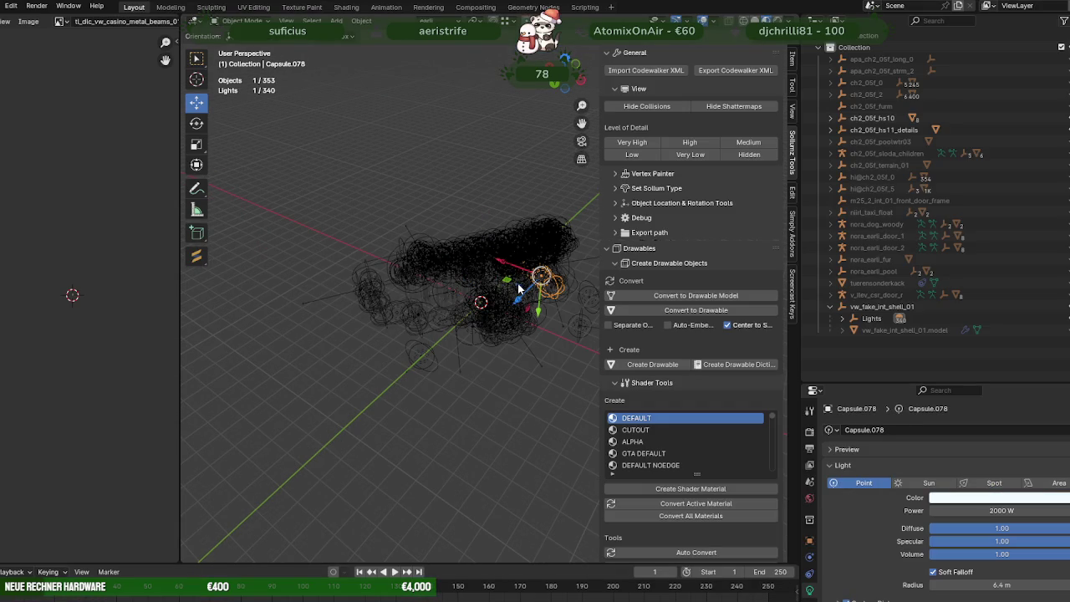
{"action": "left_click", "coordinate": [824, 306]}
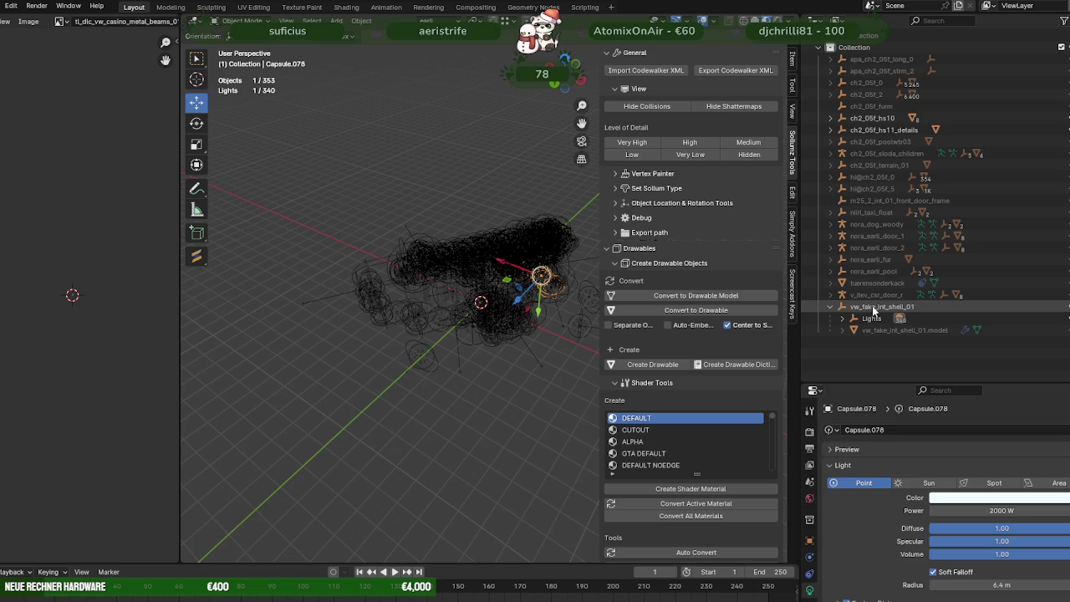
{"action": "right_click", "coordinate": [824, 306]}
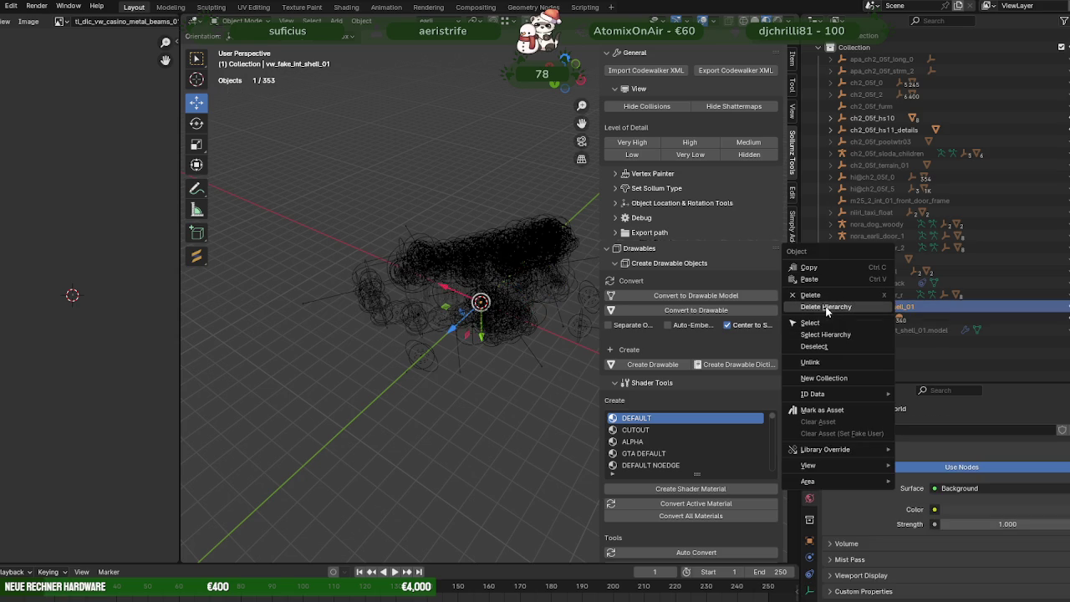
{"action": "left_click", "coordinate": [891, 306]}
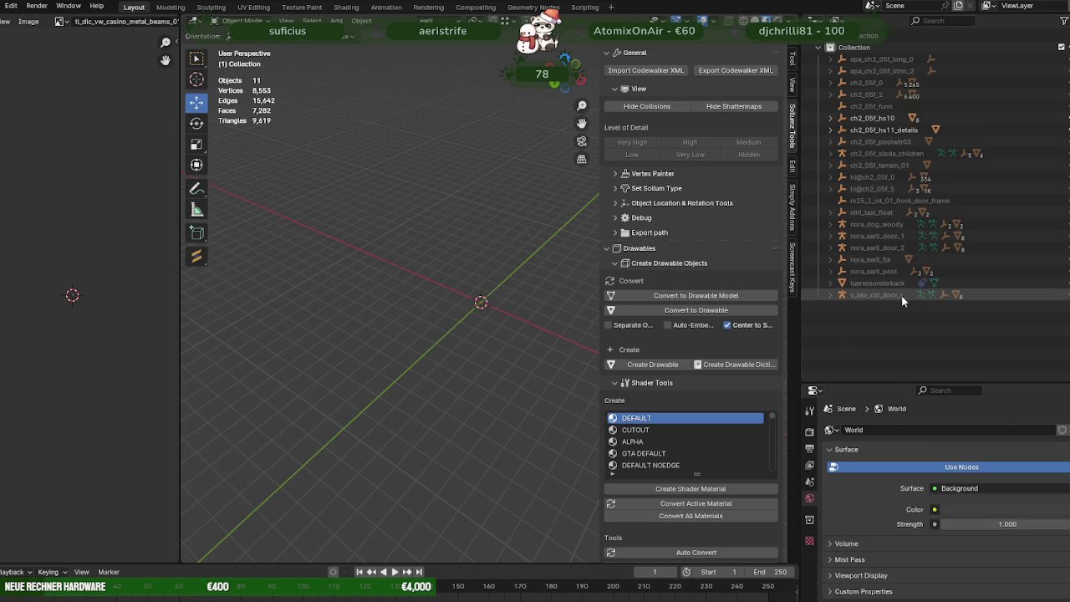
Step: Select the ch2_05f_hs10 building model and frame it in an elevated three-quarter view
{"action": "middle_click_drag", "start_coordinate": [552, 310], "coordinate": [477, 306]}
{"action": "left_click", "coordinate": [313, 441]}
{"action": "key", "text": "KP_Decimal"}
{"action": "mouse_move", "coordinate": [464, 304]}
{"action": "middle_mouse_down"}
{"action": "mouse_move", "coordinate": [420, 303]}
{"action": "mouse_move", "coordinate": [512, 331]}
{"action": "mouse_move", "coordinate": [502, 344]}
{"action": "middle_mouse_up"}
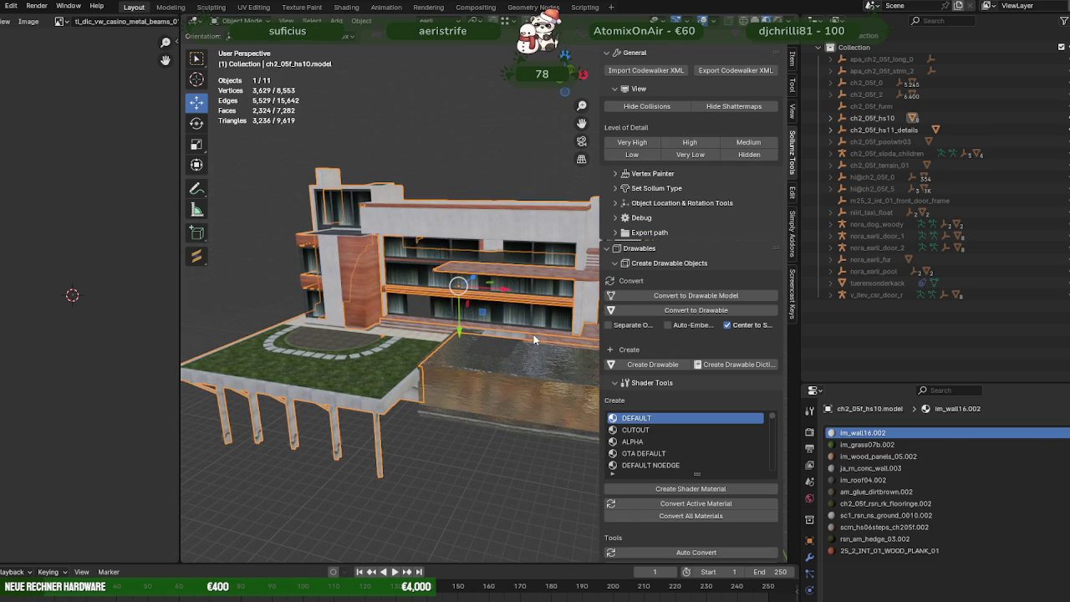
{"action": "scroll", "coordinate": [423, 338], "scroll_direction": "up", "scroll_amount": 2}
{"action": "scroll", "coordinate": [418, 343], "scroll_direction": "up", "scroll_amount": 3}
{"action": "scroll", "coordinate": [404, 356], "scroll_direction": "up", "scroll_amount": 2}
{"action": "scroll", "coordinate": [406, 360], "scroll_direction": "up", "scroll_amount": 2}
{"action": "middle_click_drag", "start_coordinate": [406, 358], "coordinate": [461, 496]}
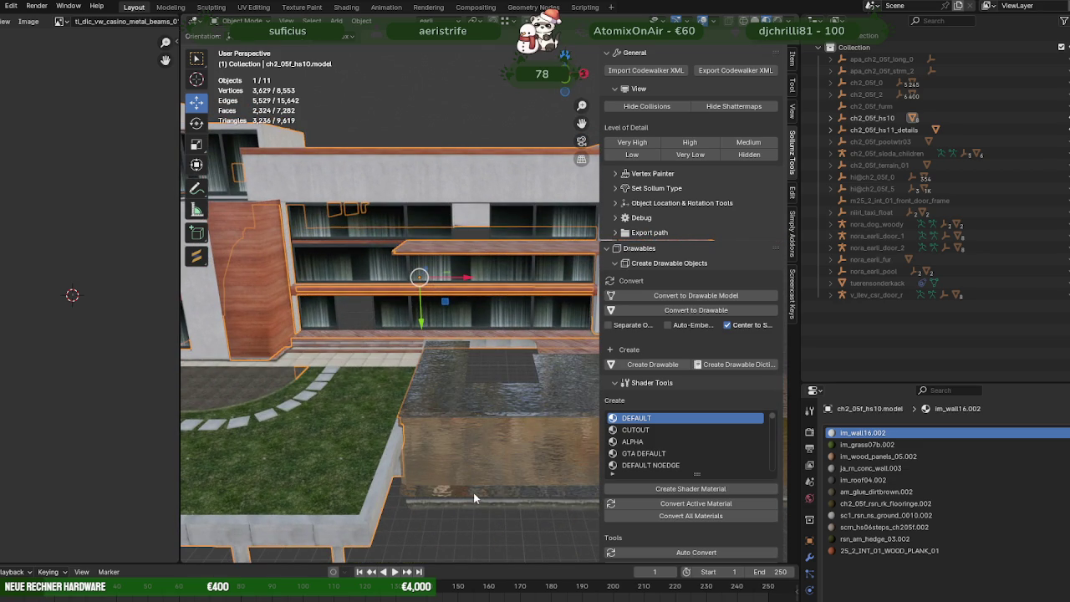
{"action": "scroll", "coordinate": [463, 335], "scroll_direction": "down", "scroll_amount": 4}
{"action": "mouse_move", "coordinate": [463, 335]}
{"action": "middle_mouse_down"}
{"action": "mouse_move", "coordinate": [401, 332]}
{"action": "mouse_move", "coordinate": [377, 348]}
{"action": "mouse_move", "coordinate": [429, 360]}
{"action": "mouse_move", "coordinate": [472, 401]}
{"action": "middle_mouse_up"}
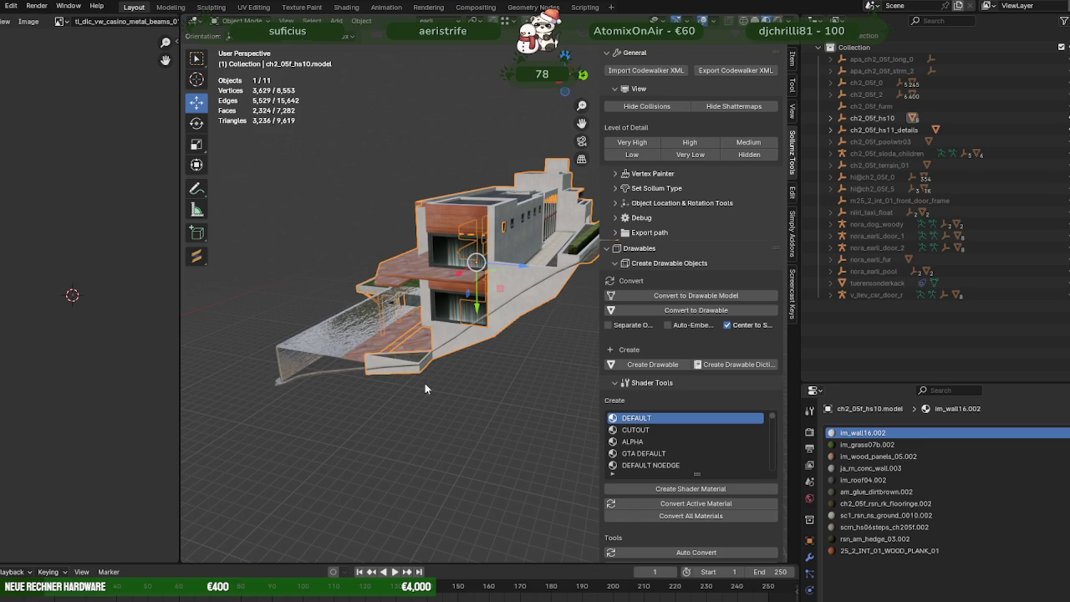
{"action": "left_click", "coordinate": [362, 558]}
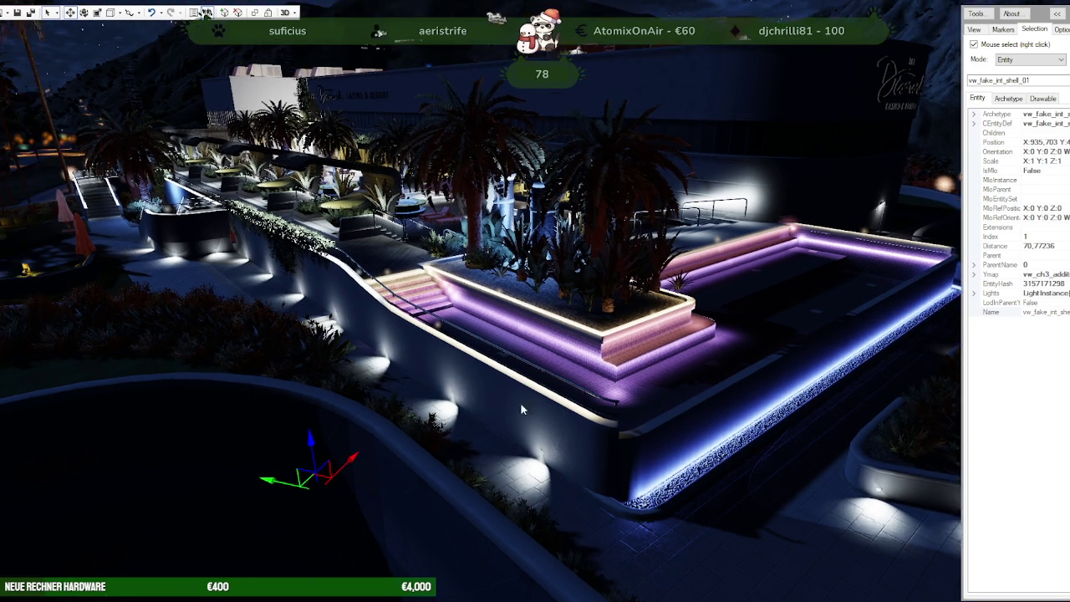
Step: Sweep the camera from the casino pool terrace over the lit complex to the apartment blocks
{"action": "left_click_drag", "start_coordinate": [520, 409], "coordinate": [322, 446]}
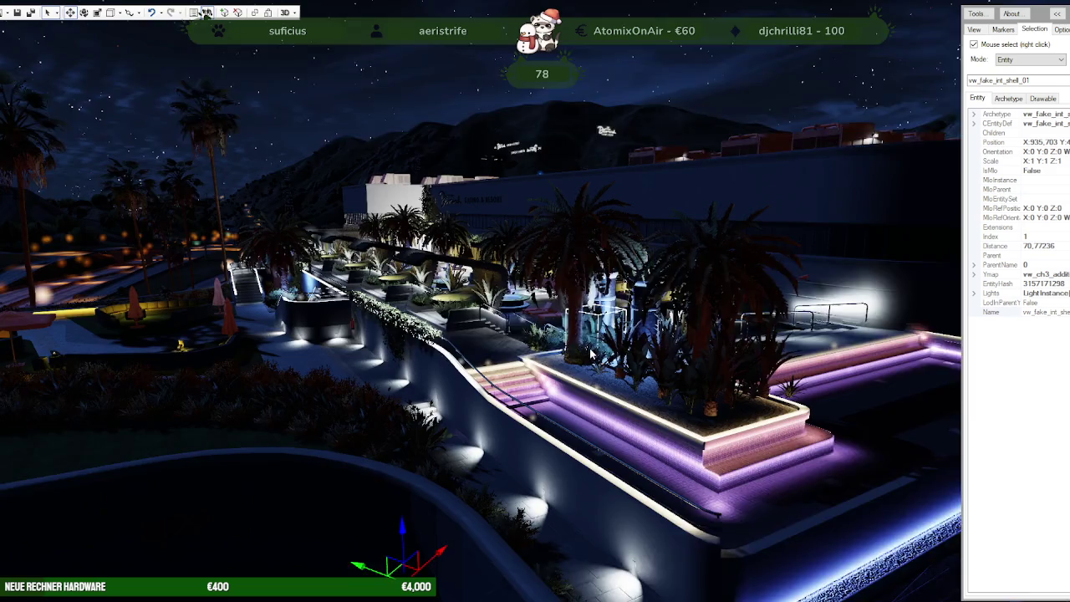
{"action": "left_click_drag", "start_coordinate": [615, 395], "coordinate": [597, 322]}
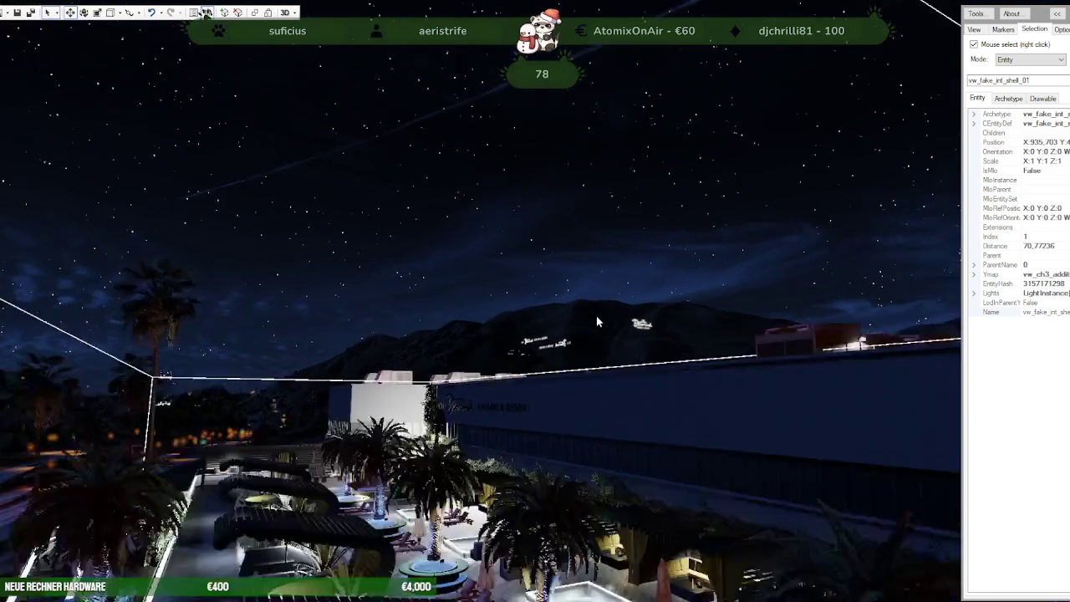
{"action": "scroll", "coordinate": [597, 314], "scroll_direction": "up", "scroll_amount": 5}
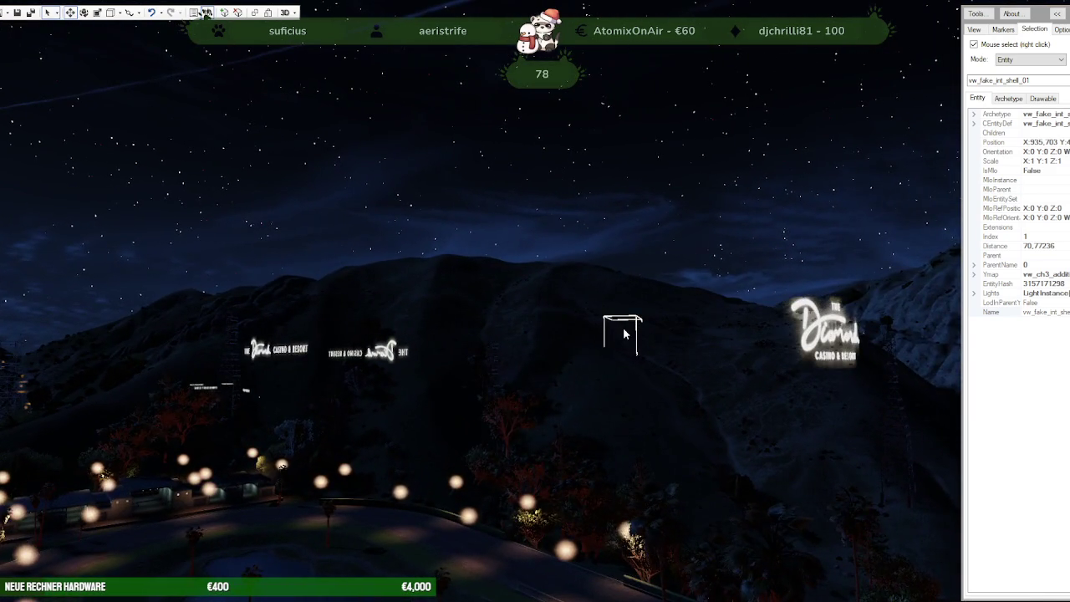
{"action": "mouse_move", "coordinate": [616, 337]}
{"action": "left_mouse_down"}
{"action": "mouse_move", "coordinate": [586, 387]}
{"action": "mouse_move", "coordinate": [583, 420]}
{"action": "mouse_move", "coordinate": [736, 442]}
{"action": "mouse_move", "coordinate": [656, 412]}
{"action": "mouse_move", "coordinate": [611, 449]}
{"action": "mouse_move", "coordinate": [788, 415]}
{"action": "mouse_move", "coordinate": [686, 446]}
{"action": "left_mouse_up"}
{"action": "scroll", "coordinate": [581, 414], "scroll_direction": "up", "scroll_amount": 5}
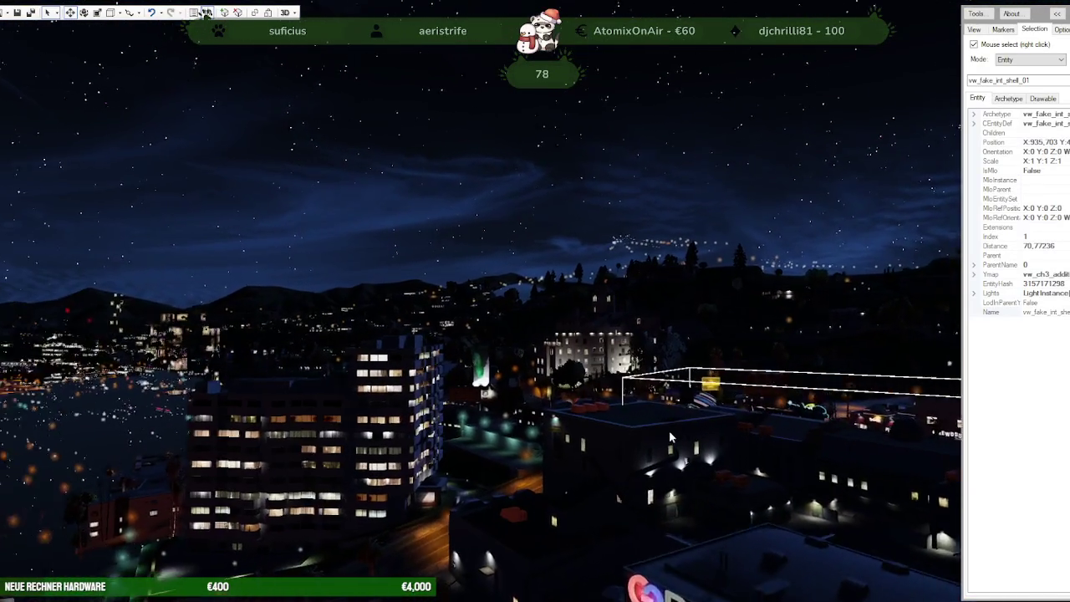
{"action": "mouse_move", "coordinate": [686, 438]}
{"action": "left_mouse_down"}
{"action": "mouse_move", "coordinate": [669, 431]}
{"action": "mouse_move", "coordinate": [602, 456]}
{"action": "mouse_move", "coordinate": [597, 435]}
{"action": "mouse_move", "coordinate": [457, 466]}
{"action": "mouse_move", "coordinate": [564, 469]}
{"action": "left_mouse_up"}
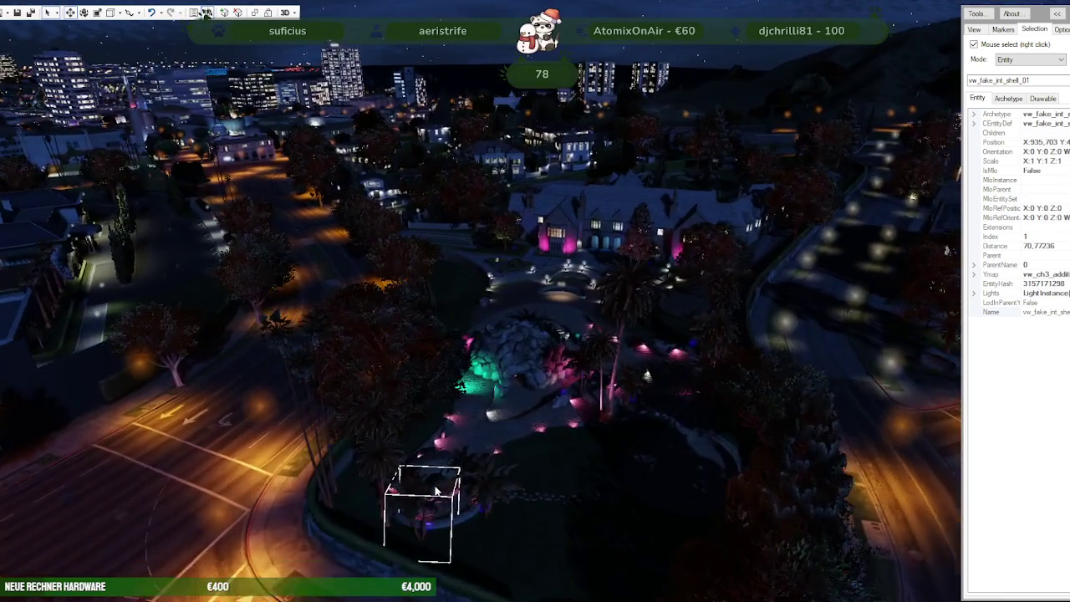
{"action": "scroll", "coordinate": [565, 469], "scroll_direction": "up", "scroll_amount": 5}
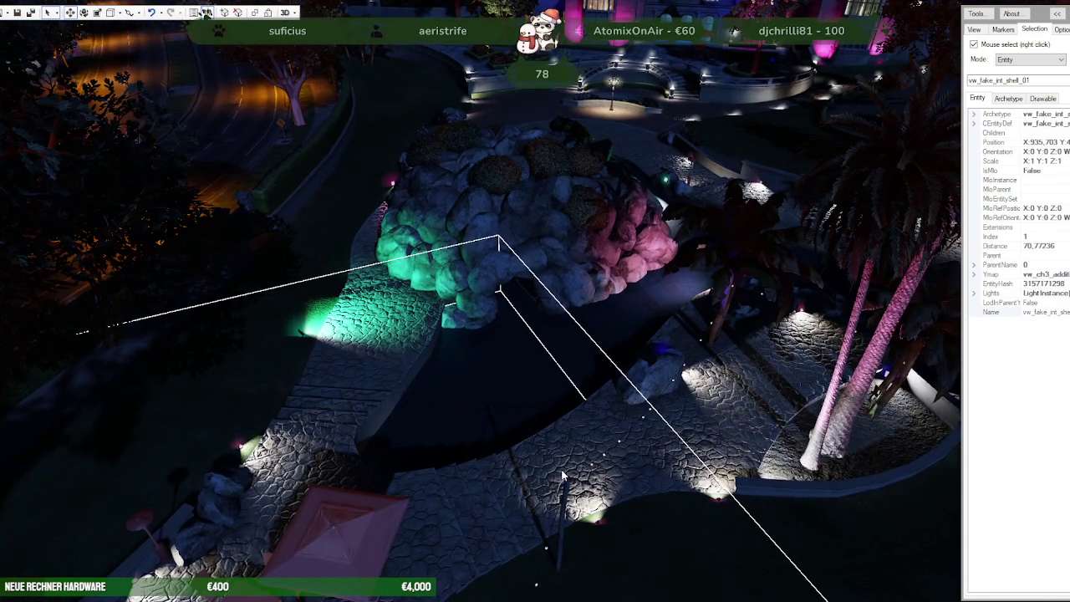
Step: Turn to the lit mansion, city skyline and street lamps, then switch to the Forge browser window
{"action": "mouse_move", "coordinate": [416, 322]}
{"action": "left_mouse_down"}
{"action": "mouse_move", "coordinate": [617, 298]}
{"action": "mouse_move", "coordinate": [708, 249]}
{"action": "mouse_move", "coordinate": [437, 384]}
{"action": "mouse_move", "coordinate": [372, 353]}
{"action": "left_mouse_up"}
{"action": "mouse_move", "coordinate": [343, 326]}
{"action": "left_mouse_down"}
{"action": "mouse_move", "coordinate": [351, 299]}
{"action": "mouse_move", "coordinate": [374, 361]}
{"action": "mouse_move", "coordinate": [544, 365]}
{"action": "mouse_move", "coordinate": [629, 395]}
{"action": "left_mouse_up"}
{"action": "scroll", "coordinate": [374, 362], "scroll_direction": "up", "scroll_amount": 5}
{"action": "scroll", "coordinate": [636, 393], "scroll_direction": "down", "scroll_amount": 5}
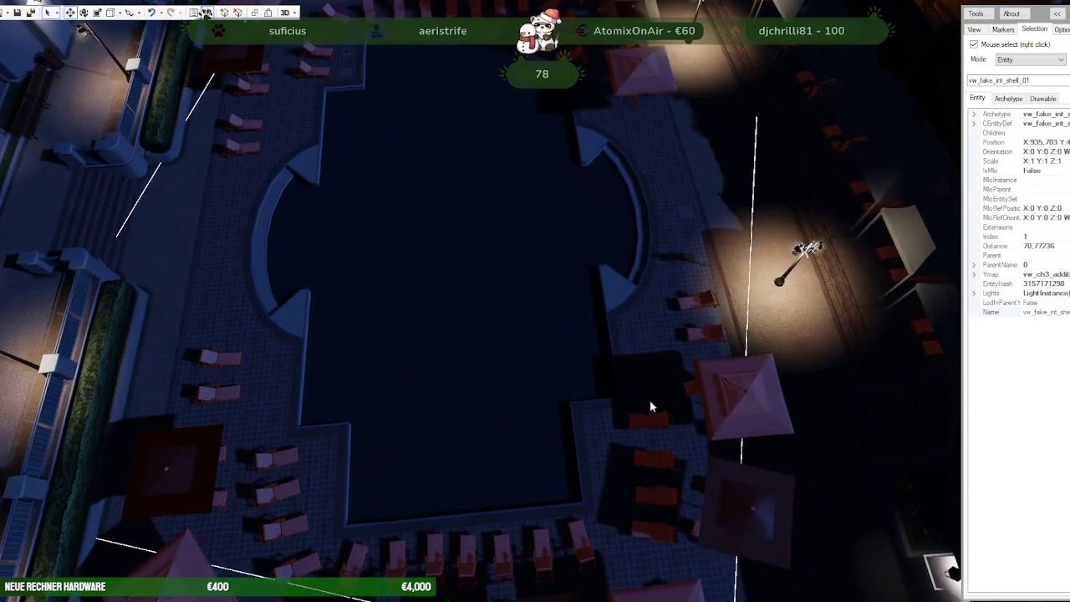
{"action": "mouse_move", "coordinate": [546, 389]}
{"action": "left_mouse_down"}
{"action": "mouse_move", "coordinate": [660, 332]}
{"action": "mouse_move", "coordinate": [566, 394]}
{"action": "mouse_move", "coordinate": [690, 429]}
{"action": "left_mouse_up"}
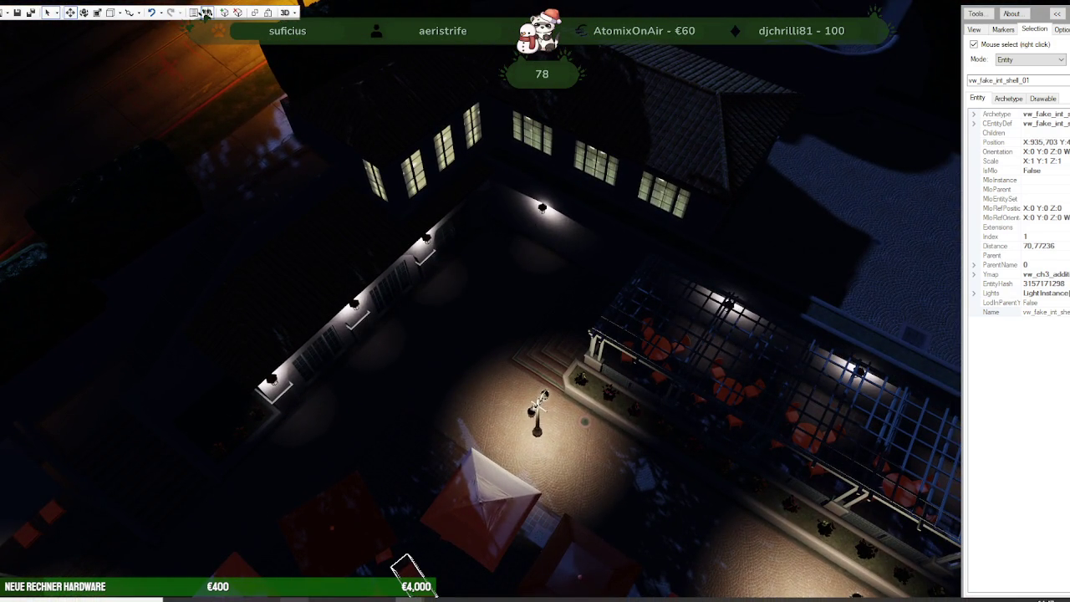
{"action": "mouse_move", "coordinate": [264, 596]}
{"action": "left_click", "coordinate": [331, 552]}
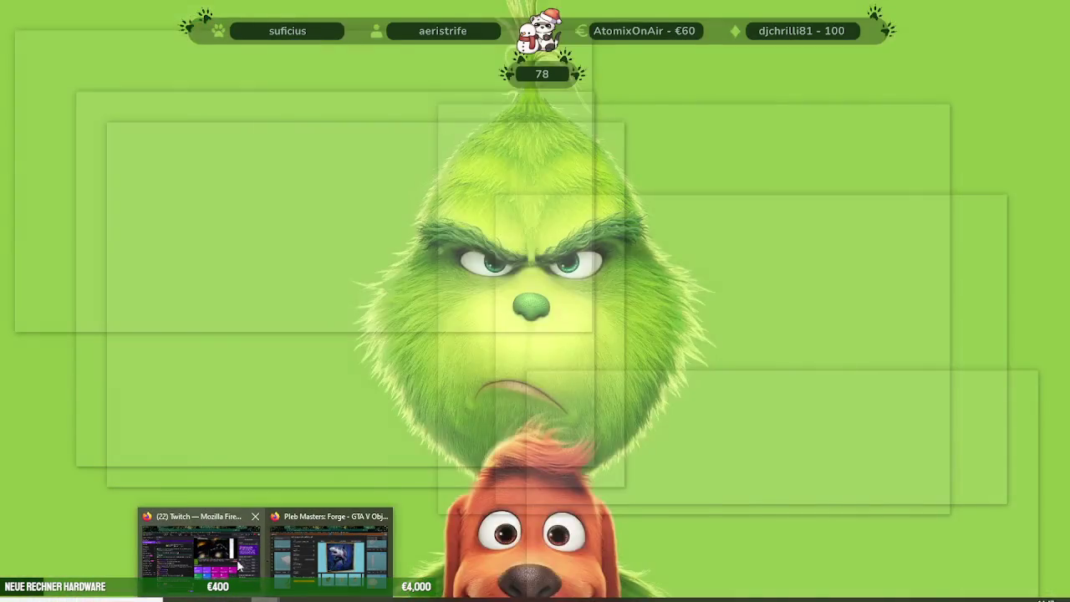
Step: Close the wallart_c_06 details, clear the DLC filters, and browse catalogue results for 'neon'
{"action": "left_click", "coordinate": [910, 242]}
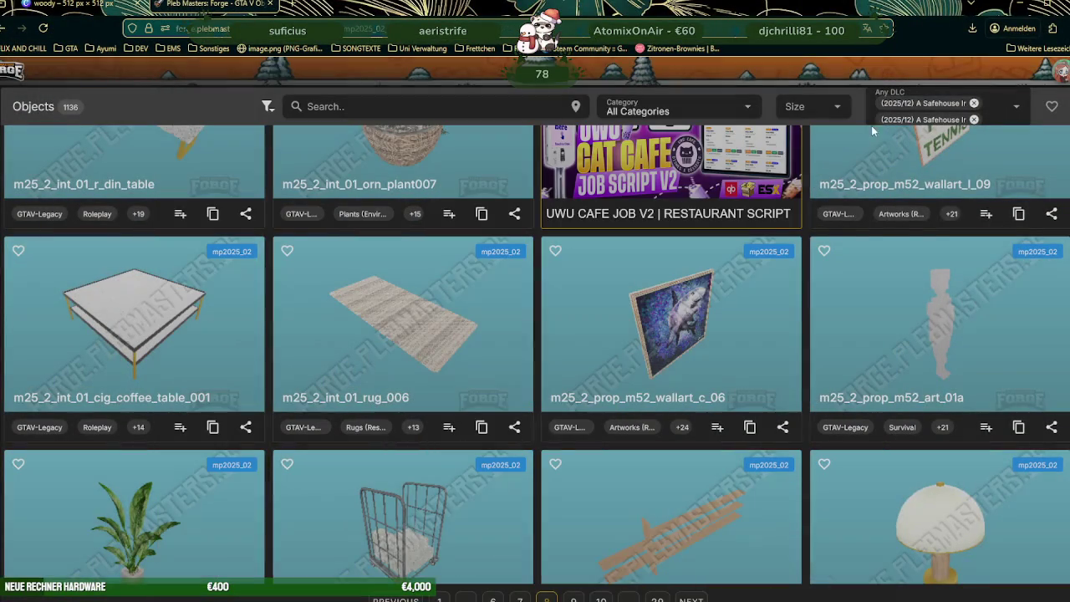
{"action": "left_click", "coordinate": [999, 107]}
{"action": "left_click", "coordinate": [415, 106]}
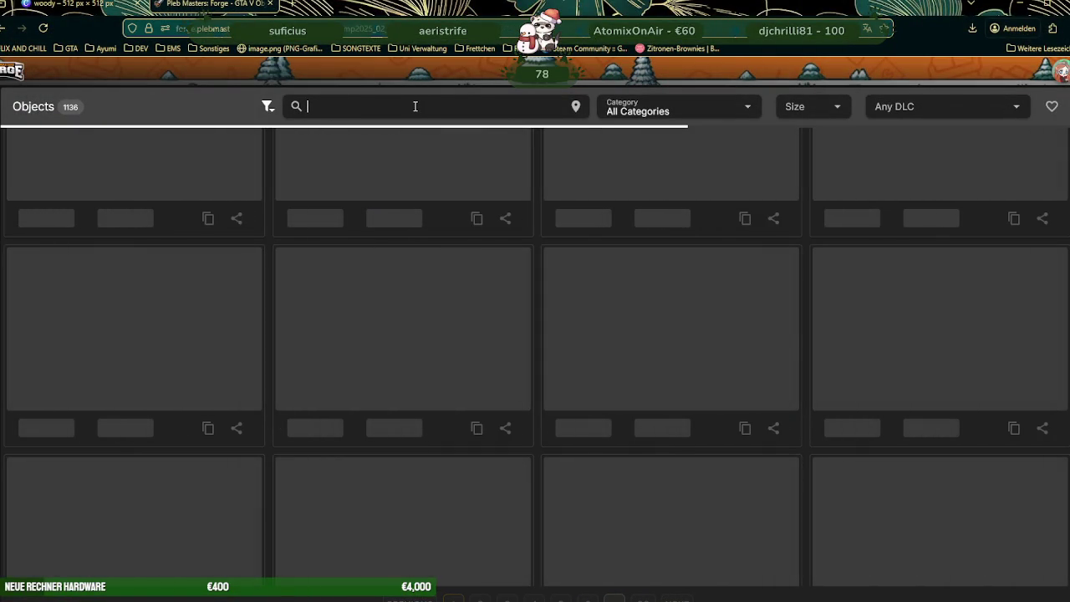
{"action": "type", "text": "neon"}
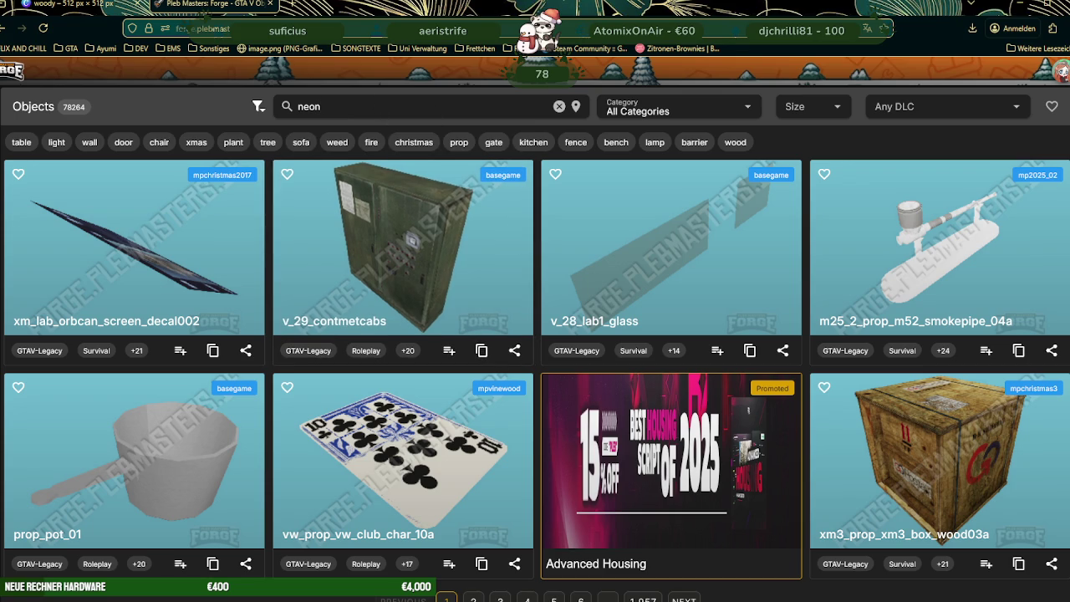
{"action": "scroll", "coordinate": [502, 260], "scroll_direction": "down", "scroll_amount": 4}
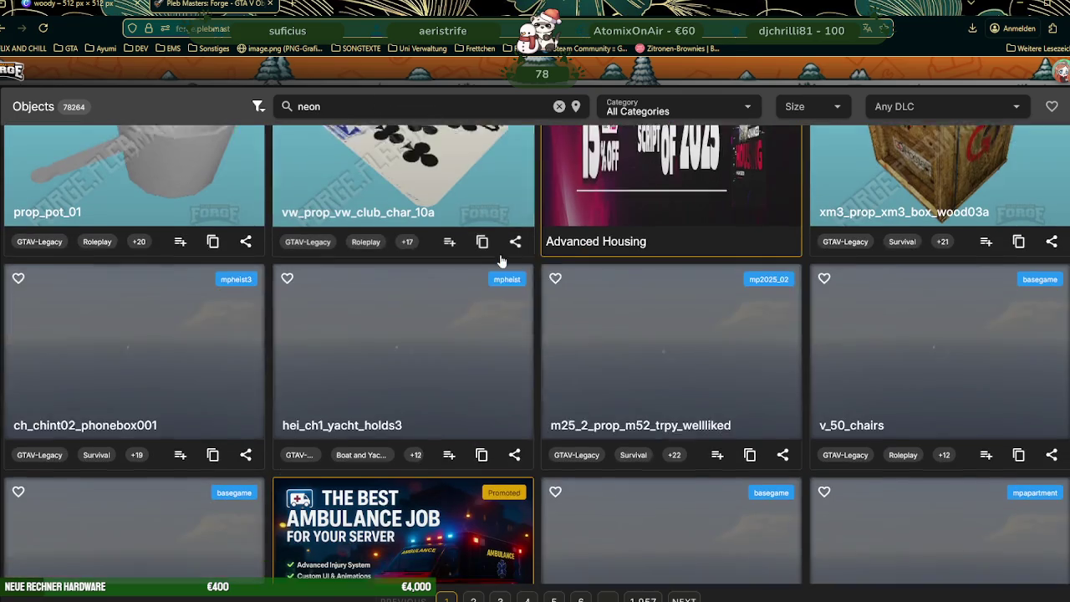
{"action": "scroll", "coordinate": [502, 261], "scroll_direction": "down", "scroll_amount": 3}
{"action": "scroll", "coordinate": [502, 261], "scroll_direction": "down", "scroll_amount": 2}
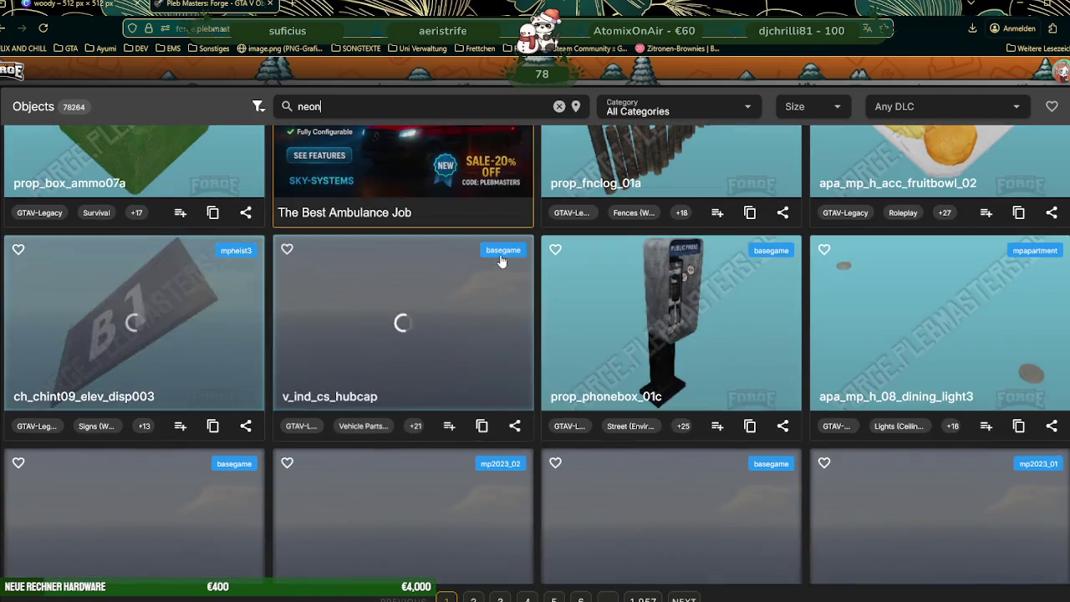
{"action": "scroll", "coordinate": [501, 261], "scroll_direction": "down", "scroll_amount": 2}
{"action": "scroll", "coordinate": [501, 261], "scroll_direction": "down", "scroll_amount": 2}
{"action": "scroll", "coordinate": [502, 263], "scroll_direction": "down", "scroll_amount": 4}
{"action": "scroll", "coordinate": [468, 240], "scroll_direction": "up", "scroll_amount": 3}
{"action": "type", "text": "light"}
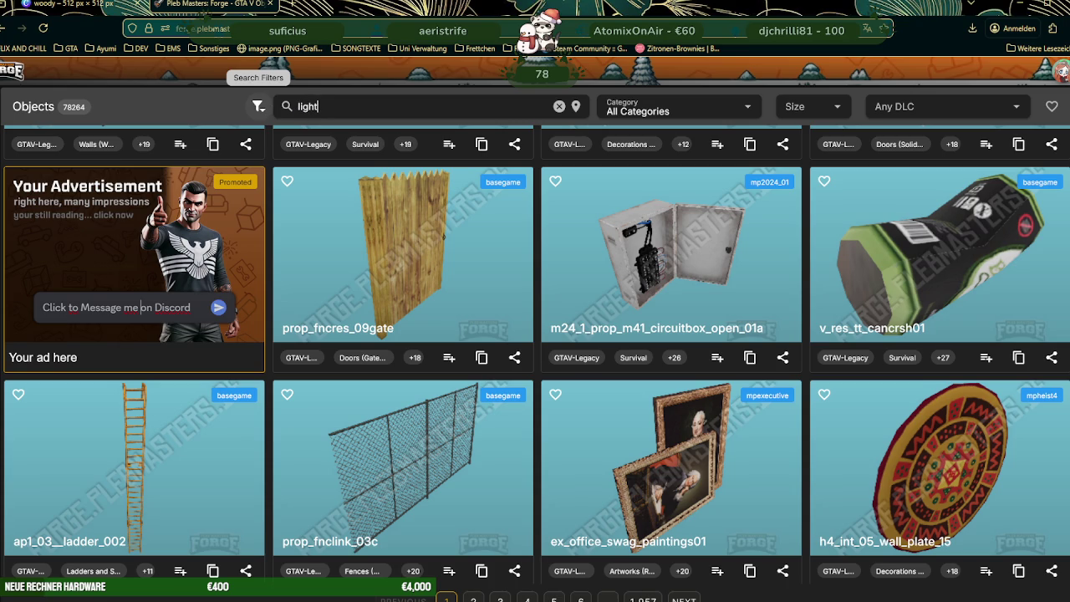
Step: Search for 'light', then 'sign', showing 1,271 objects including ch_chint09_diamond_sign
{"action": "key", "text": "Return"}
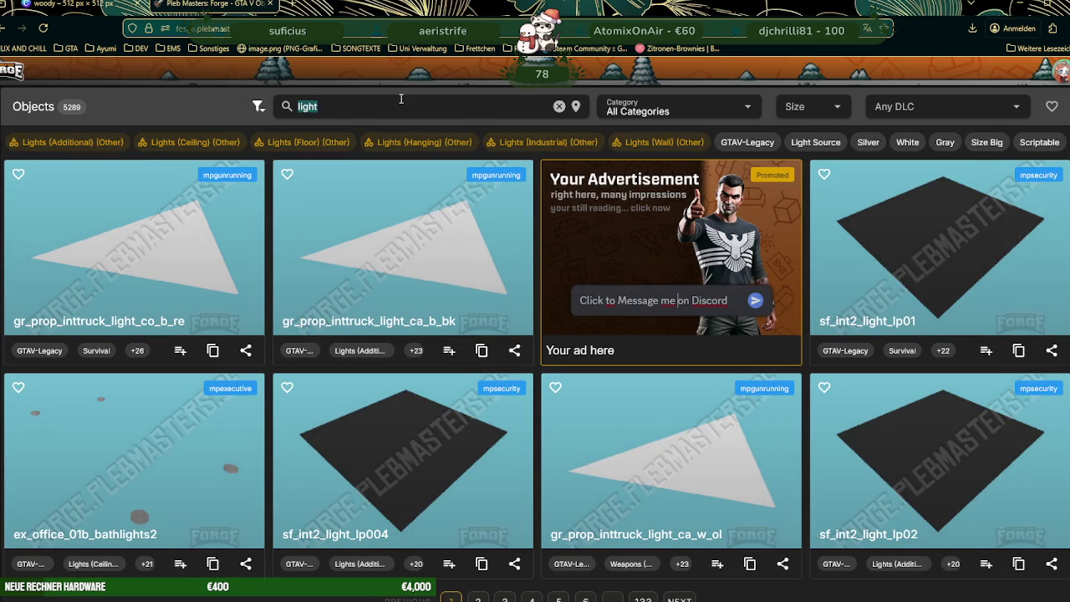
{"action": "type", "text": "sign"}
{"action": "key", "text": "Return"}
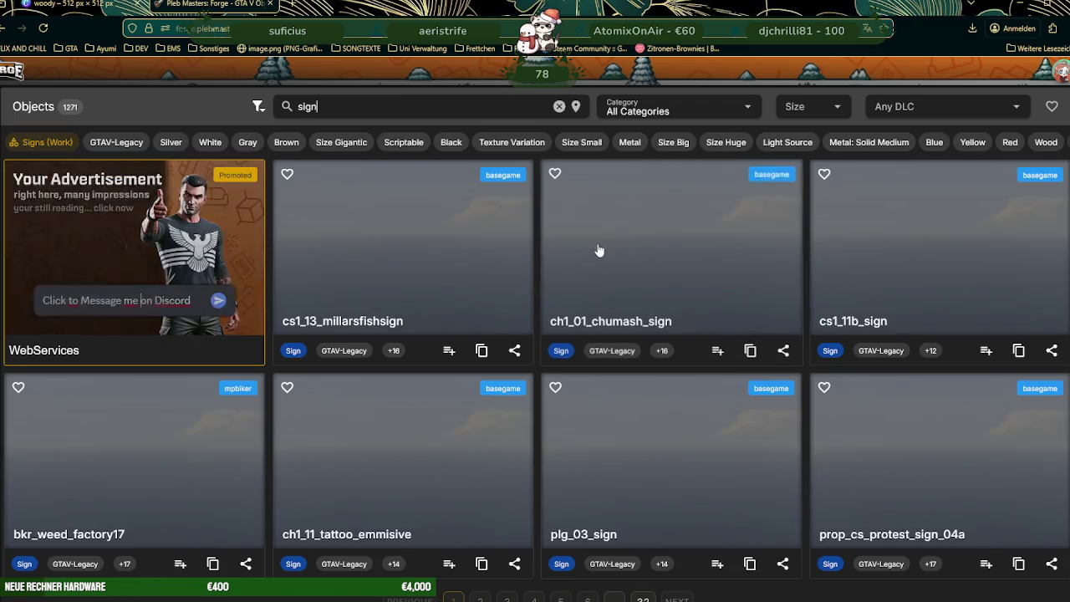
{"action": "scroll", "coordinate": [721, 296], "scroll_direction": "down", "scroll_amount": 3}
{"action": "scroll", "coordinate": [719, 303], "scroll_direction": "down", "scroll_amount": 2}
{"action": "scroll", "coordinate": [716, 309], "scroll_direction": "down", "scroll_amount": 1}
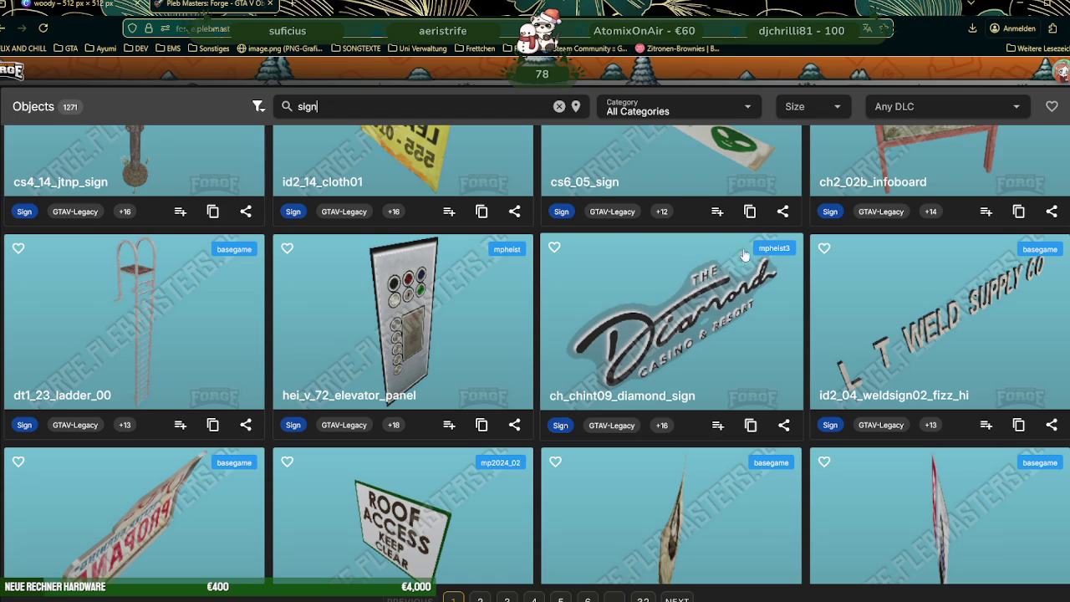
Step: Rotate the cs2_11_shark_sign 3D model, then advance to page 2 of the sign results
{"action": "scroll", "coordinate": [645, 355], "scroll_direction": "down", "scroll_amount": 4}
{"action": "scroll", "coordinate": [644, 361], "scroll_direction": "down", "scroll_amount": 3}
{"action": "scroll", "coordinate": [644, 361], "scroll_direction": "down", "scroll_amount": 3}
{"action": "scroll", "coordinate": [671, 300], "scroll_direction": "down", "scroll_amount": 2}
{"action": "scroll", "coordinate": [674, 312], "scroll_direction": "down", "scroll_amount": 2}
{"action": "scroll", "coordinate": [673, 312], "scroll_direction": "down", "scroll_amount": 3}
{"action": "scroll", "coordinate": [673, 312], "scroll_direction": "down", "scroll_amount": 2}
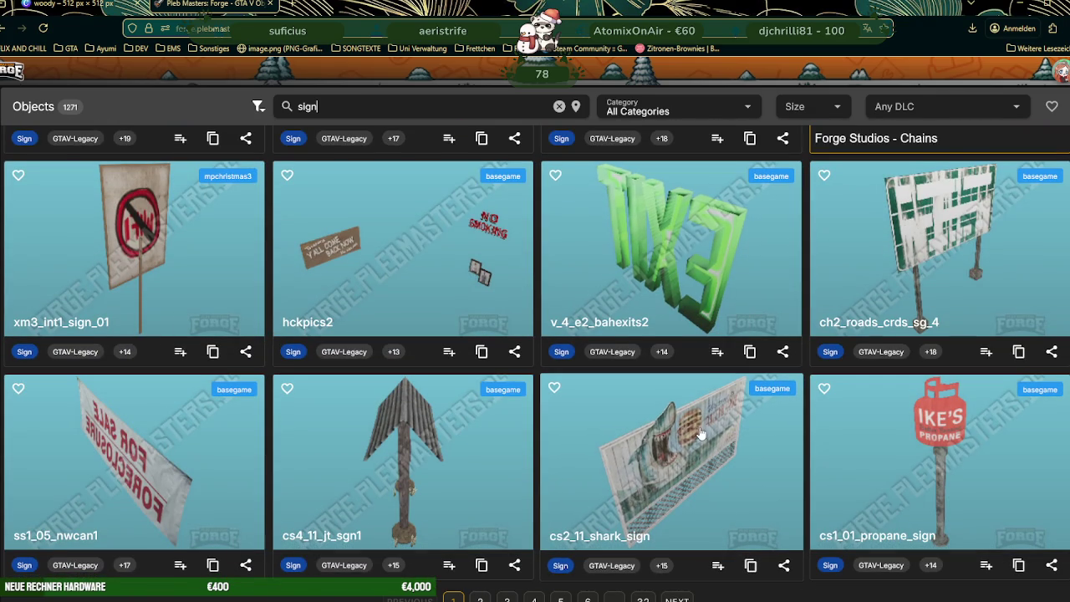
{"action": "left_click", "coordinate": [673, 474]}
{"action": "left_click", "coordinate": [529, 137]}
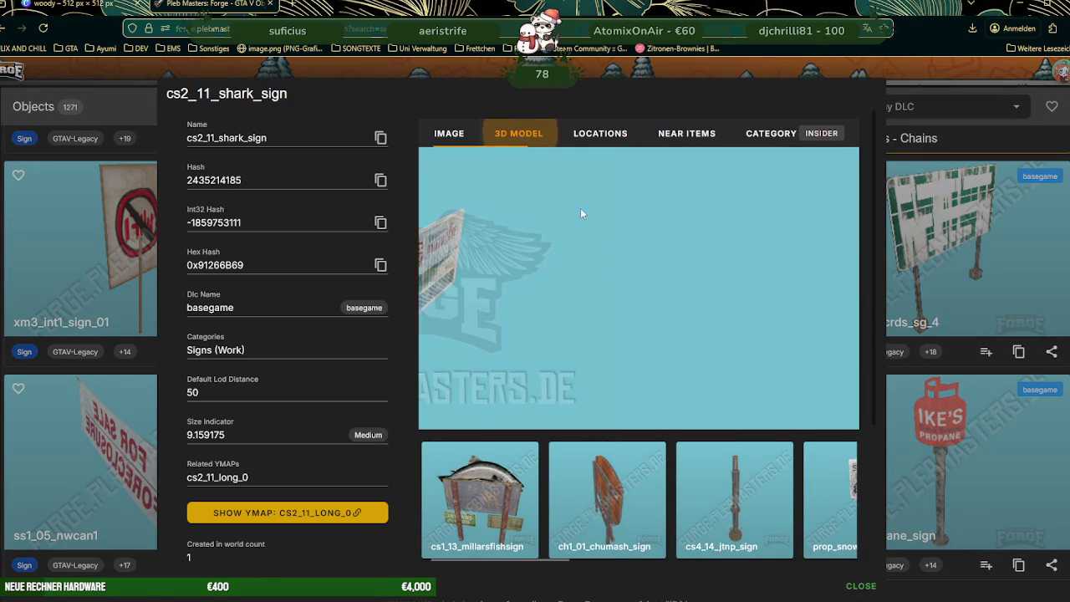
{"action": "mouse_move", "coordinate": [665, 322]}
{"action": "left_mouse_down"}
{"action": "mouse_move", "coordinate": [673, 308]}
{"action": "mouse_move", "coordinate": [661, 292]}
{"action": "mouse_move", "coordinate": [770, 301]}
{"action": "left_mouse_up"}
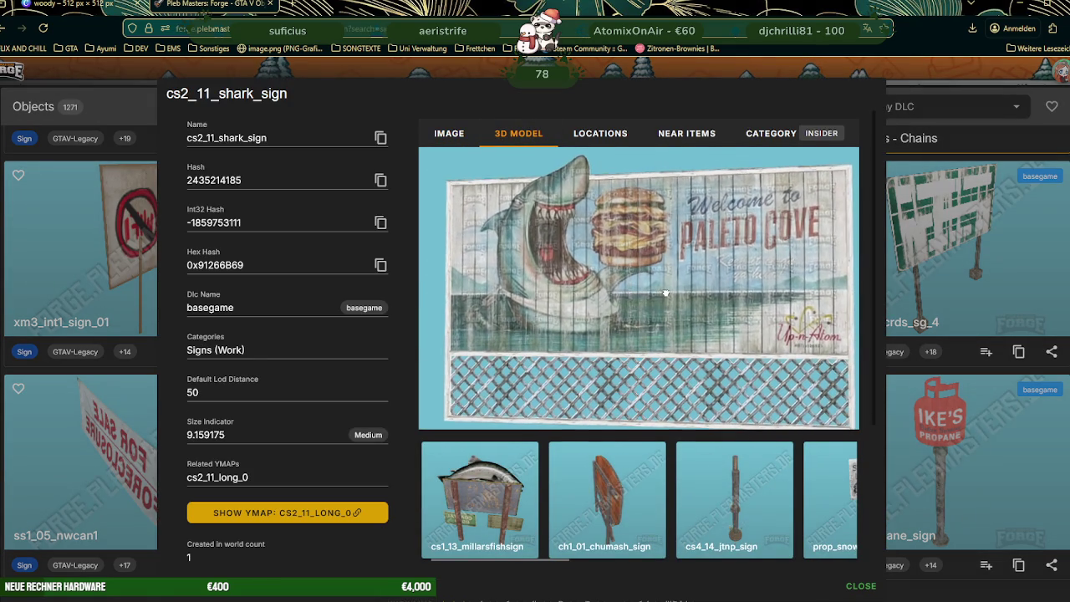
{"action": "left_click", "coordinate": [888, 296]}
{"action": "left_click", "coordinate": [676, 597]}
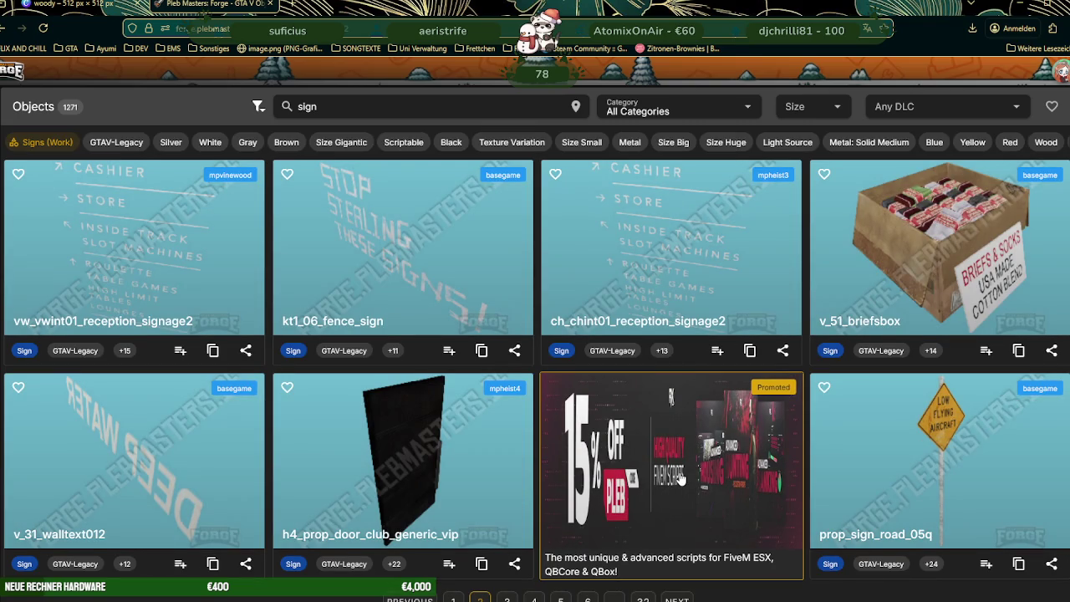
Step: Preview the xs_prop_arena_podium_01a 3D model from a low, rotated angle, then close it
{"action": "scroll", "coordinate": [677, 473], "scroll_direction": "down", "scroll_amount": 1}
{"action": "scroll", "coordinate": [661, 452], "scroll_direction": "down", "scroll_amount": 3}
{"action": "scroll", "coordinate": [640, 423], "scroll_direction": "down", "scroll_amount": 1}
{"action": "scroll", "coordinate": [630, 412], "scroll_direction": "down", "scroll_amount": 3}
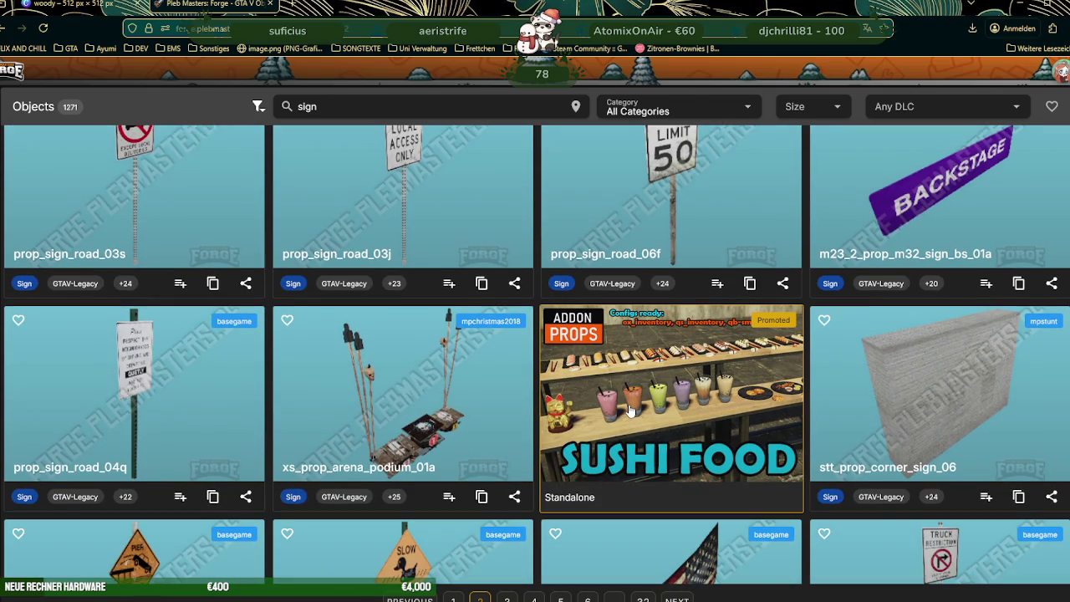
{"action": "left_click", "coordinate": [458, 408]}
{"action": "left_click", "coordinate": [552, 133]}
{"action": "left_click_drag", "start_coordinate": [638, 346], "coordinate": [639, 287]}
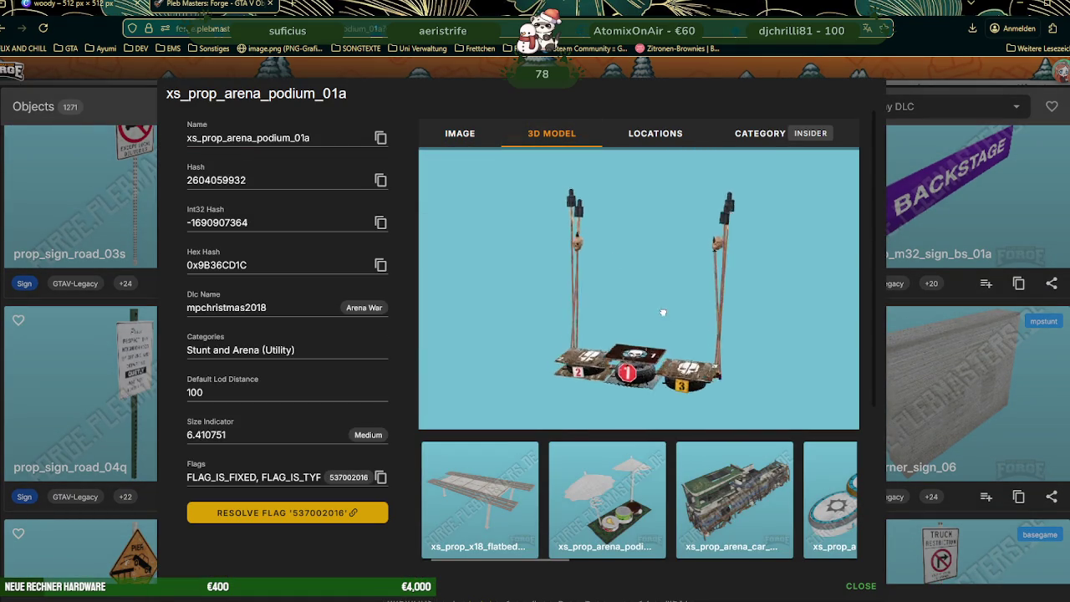
{"action": "scroll", "coordinate": [636, 285], "scroll_direction": "up", "scroll_amount": 2}
{"action": "scroll", "coordinate": [633, 282], "scroll_direction": "up", "scroll_amount": 2}
{"action": "scroll", "coordinate": [623, 283], "scroll_direction": "up", "scroll_amount": 3}
{"action": "left_click_drag", "start_coordinate": [623, 283], "coordinate": [709, 257]}
{"action": "scroll", "coordinate": [709, 258], "scroll_direction": "up", "scroll_amount": 2}
{"action": "scroll", "coordinate": [648, 296], "scroll_direction": "down", "scroll_amount": 5}
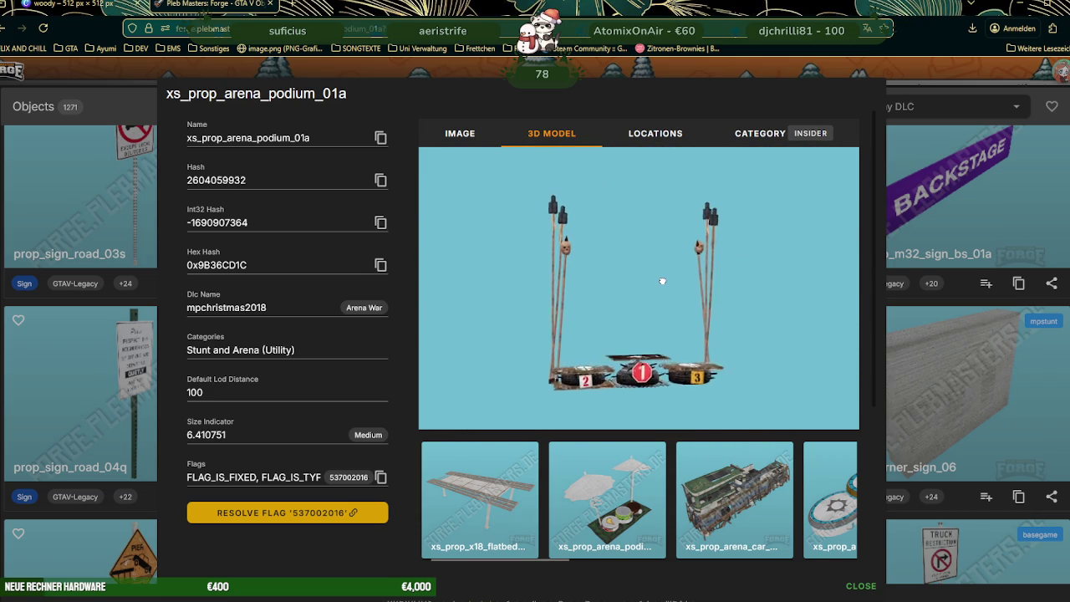
{"action": "key", "text": "Escape"}
Step: View the prop_sign_road_05j duck crossing sign as a 3D model and close it
{"action": "scroll", "coordinate": [738, 399], "scroll_direction": "down", "scroll_amount": 2}
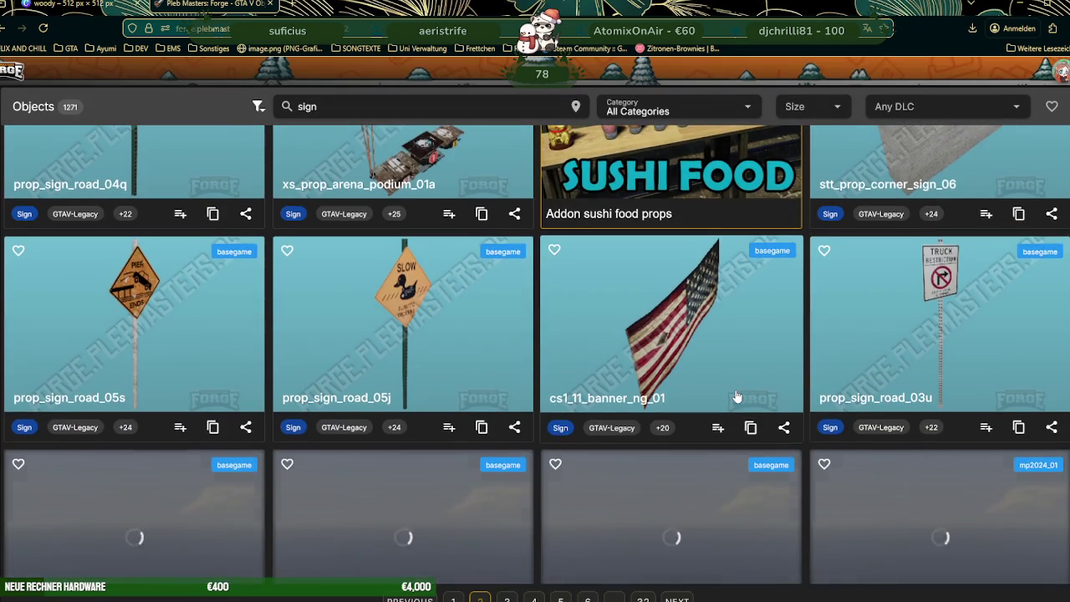
{"action": "left_click", "coordinate": [393, 224]}
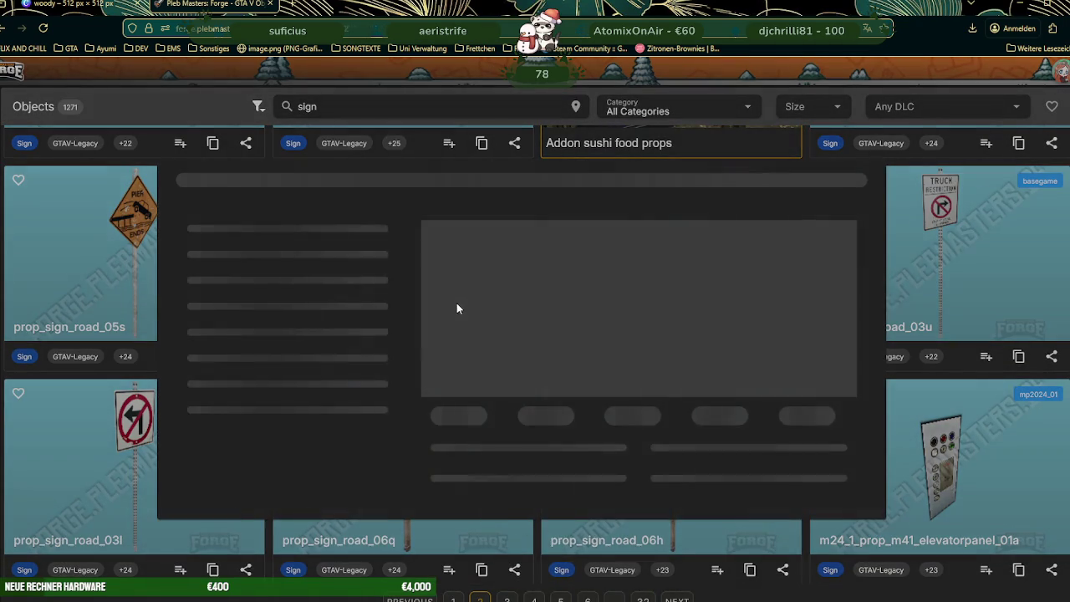
{"action": "left_click", "coordinate": [552, 134]}
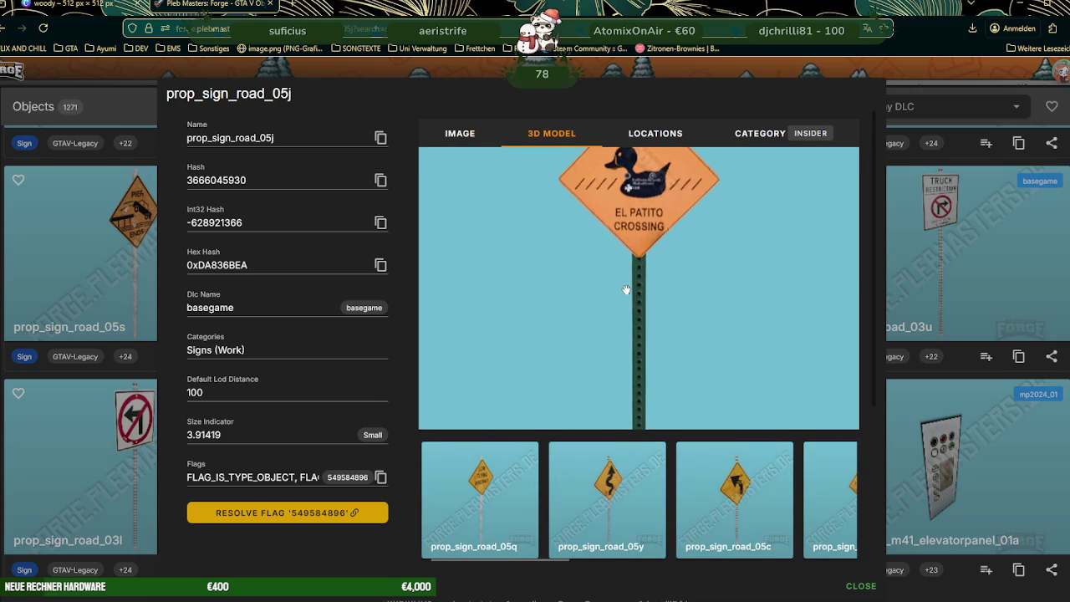
{"action": "left_click", "coordinate": [938, 287]}
Step: Scroll to the bottom of page 2 and load page 3 of the sign results
{"action": "scroll", "coordinate": [596, 342], "scroll_direction": "down", "scroll_amount": 2}
{"action": "scroll", "coordinate": [593, 344], "scroll_direction": "down", "scroll_amount": 2}
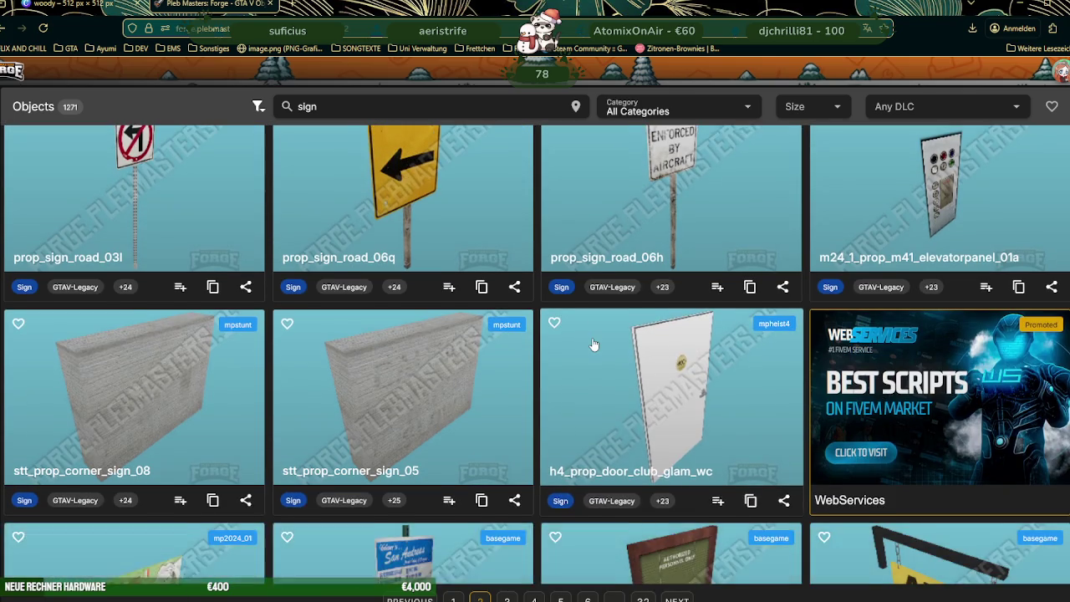
{"action": "scroll", "coordinate": [594, 345], "scroll_direction": "down", "scroll_amount": 4}
{"action": "scroll", "coordinate": [593, 345], "scroll_direction": "down", "scroll_amount": 2}
{"action": "scroll", "coordinate": [594, 344], "scroll_direction": "down", "scroll_amount": 2}
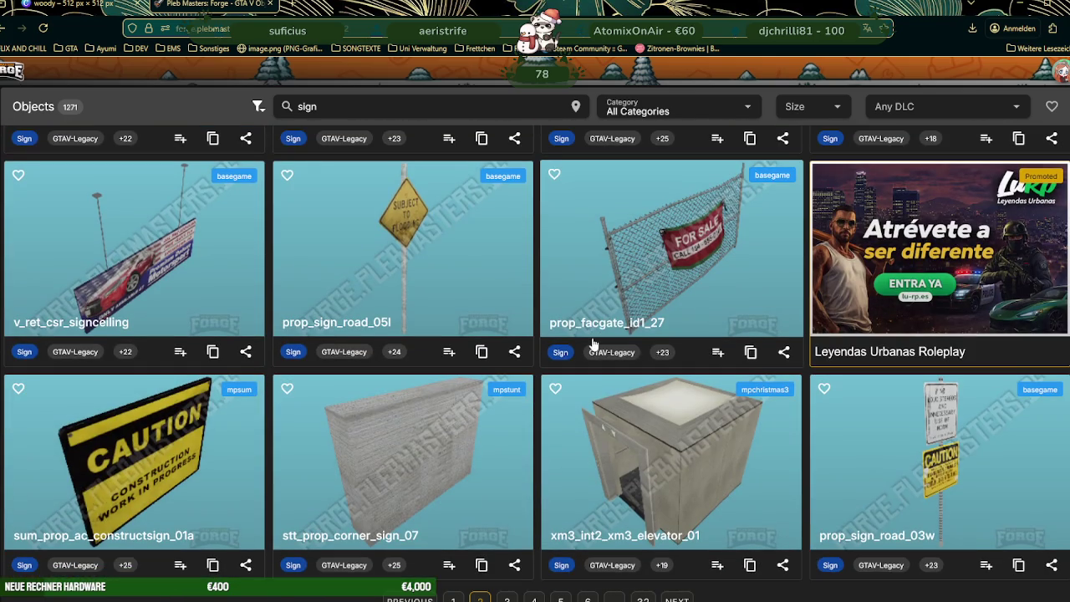
{"action": "left_click", "coordinate": [678, 599]}
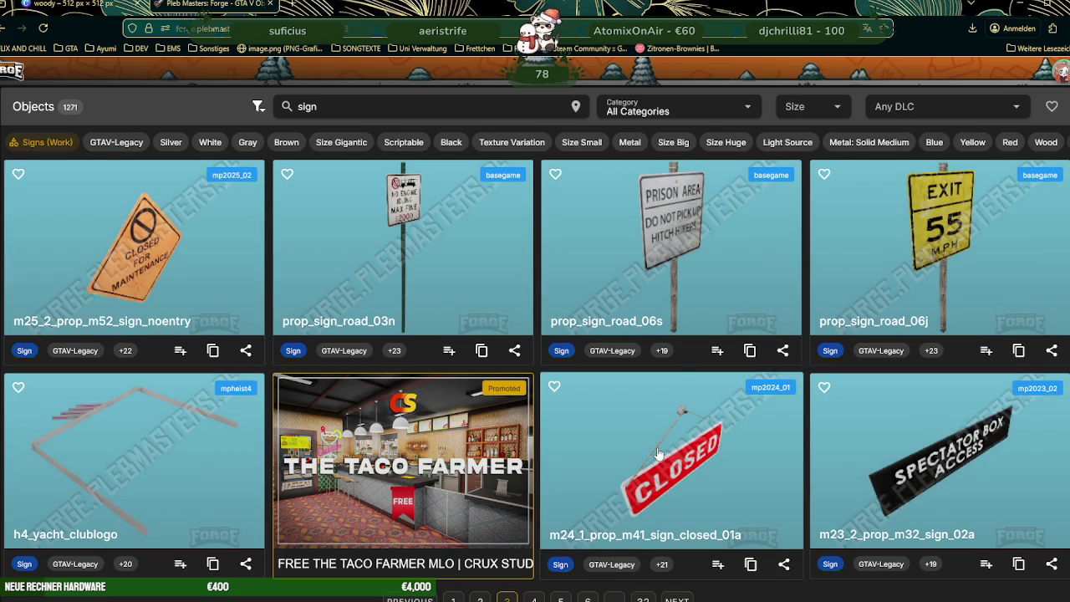
Step: Browse page 3 of the sign results and move on to page 4
{"action": "scroll", "coordinate": [678, 372], "scroll_direction": "down", "scroll_amount": 1}
{"action": "scroll", "coordinate": [679, 373], "scroll_direction": "down", "scroll_amount": 2}
{"action": "scroll", "coordinate": [680, 375], "scroll_direction": "down", "scroll_amount": 1}
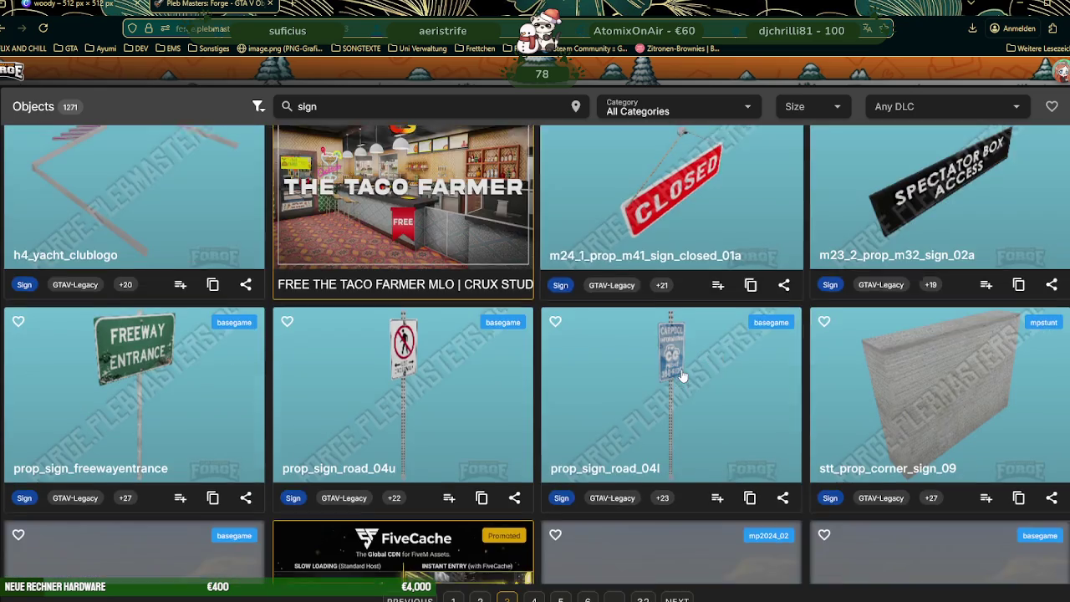
{"action": "scroll", "coordinate": [683, 377], "scroll_direction": "down", "scroll_amount": 2}
{"action": "scroll", "coordinate": [682, 377], "scroll_direction": "down", "scroll_amount": 1}
{"action": "scroll", "coordinate": [682, 377], "scroll_direction": "down", "scroll_amount": 1}
{"action": "scroll", "coordinate": [683, 376], "scroll_direction": "down", "scroll_amount": 1}
{"action": "scroll", "coordinate": [683, 376], "scroll_direction": "down", "scroll_amount": 2}
{"action": "scroll", "coordinate": [682, 376], "scroll_direction": "down", "scroll_amount": 2}
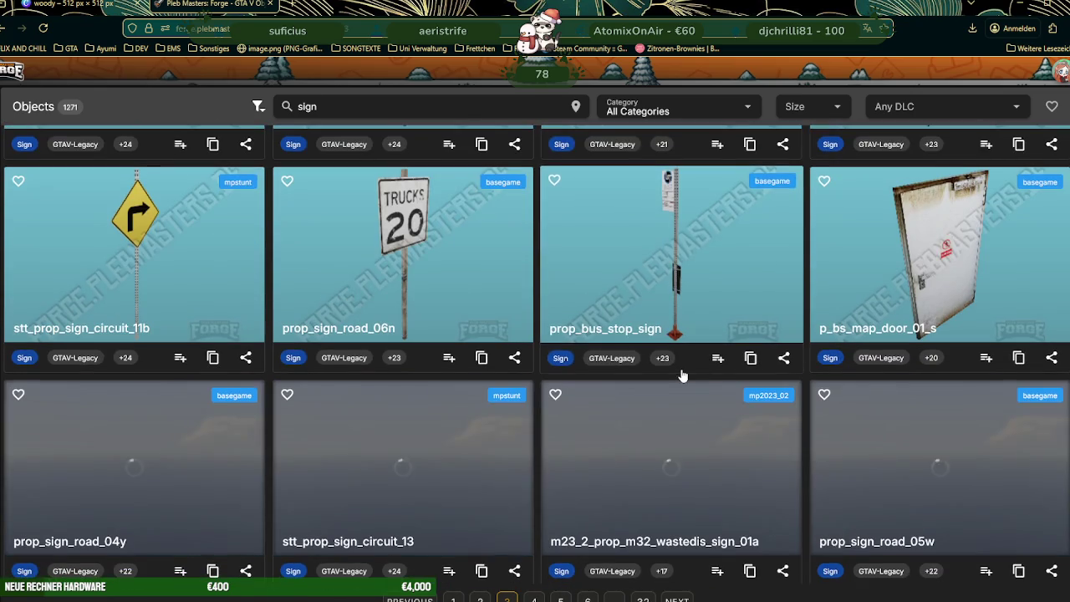
{"action": "scroll", "coordinate": [682, 378], "scroll_direction": "down", "scroll_amount": 2}
{"action": "scroll", "coordinate": [683, 378], "scroll_direction": "down", "scroll_amount": 2}
{"action": "scroll", "coordinate": [682, 378], "scroll_direction": "down", "scroll_amount": 2}
{"action": "scroll", "coordinate": [683, 378], "scroll_direction": "up", "scroll_amount": 1}
{"action": "scroll", "coordinate": [682, 378], "scroll_direction": "down", "scroll_amount": 1}
{"action": "scroll", "coordinate": [682, 378], "scroll_direction": "down", "scroll_amount": 1}
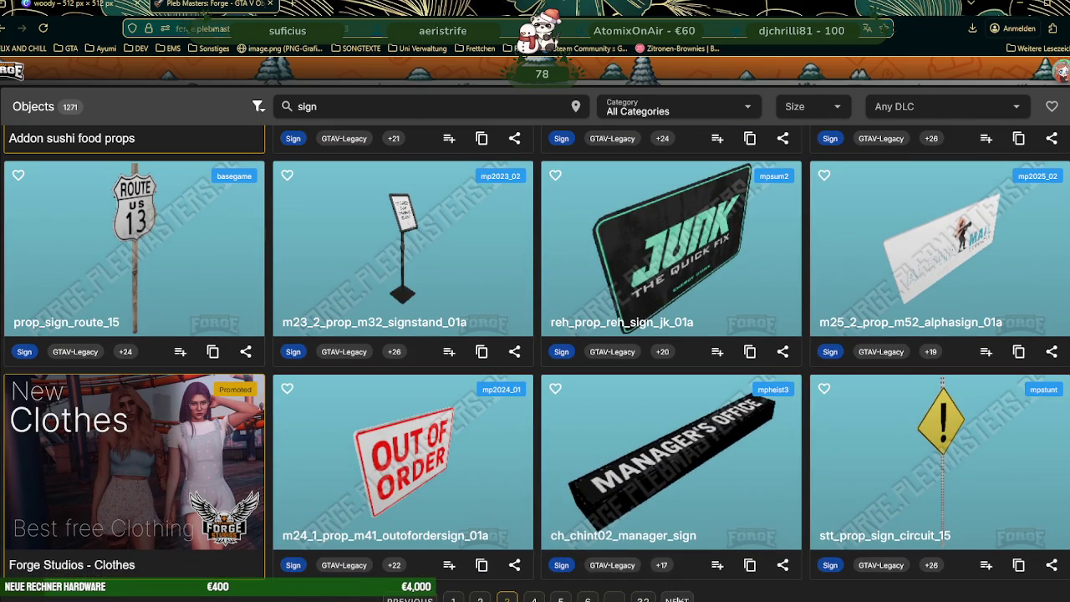
{"action": "left_click", "coordinate": [677, 600]}
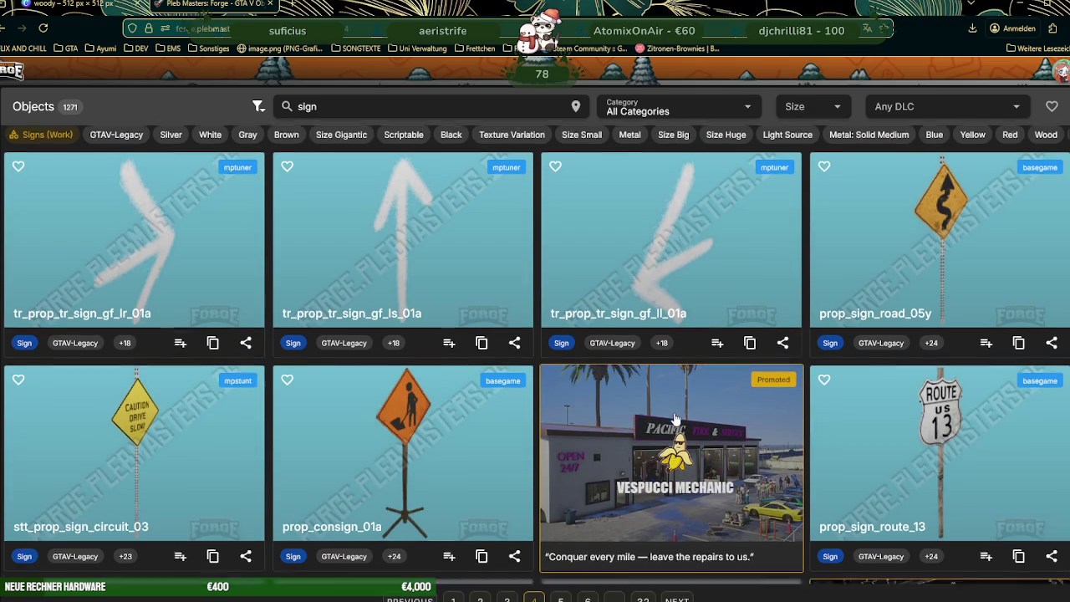
Step: Browse page 4 of the sign results and move on to page 5
{"action": "scroll", "coordinate": [675, 418], "scroll_direction": "down", "scroll_amount": 5}
{"action": "scroll", "coordinate": [676, 418], "scroll_direction": "down", "scroll_amount": 2}
{"action": "scroll", "coordinate": [675, 418], "scroll_direction": "down", "scroll_amount": 2}
{"action": "scroll", "coordinate": [676, 418], "scroll_direction": "down", "scroll_amount": 1}
{"action": "scroll", "coordinate": [676, 418], "scroll_direction": "down", "scroll_amount": 2}
{"action": "scroll", "coordinate": [676, 418], "scroll_direction": "down", "scroll_amount": 2}
{"action": "scroll", "coordinate": [675, 418], "scroll_direction": "down", "scroll_amount": 4}
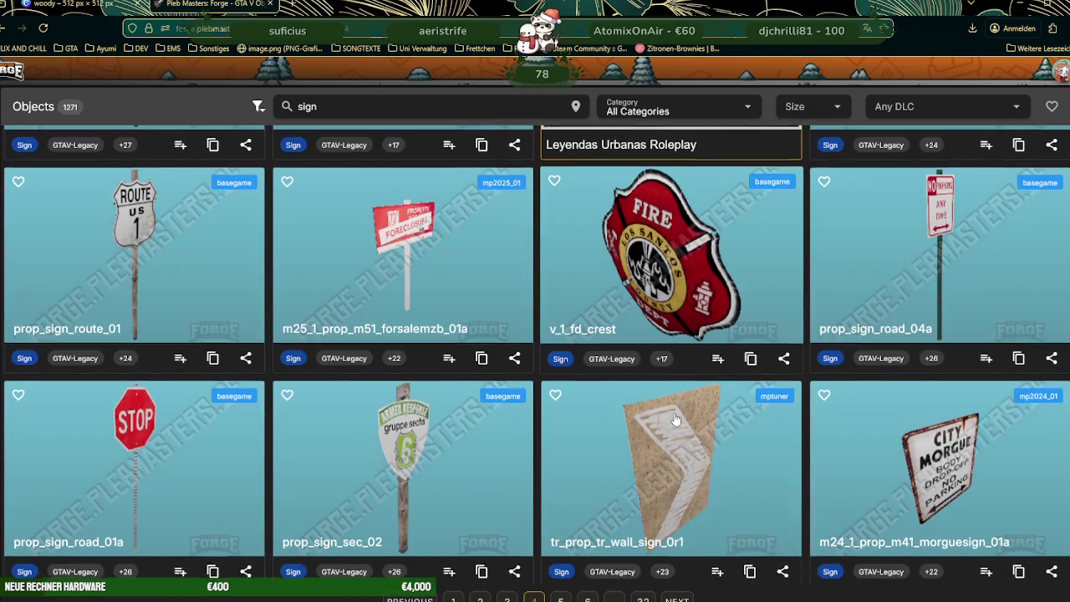
{"action": "scroll", "coordinate": [676, 418], "scroll_direction": "down", "scroll_amount": 4}
{"action": "scroll", "coordinate": [675, 418], "scroll_direction": "down", "scroll_amount": 4}
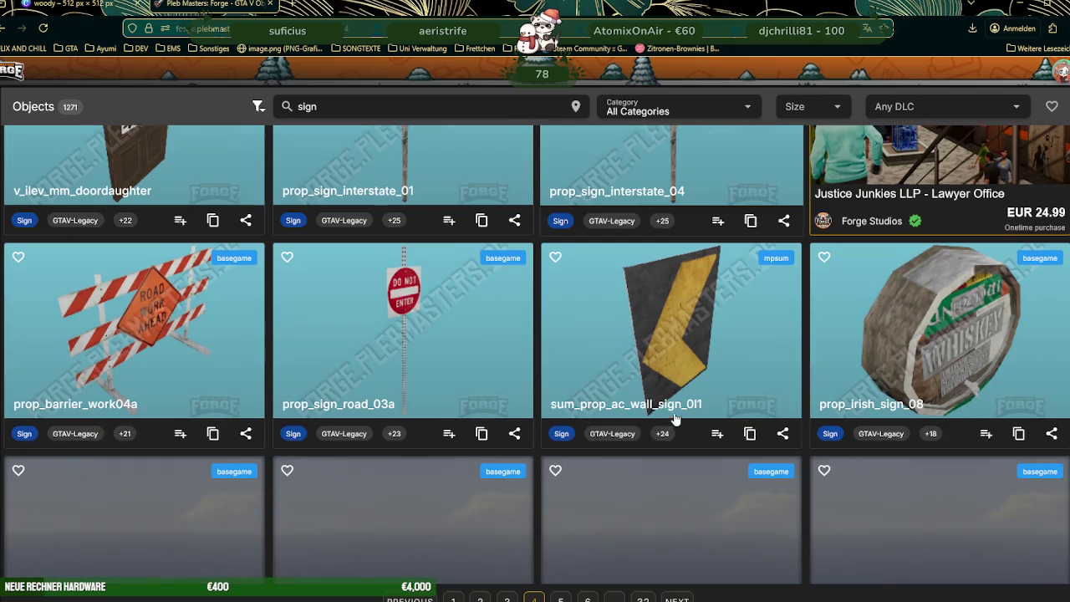
{"action": "scroll", "coordinate": [675, 418], "scroll_direction": "down", "scroll_amount": 1}
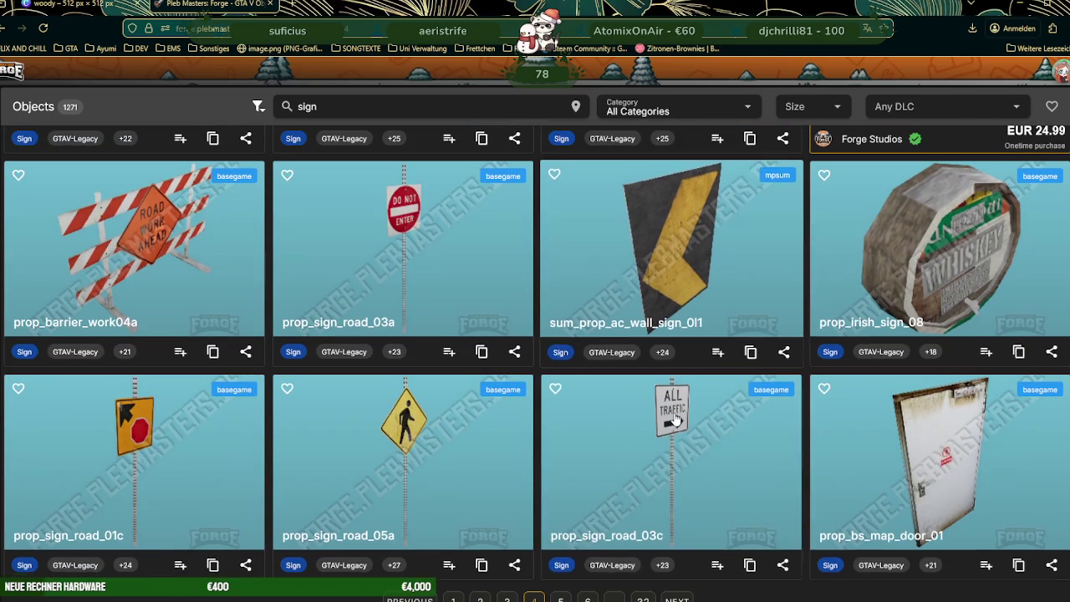
{"action": "left_click", "coordinate": [679, 597]}
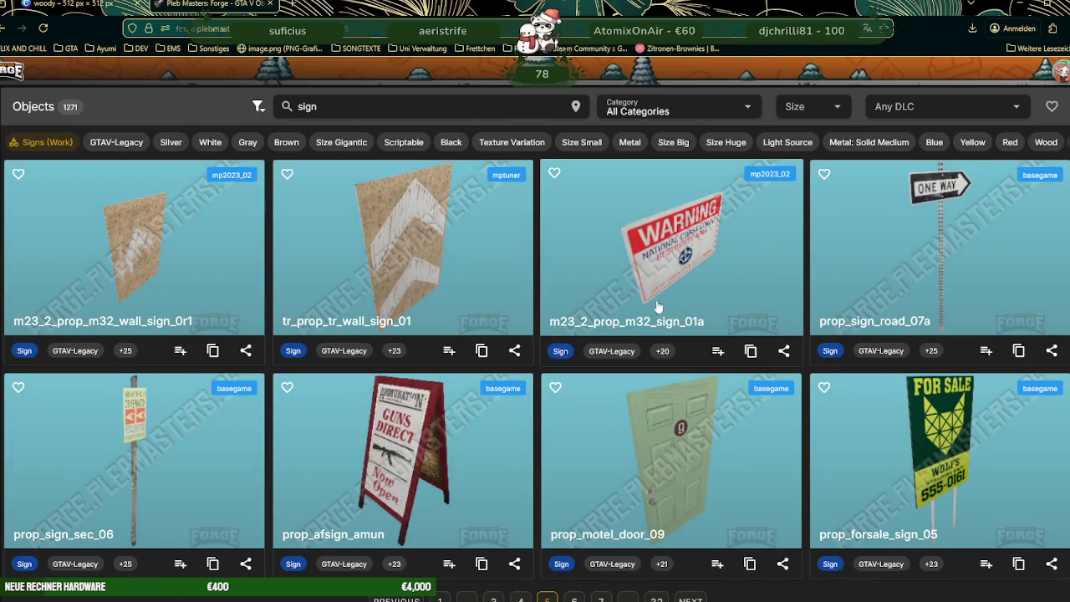
Step: Scroll through page 5 listings such as prop_sign_road_05g and prop_sign_road_callbox
{"action": "scroll", "coordinate": [658, 306], "scroll_direction": "down", "scroll_amount": 1}
{"action": "scroll", "coordinate": [661, 317], "scroll_direction": "down", "scroll_amount": 2}
{"action": "scroll", "coordinate": [663, 330], "scroll_direction": "down", "scroll_amount": 1}
{"action": "scroll", "coordinate": [666, 341], "scroll_direction": "down", "scroll_amount": 2}
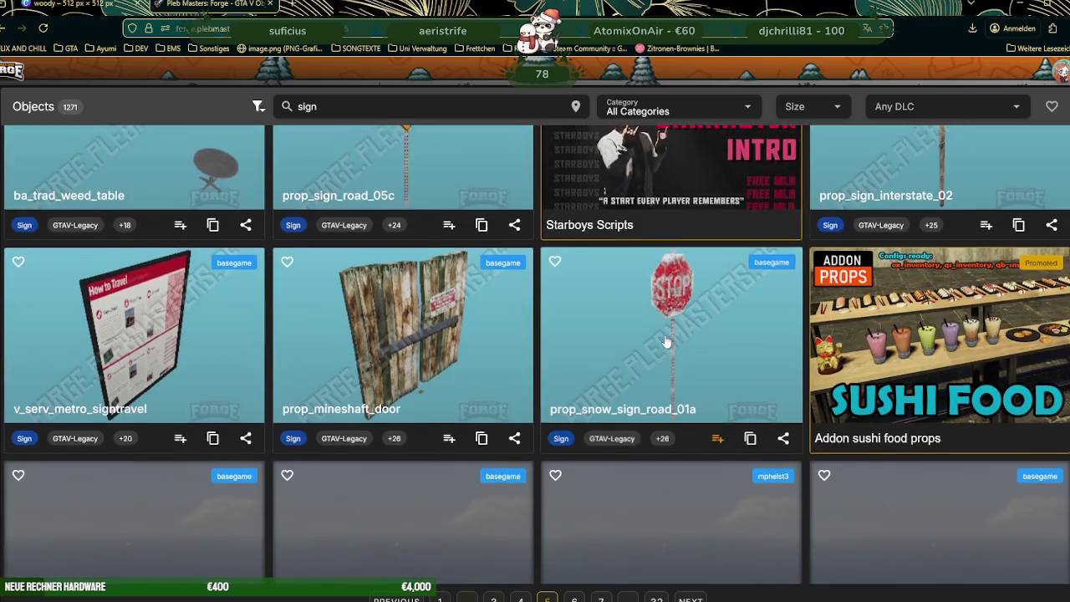
{"action": "scroll", "coordinate": [666, 341], "scroll_direction": "down", "scroll_amount": 1}
{"action": "scroll", "coordinate": [666, 342], "scroll_direction": "down", "scroll_amount": 1}
{"action": "scroll", "coordinate": [667, 345], "scroll_direction": "down", "scroll_amount": 2}
{"action": "scroll", "coordinate": [667, 346], "scroll_direction": "down", "scroll_amount": 1}
{"action": "scroll", "coordinate": [666, 347], "scroll_direction": "down", "scroll_amount": 2}
{"action": "scroll", "coordinate": [666, 347], "scroll_direction": "down", "scroll_amount": 2}
{"action": "scroll", "coordinate": [667, 346], "scroll_direction": "down", "scroll_amount": 1}
{"action": "scroll", "coordinate": [667, 347], "scroll_direction": "down", "scroll_amount": 3}
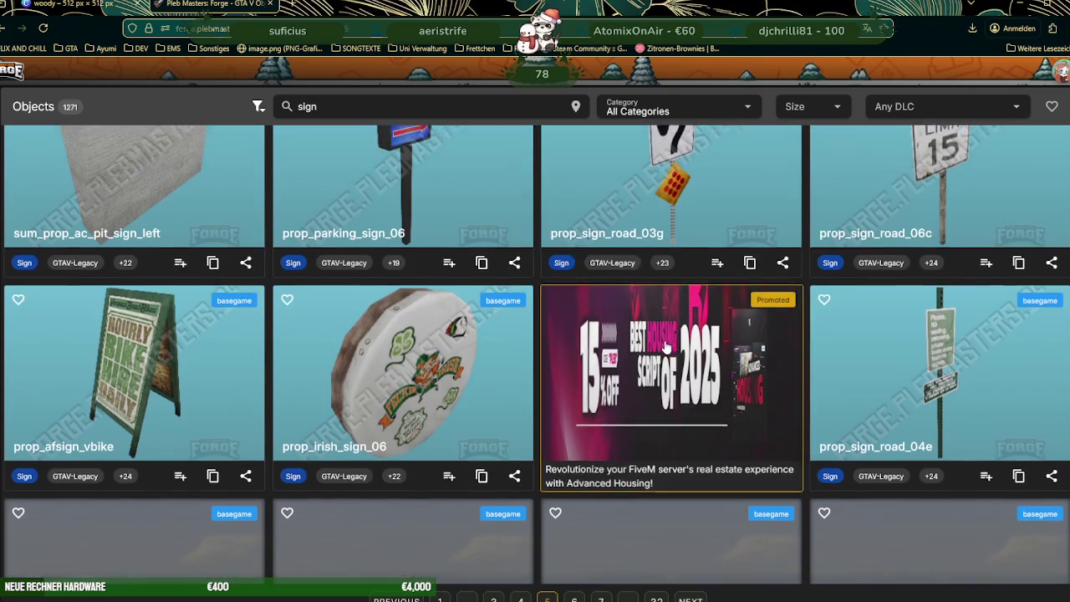
{"action": "scroll", "coordinate": [667, 346], "scroll_direction": "down", "scroll_amount": 2}
{"action": "scroll", "coordinate": [667, 346], "scroll_direction": "down", "scroll_amount": 1}
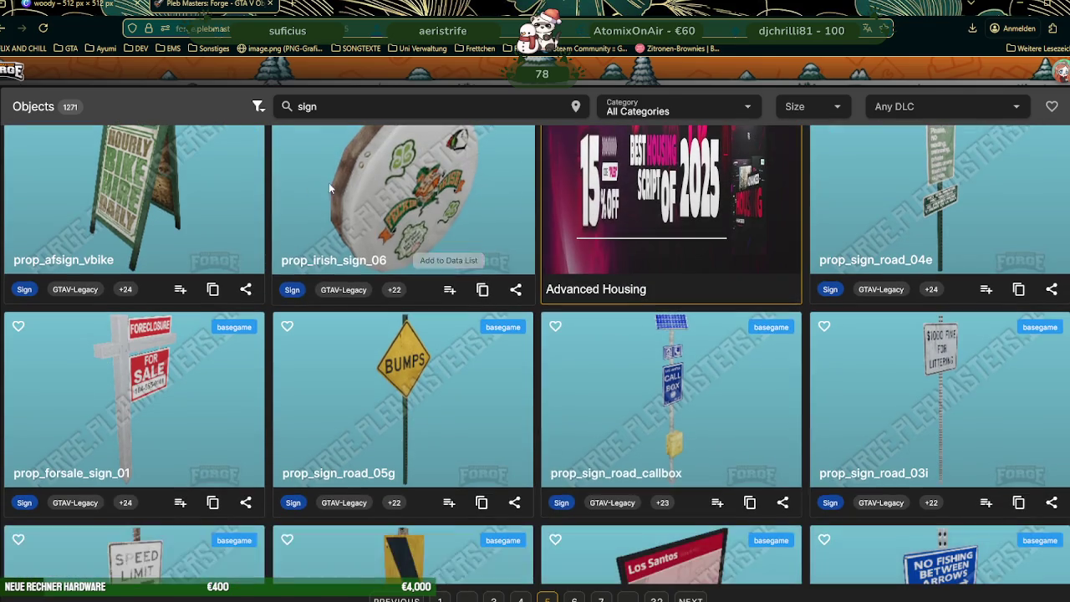
{"action": "left_click", "coordinate": [324, 187]}
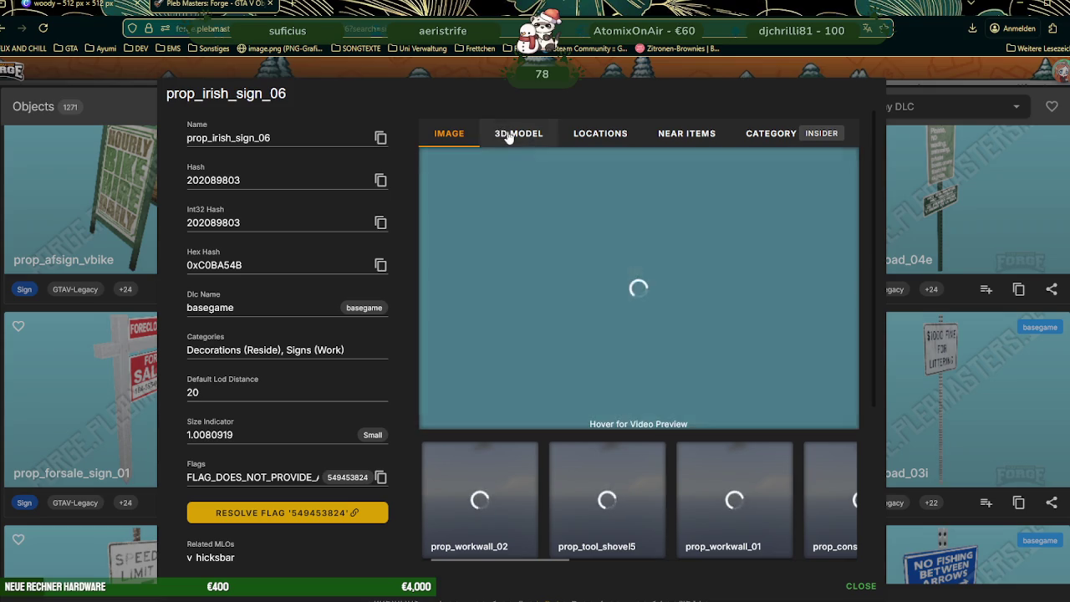
{"action": "left_click", "coordinate": [507, 136]}
{"action": "mouse_move", "coordinate": [617, 277]}
{"action": "left_mouse_down"}
{"action": "mouse_move", "coordinate": [682, 273]}
{"action": "mouse_move", "coordinate": [677, 314]}
{"action": "left_mouse_up"}
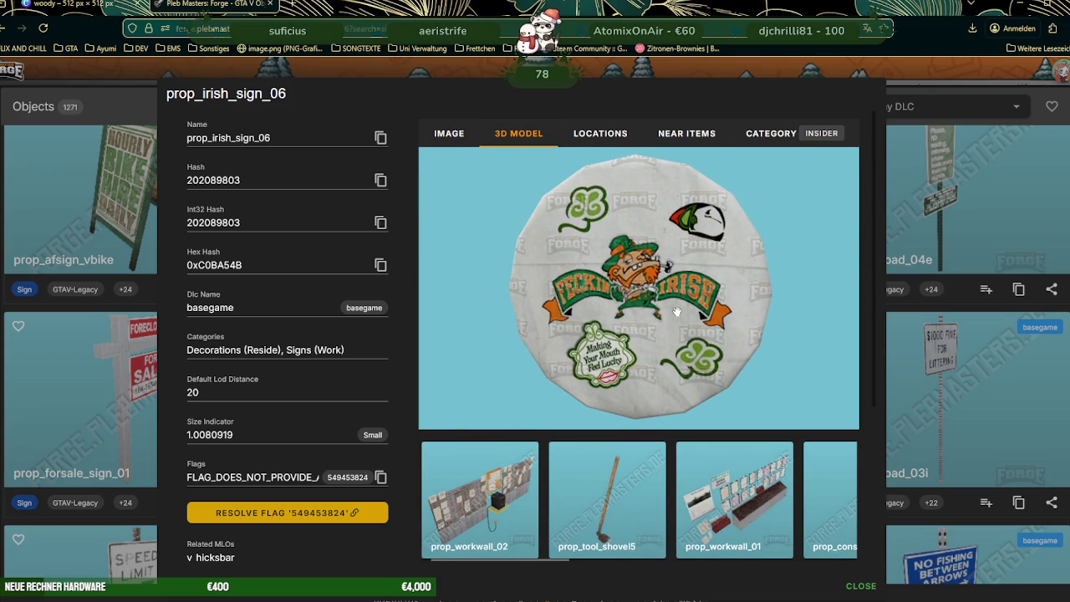
{"action": "mouse_move", "coordinate": [624, 305]}
{"action": "left_mouse_down"}
{"action": "mouse_move", "coordinate": [639, 314]}
{"action": "mouse_move", "coordinate": [616, 360]}
{"action": "left_mouse_up"}
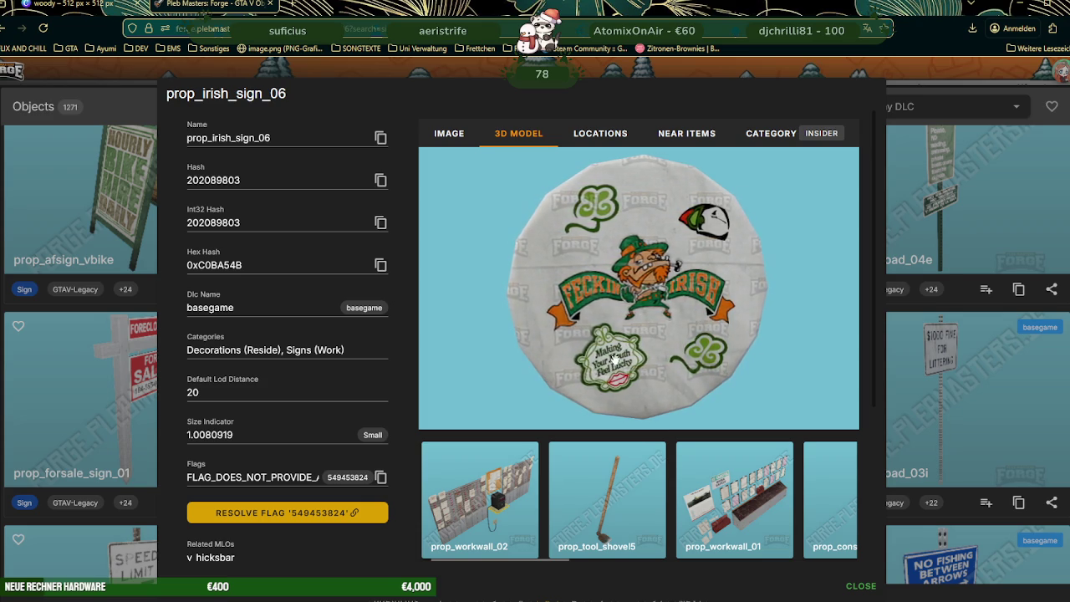
{"action": "mouse_move", "coordinate": [615, 360]}
{"action": "left_mouse_down"}
{"action": "mouse_move", "coordinate": [671, 263]}
{"action": "mouse_move", "coordinate": [662, 274]}
{"action": "left_mouse_up"}
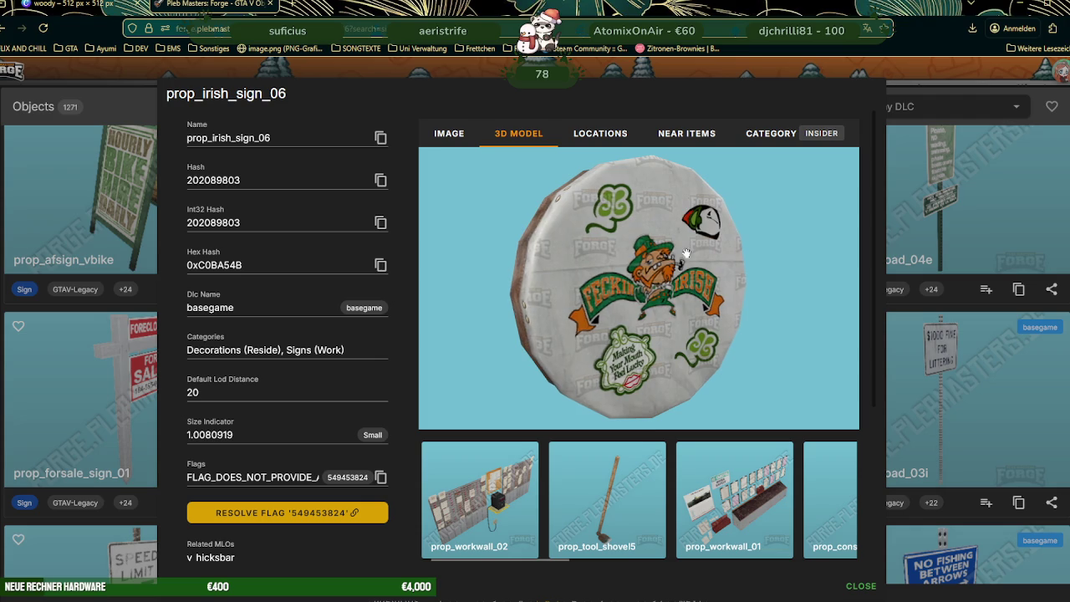
{"action": "key", "text": "Escape"}
{"action": "scroll", "coordinate": [649, 389], "scroll_direction": "down", "scroll_amount": 3}
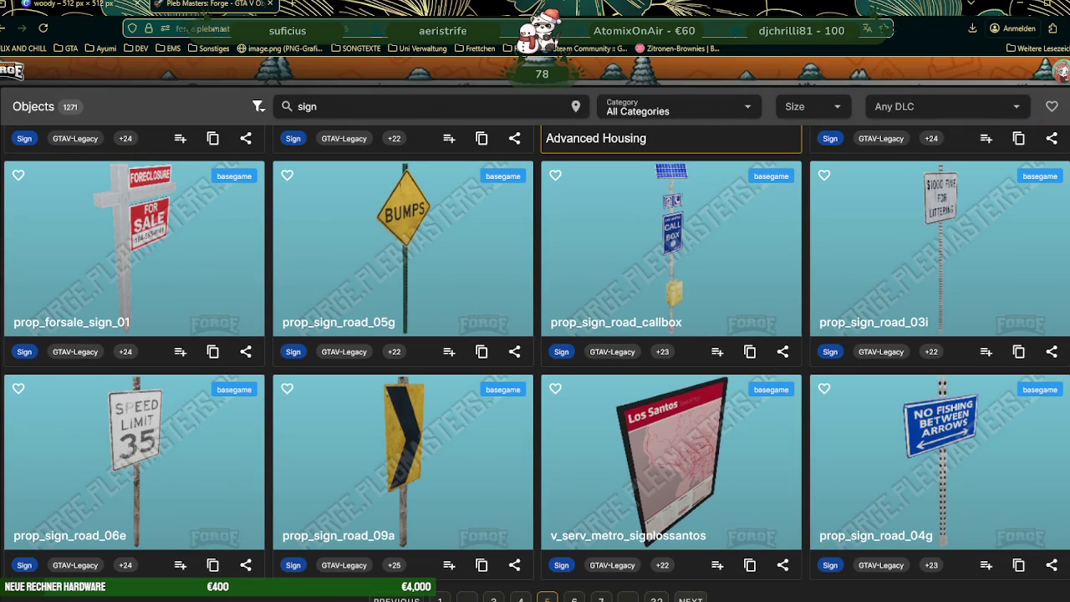
Step: Load page 6 of the sign results and scroll through its props
{"action": "left_click", "coordinate": [691, 599]}
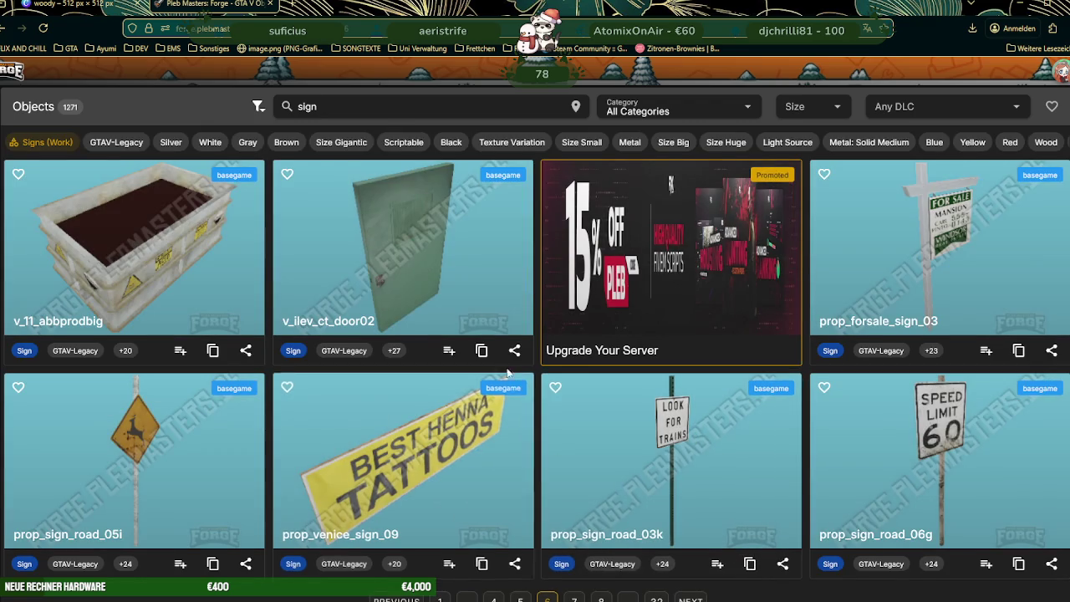
{"action": "scroll", "coordinate": [506, 342], "scroll_direction": "down", "scroll_amount": 2}
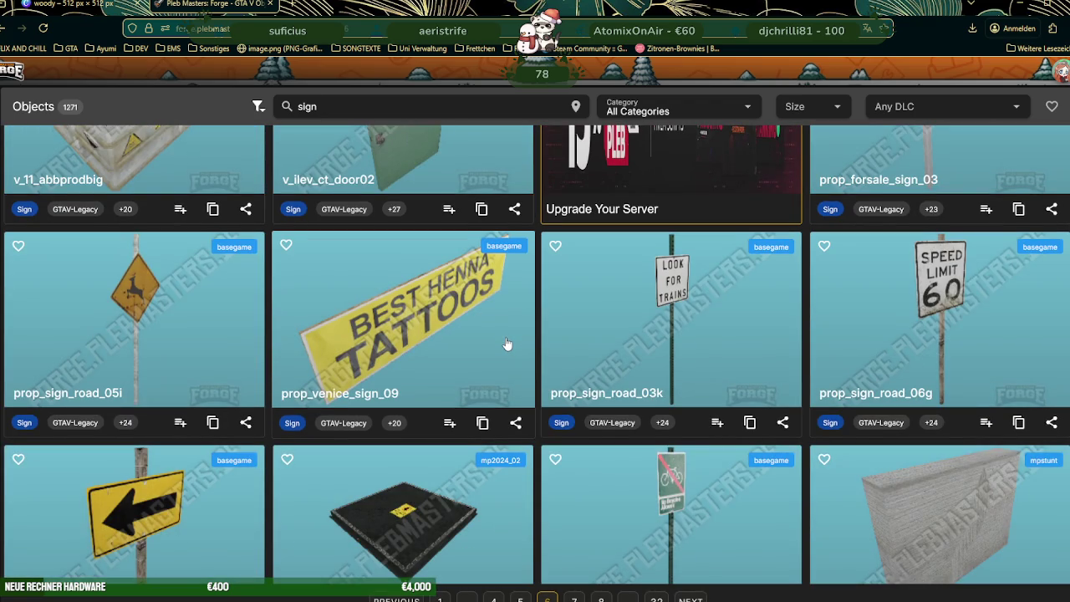
{"action": "scroll", "coordinate": [507, 347], "scroll_direction": "down", "scroll_amount": 2}
{"action": "scroll", "coordinate": [507, 347], "scroll_direction": "down", "scroll_amount": 2}
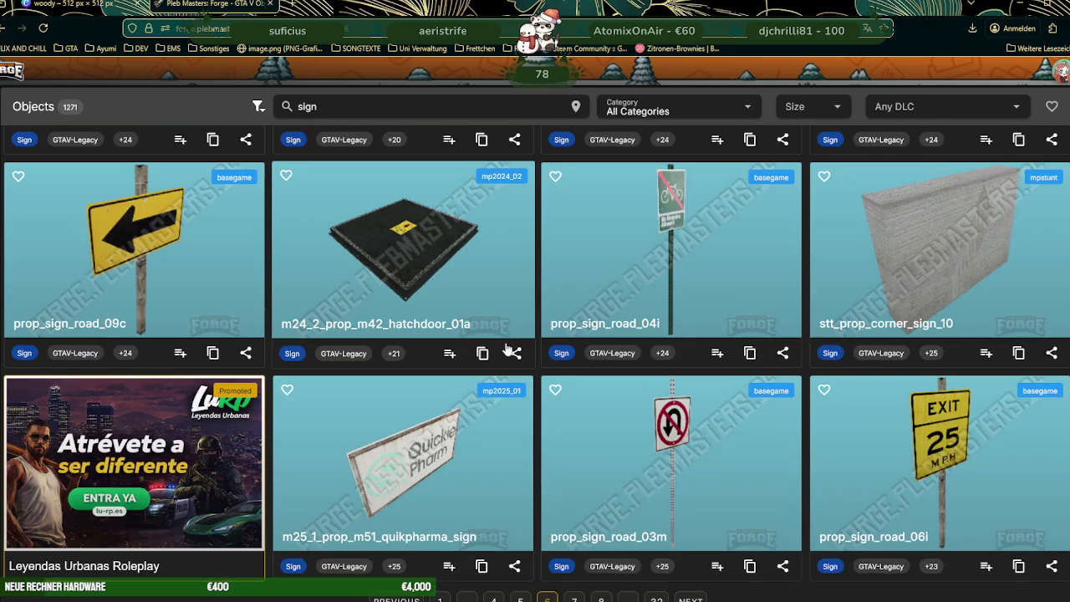
{"action": "scroll", "coordinate": [506, 351], "scroll_direction": "down", "scroll_amount": 2}
{"action": "scroll", "coordinate": [505, 351], "scroll_direction": "down", "scroll_amount": 2}
{"action": "scroll", "coordinate": [506, 351], "scroll_direction": "down", "scroll_amount": 1}
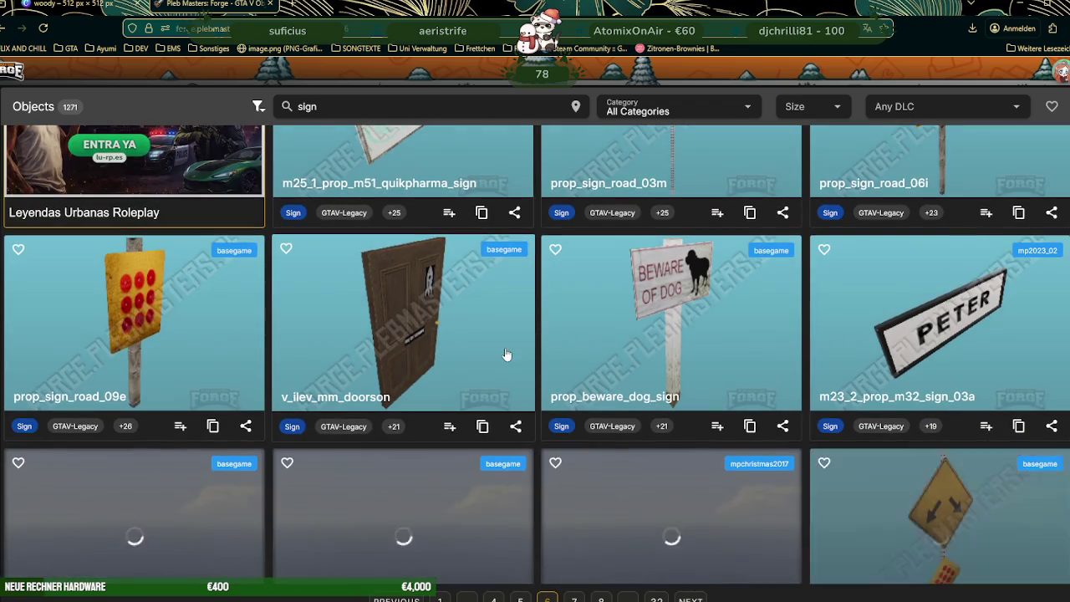
{"action": "scroll", "coordinate": [506, 355], "scroll_direction": "down", "scroll_amount": 3}
{"action": "scroll", "coordinate": [506, 356], "scroll_direction": "down", "scroll_amount": 2}
{"action": "scroll", "coordinate": [506, 355], "scroll_direction": "down", "scroll_amount": 2}
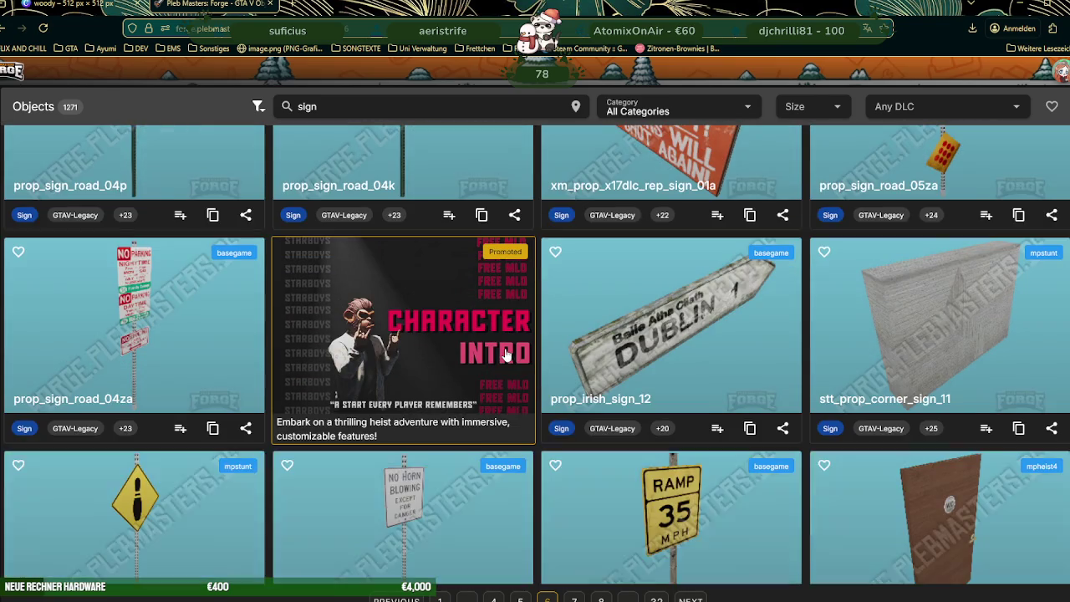
{"action": "scroll", "coordinate": [506, 355], "scroll_direction": "down", "scroll_amount": 2}
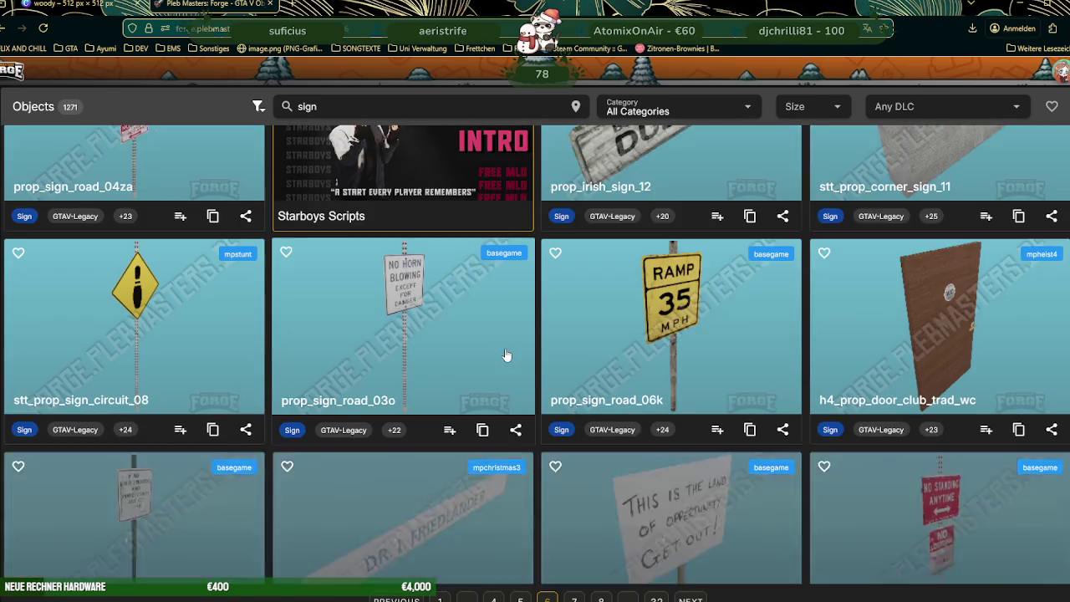
{"action": "scroll", "coordinate": [506, 355], "scroll_direction": "down", "scroll_amount": 2}
{"action": "scroll", "coordinate": [506, 355], "scroll_direction": "down", "scroll_amount": 2}
{"action": "scroll", "coordinate": [506, 356], "scroll_direction": "down", "scroll_amount": 2}
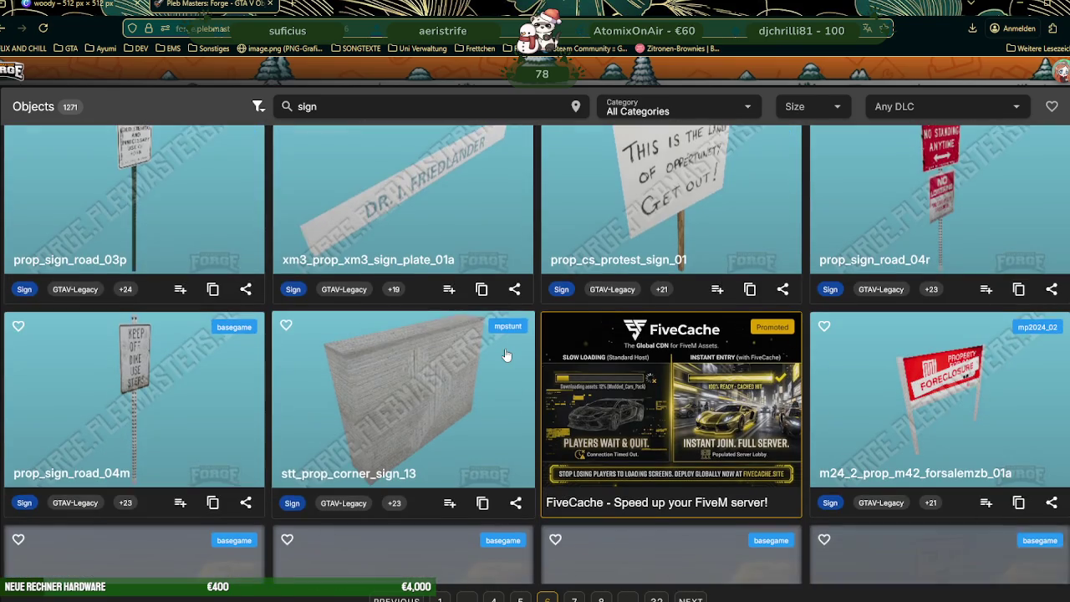
{"action": "scroll", "coordinate": [506, 355], "scroll_direction": "down", "scroll_amount": 1}
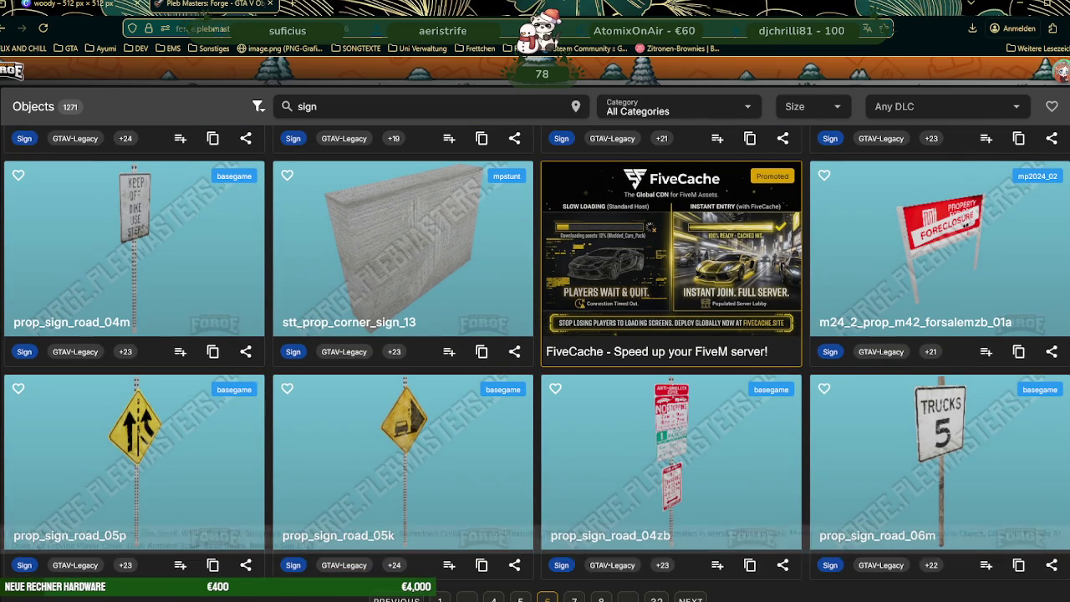
Step: Load page 7 of the sign results and scroll through its props
{"action": "left_click", "coordinate": [691, 598]}
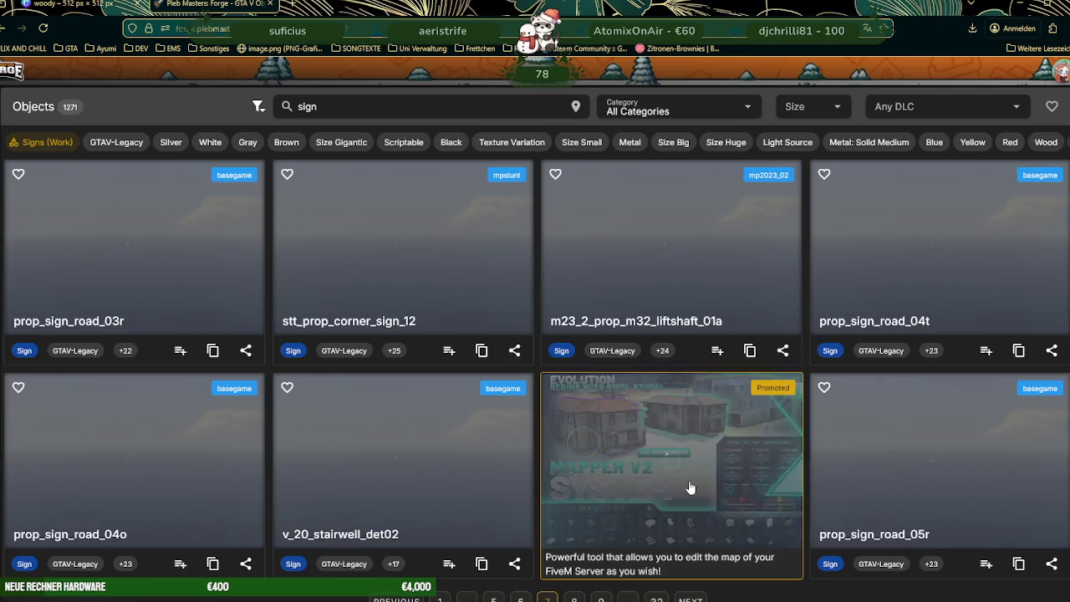
{"action": "scroll", "coordinate": [689, 481], "scroll_direction": "down", "scroll_amount": 3}
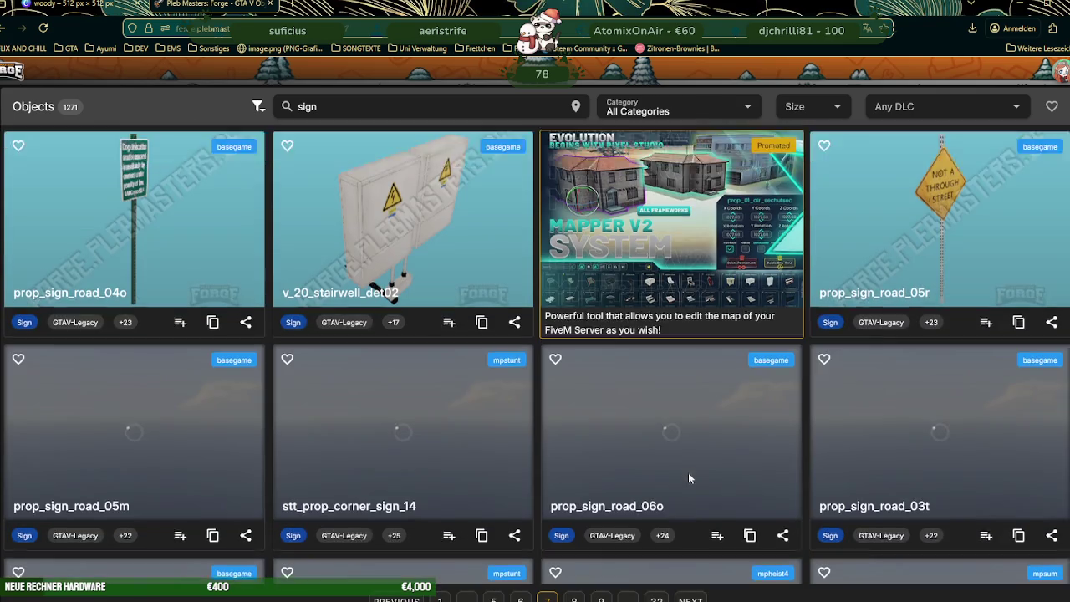
{"action": "scroll", "coordinate": [664, 394], "scroll_direction": "down", "scroll_amount": 2}
{"action": "scroll", "coordinate": [664, 390], "scroll_direction": "down", "scroll_amount": 1}
{"action": "scroll", "coordinate": [664, 390], "scroll_direction": "down", "scroll_amount": 1}
{"action": "scroll", "coordinate": [664, 391], "scroll_direction": "down", "scroll_amount": 1}
{"action": "scroll", "coordinate": [665, 390], "scroll_direction": "down", "scroll_amount": 1}
{"action": "scroll", "coordinate": [662, 384], "scroll_direction": "down", "scroll_amount": 3}
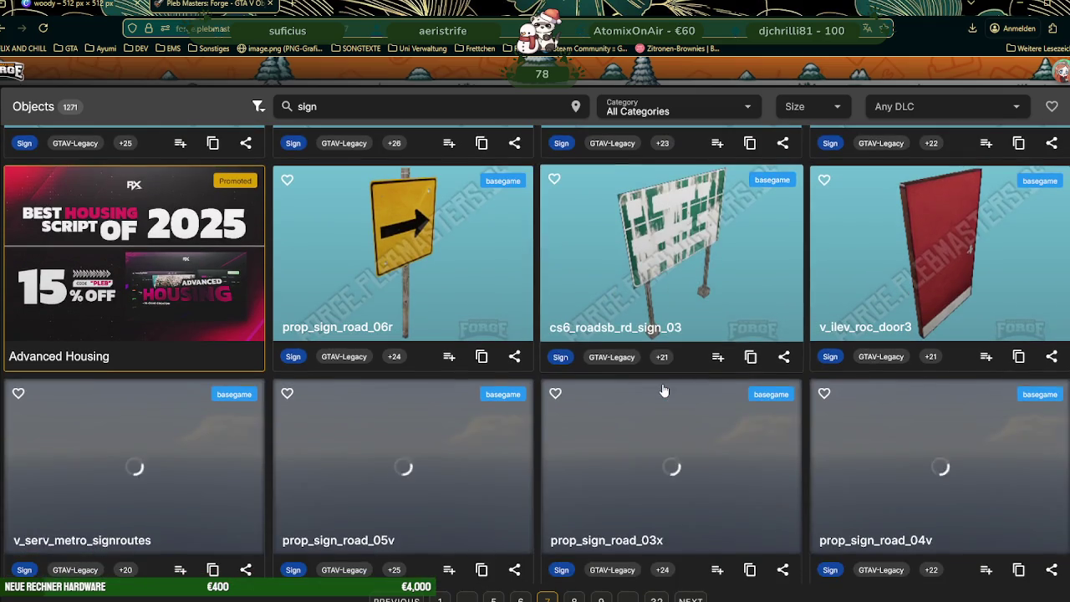
{"action": "scroll", "coordinate": [662, 384], "scroll_direction": "down", "scroll_amount": 3}
{"action": "scroll", "coordinate": [662, 384], "scroll_direction": "down", "scroll_amount": 1}
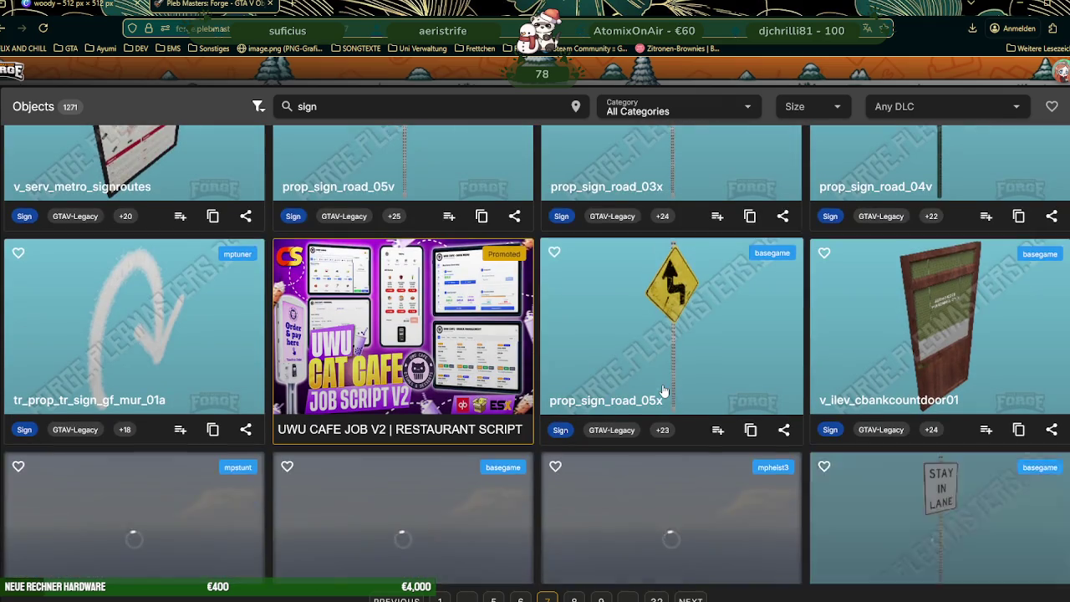
{"action": "scroll", "coordinate": [663, 388], "scroll_direction": "down", "scroll_amount": 1}
{"action": "scroll", "coordinate": [664, 390], "scroll_direction": "down", "scroll_amount": 3}
{"action": "scroll", "coordinate": [663, 390], "scroll_direction": "down", "scroll_amount": 1}
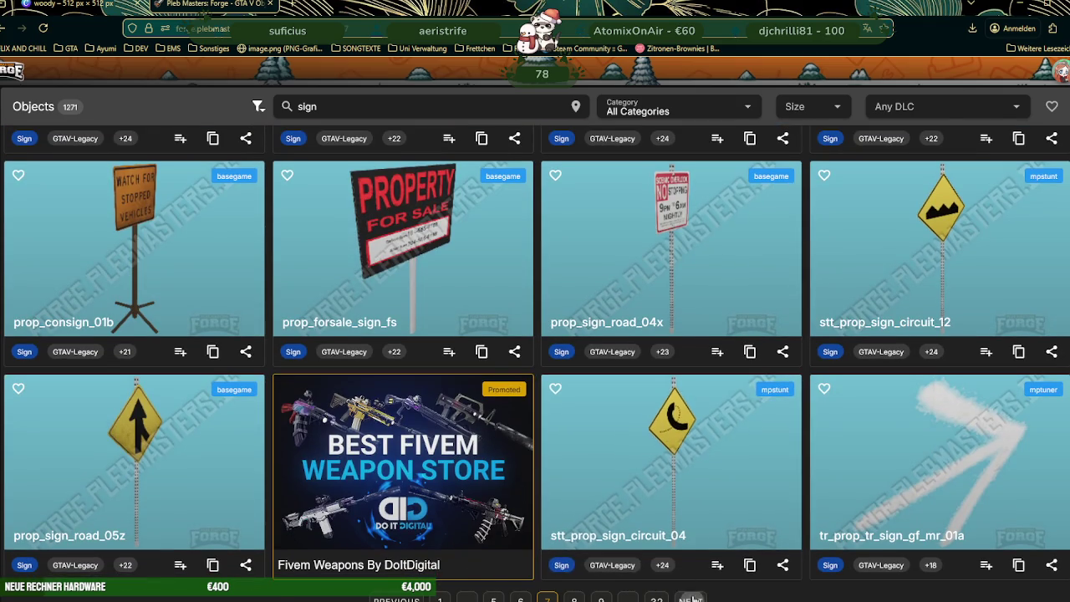
Step: Load page 8 of the sign results, listing prop_forsale_sign_04 and prop_sign_road_03b
{"action": "left_click", "coordinate": [690, 598]}
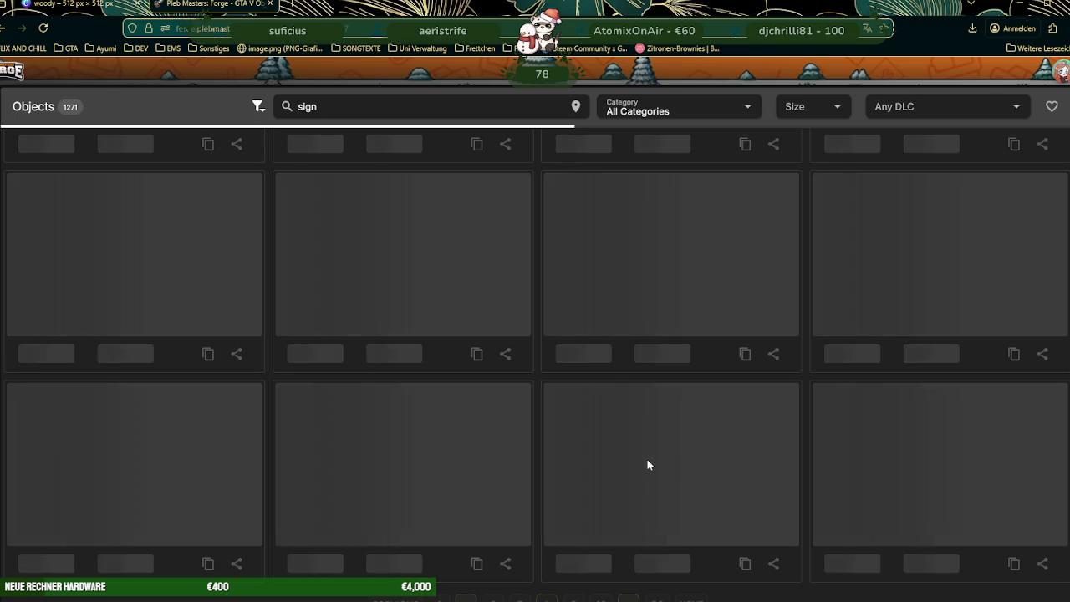
{"action": "scroll", "coordinate": [648, 466], "scroll_direction": "down", "scroll_amount": 1}
{"action": "scroll", "coordinate": [648, 466], "scroll_direction": "down", "scroll_amount": 3}
{"action": "scroll", "coordinate": [649, 466], "scroll_direction": "down", "scroll_amount": 2}
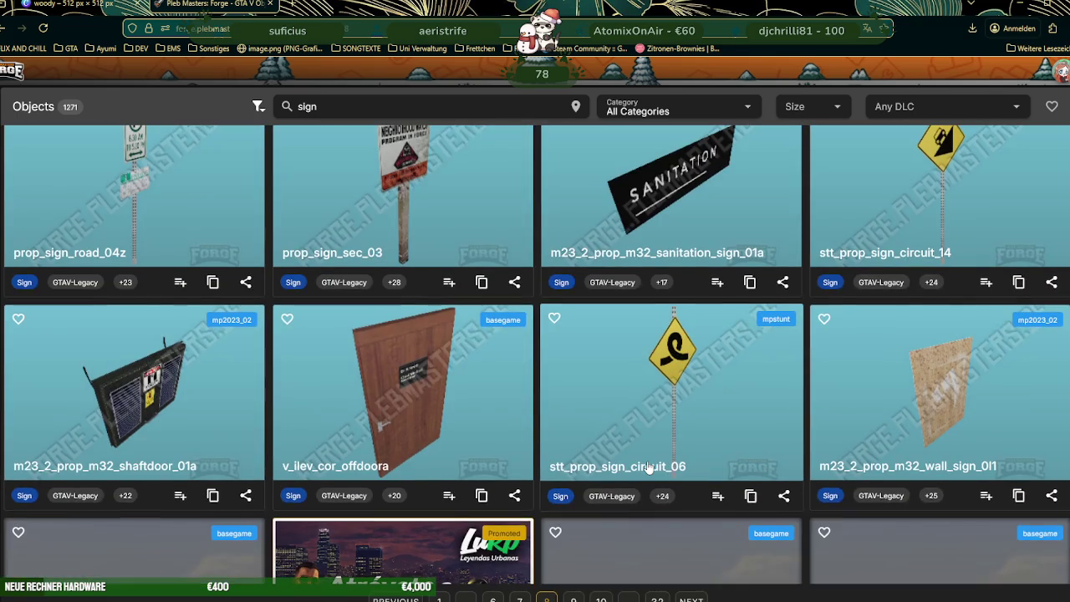
{"action": "scroll", "coordinate": [648, 466], "scroll_direction": "down", "scroll_amount": 2}
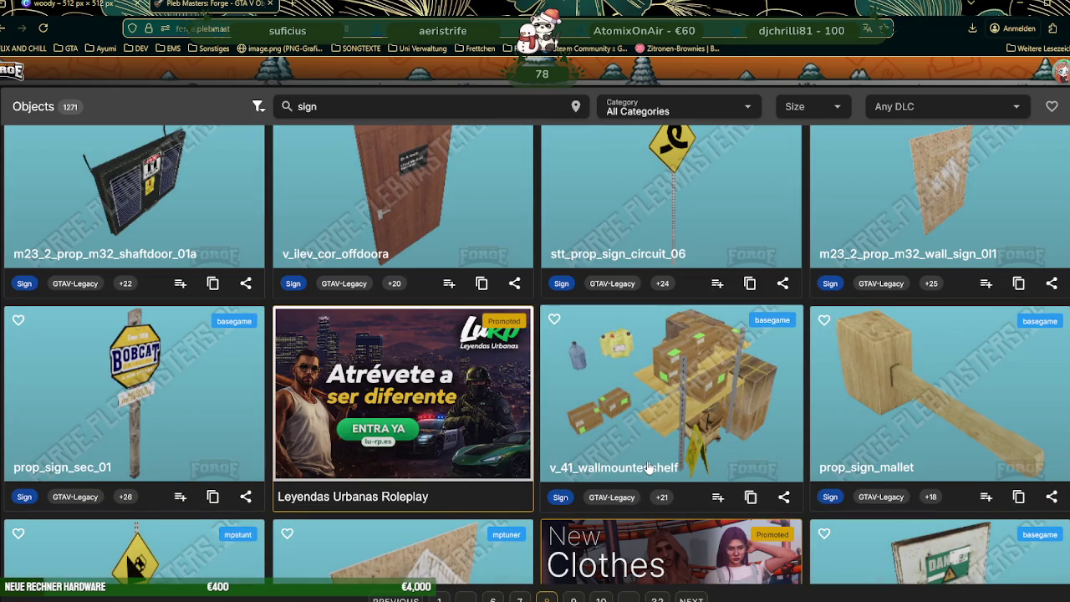
{"action": "scroll", "coordinate": [648, 465], "scroll_direction": "down", "scroll_amount": 2}
{"action": "scroll", "coordinate": [648, 454], "scroll_direction": "down", "scroll_amount": 3}
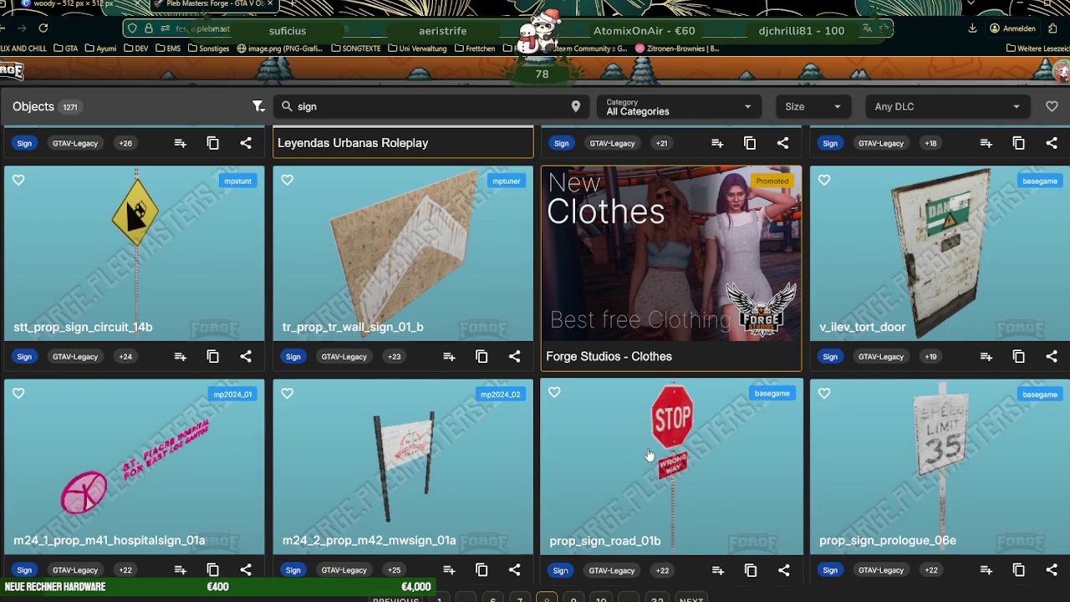
{"action": "scroll", "coordinate": [648, 454], "scroll_direction": "down", "scroll_amount": 2}
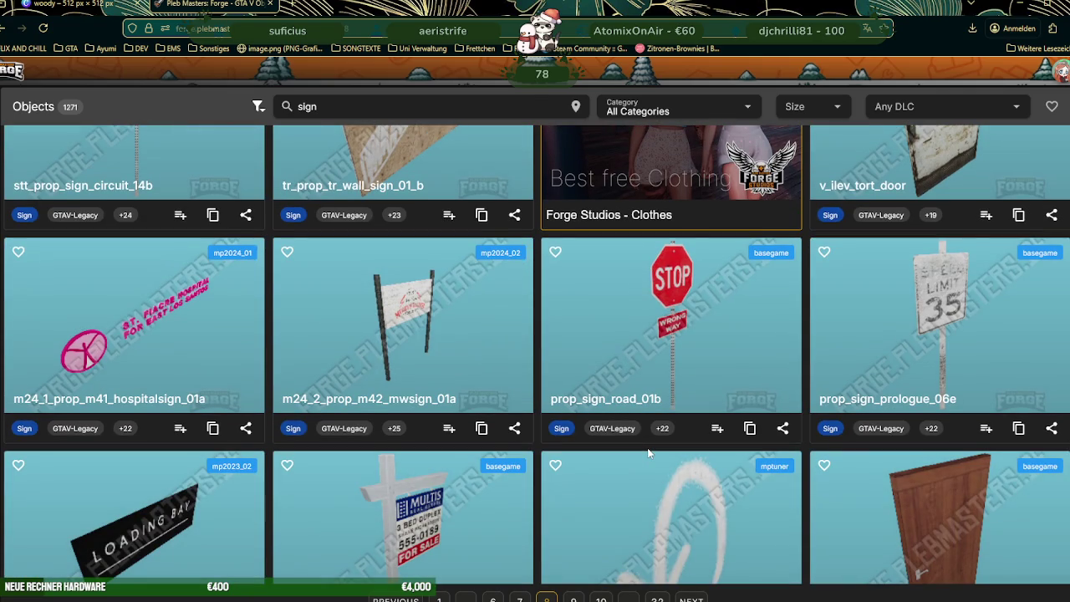
{"action": "scroll", "coordinate": [650, 453], "scroll_direction": "down", "scroll_amount": 3}
{"action": "scroll", "coordinate": [650, 453], "scroll_direction": "down", "scroll_amount": 1}
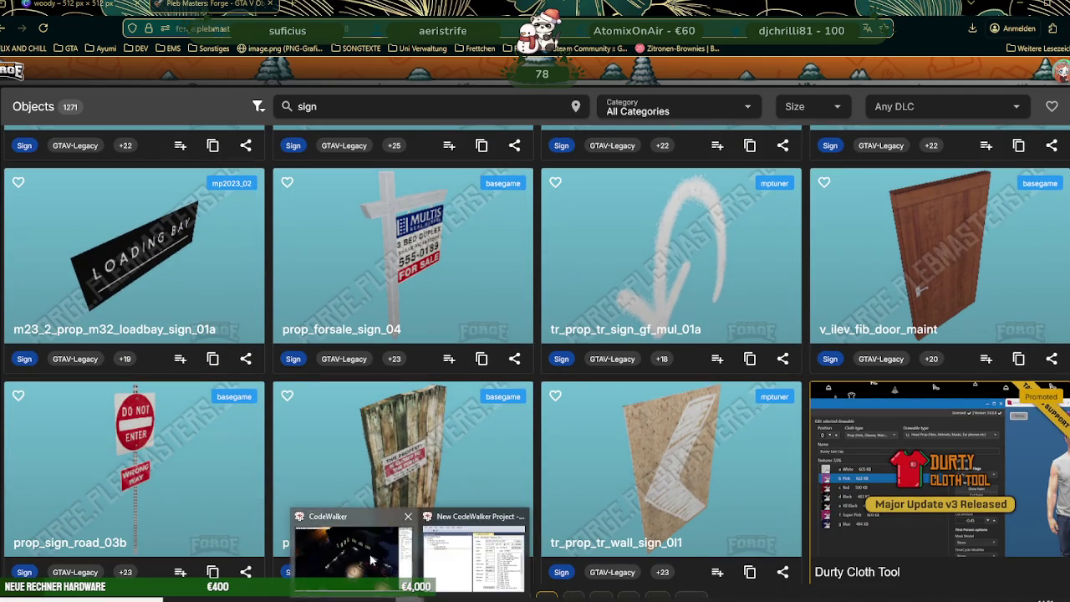
{"action": "left_click", "coordinate": [351, 552]}
Step: Orbit and zoom the CodeWalker view over the nighttime town toward the Vinewood Sports shop
{"action": "left_click_drag", "start_coordinate": [574, 516], "coordinate": [500, 389]}
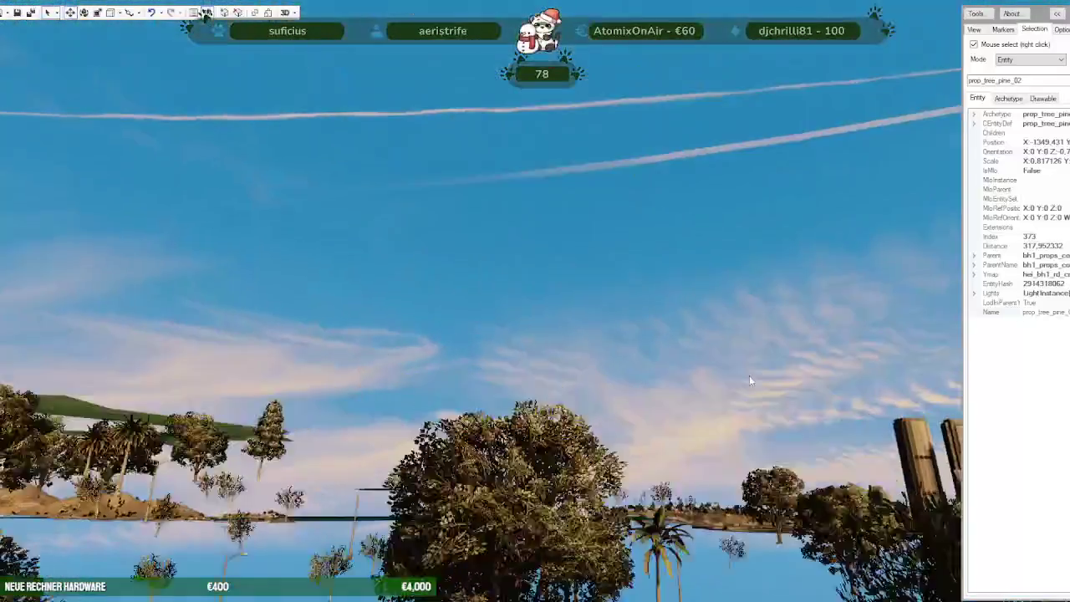
{"action": "mouse_move", "coordinate": [749, 380]}
{"action": "left_mouse_down"}
{"action": "mouse_move", "coordinate": [746, 414]}
{"action": "mouse_move", "coordinate": [656, 495]}
{"action": "left_mouse_up"}
{"action": "scroll", "coordinate": [748, 414], "scroll_direction": "up", "scroll_amount": 5}
{"action": "scroll", "coordinate": [636, 491], "scroll_direction": "down", "scroll_amount": 5}
{"action": "scroll", "coordinate": [586, 494], "scroll_direction": "down", "scroll_amount": 5}
{"action": "scroll", "coordinate": [585, 500], "scroll_direction": "up", "scroll_amount": 5}
{"action": "scroll", "coordinate": [615, 507], "scroll_direction": "up", "scroll_amount": 5}
{"action": "scroll", "coordinate": [617, 509], "scroll_direction": "down", "scroll_amount": 2}
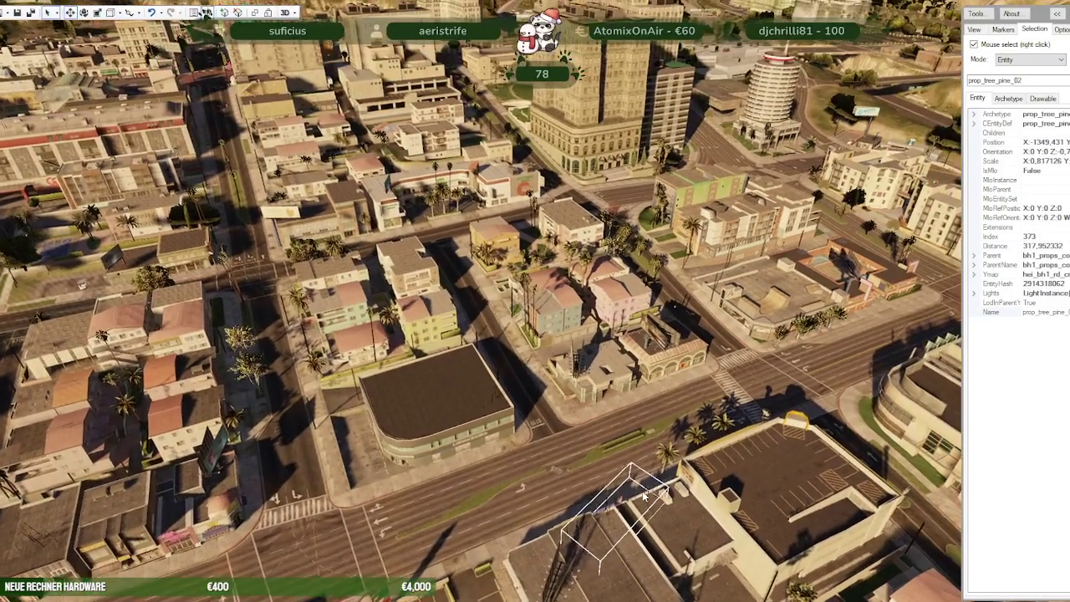
{"action": "scroll", "coordinate": [575, 520], "scroll_direction": "up", "scroll_amount": 5}
{"action": "scroll", "coordinate": [575, 521], "scroll_direction": "down", "scroll_amount": 3}
{"action": "left_click_drag", "start_coordinate": [575, 521], "coordinate": [535, 511]}
{"action": "scroll", "coordinate": [535, 512], "scroll_direction": "down", "scroll_amount": 2}
{"action": "scroll", "coordinate": [535, 511], "scroll_direction": "up", "scroll_amount": 3}
{"action": "scroll", "coordinate": [536, 512], "scroll_direction": "up", "scroll_amount": 3}
{"action": "scroll", "coordinate": [586, 493], "scroll_direction": "up", "scroll_amount": 3}
{"action": "scroll", "coordinate": [619, 469], "scroll_direction": "down", "scroll_amount": 2}
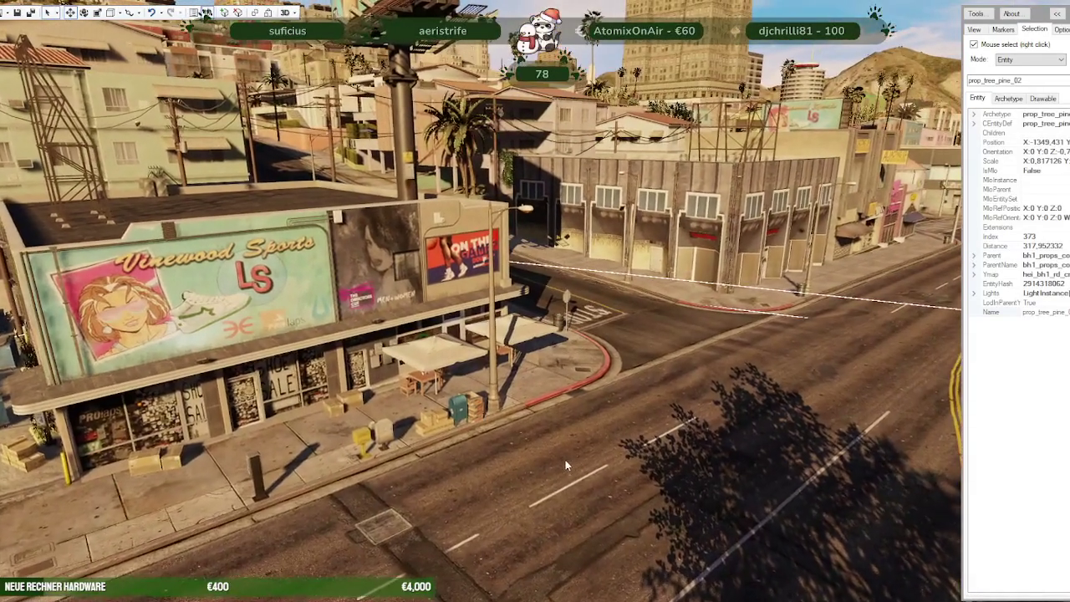
{"action": "scroll", "coordinate": [566, 465], "scroll_direction": "up", "scroll_amount": 4}
Step: Select the Vinewood Sports shop building hw1_14_bld02b_dclnw and orbit around it
{"action": "mouse_move", "coordinate": [587, 490]}
{"action": "left_mouse_down"}
{"action": "mouse_move", "coordinate": [520, 481]}
{"action": "mouse_move", "coordinate": [527, 439]}
{"action": "left_mouse_up"}
{"action": "right_click", "coordinate": [527, 439]}
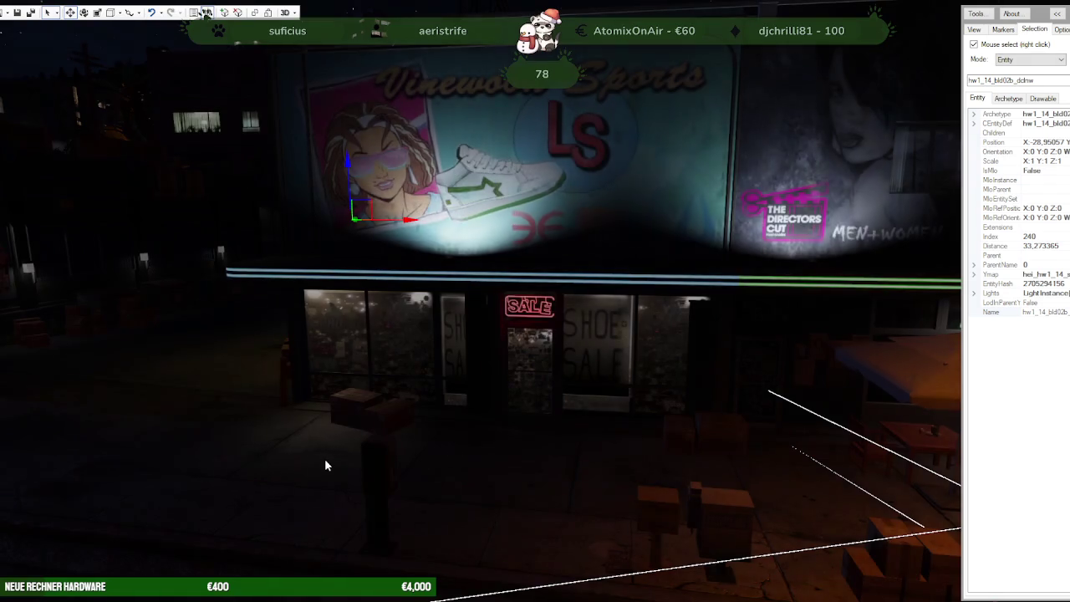
{"action": "scroll", "coordinate": [518, 410], "scroll_direction": "up", "scroll_amount": 3}
{"action": "mouse_move", "coordinate": [410, 387]}
{"action": "left_mouse_down"}
{"action": "mouse_move", "coordinate": [372, 392]}
{"action": "mouse_move", "coordinate": [545, 382]}
{"action": "mouse_move", "coordinate": [239, 370]}
{"action": "mouse_move", "coordinate": [415, 415]}
{"action": "mouse_move", "coordinate": [377, 402]}
{"action": "mouse_move", "coordinate": [407, 412]}
{"action": "mouse_move", "coordinate": [356, 410]}
{"action": "mouse_move", "coordinate": [378, 422]}
{"action": "mouse_move", "coordinate": [655, 419]}
{"action": "mouse_move", "coordinate": [648, 425]}
{"action": "mouse_move", "coordinate": [694, 406]}
{"action": "mouse_move", "coordinate": [715, 414]}
{"action": "mouse_move", "coordinate": [601, 436]}
{"action": "mouse_move", "coordinate": [608, 407]}
{"action": "mouse_move", "coordinate": [671, 413]}
{"action": "mouse_move", "coordinate": [617, 438]}
{"action": "mouse_move", "coordinate": [633, 427]}
{"action": "mouse_move", "coordinate": [625, 409]}
{"action": "mouse_move", "coordinate": [673, 396]}
{"action": "mouse_move", "coordinate": [617, 432]}
{"action": "mouse_move", "coordinate": [569, 432]}
{"action": "mouse_move", "coordinate": [683, 416]}
{"action": "mouse_move", "coordinate": [732, 423]}
{"action": "left_mouse_up"}
Step: Fly down the night street past the billboard, motel and clothing store to a wide view of the block
{"action": "key", "text": "w"}
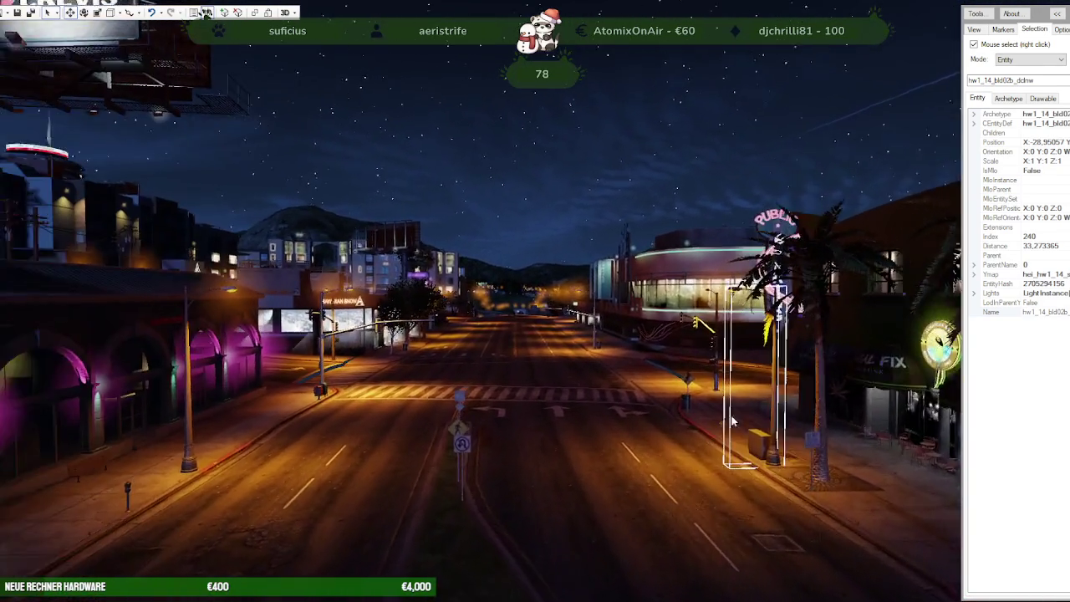
{"action": "mouse_move", "coordinate": [732, 422]}
{"action": "left_mouse_down"}
{"action": "mouse_move", "coordinate": [768, 405]}
{"action": "mouse_move", "coordinate": [939, 416]}
{"action": "mouse_move", "coordinate": [684, 410]}
{"action": "mouse_move", "coordinate": [674, 430]}
{"action": "mouse_move", "coordinate": [593, 419]}
{"action": "mouse_move", "coordinate": [692, 416]}
{"action": "mouse_move", "coordinate": [425, 408]}
{"action": "left_mouse_up"}
{"action": "key", "text": "w"}
{"action": "key", "text": "d"}
{"action": "key", "text": "a"}
{"action": "key", "text": "w"}
{"action": "key", "text": "s"}
{"action": "key", "text": "a"}
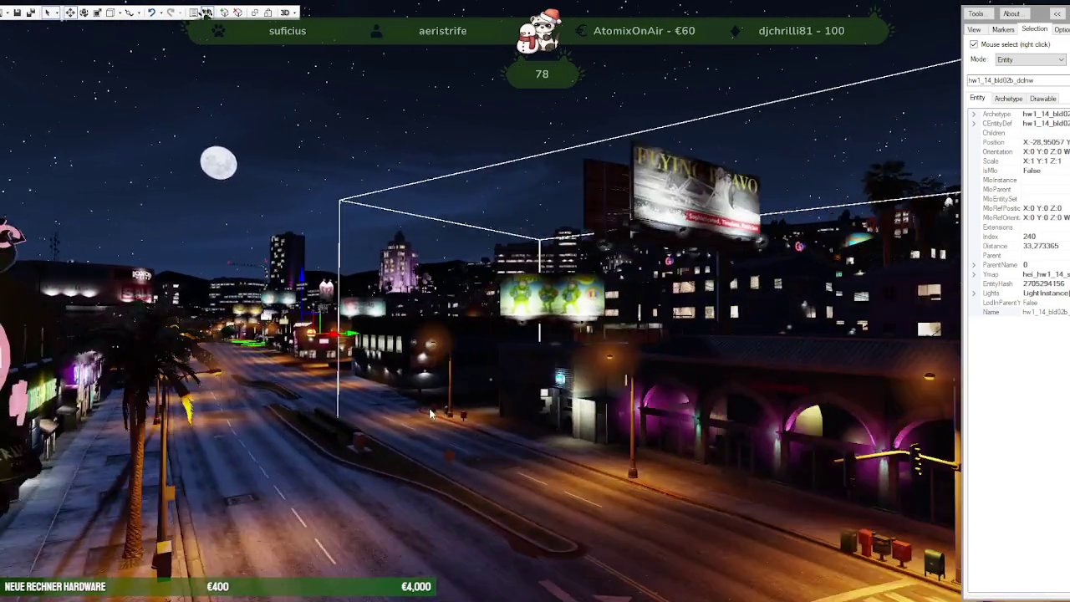
{"action": "mouse_move", "coordinate": [425, 408]}
{"action": "left_mouse_down"}
{"action": "mouse_move", "coordinate": [565, 463]}
{"action": "mouse_move", "coordinate": [450, 382]}
{"action": "left_mouse_up"}
{"action": "key", "text": "a"}
{"action": "key", "text": "w"}
{"action": "key", "text": "s"}
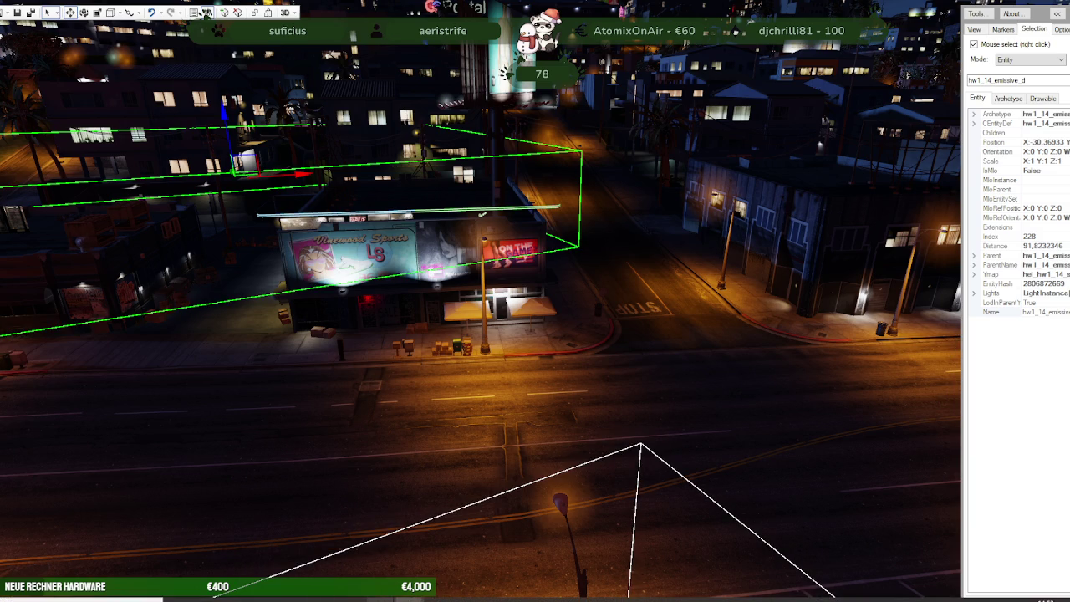
{"action": "left_click", "coordinate": [318, 548]}
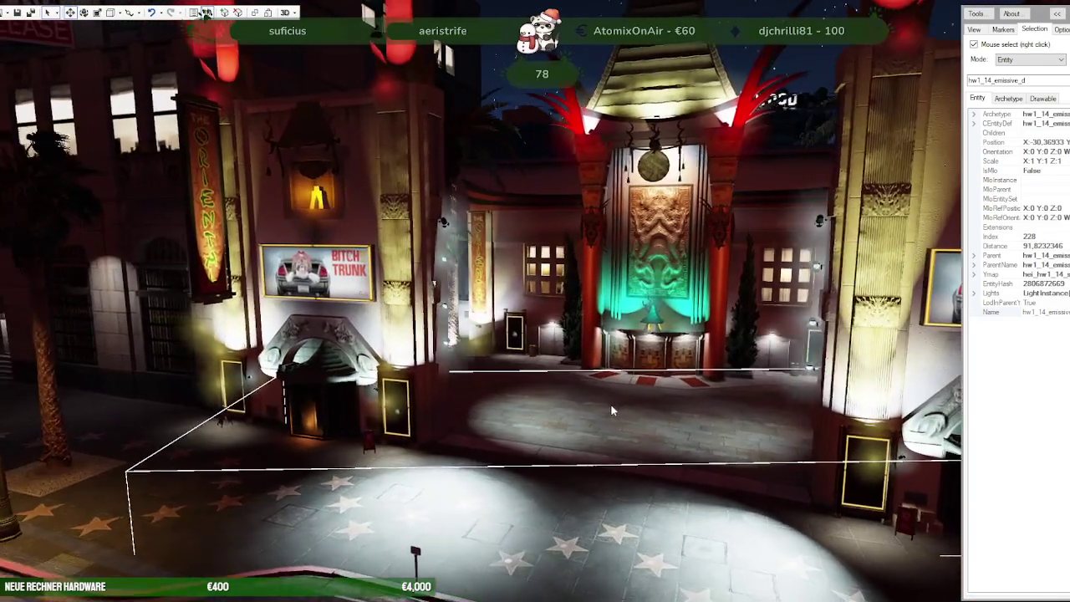
{"action": "left_click_drag", "start_coordinate": [596, 407], "coordinate": [634, 402]}
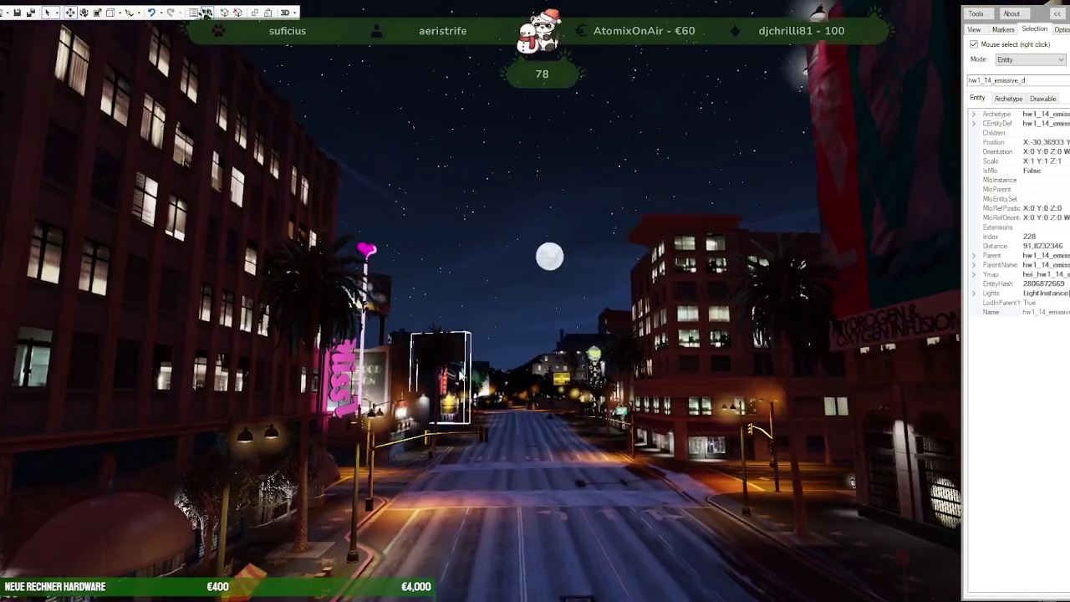
{"action": "left_click_drag", "start_coordinate": [461, 375], "coordinate": [459, 395]}
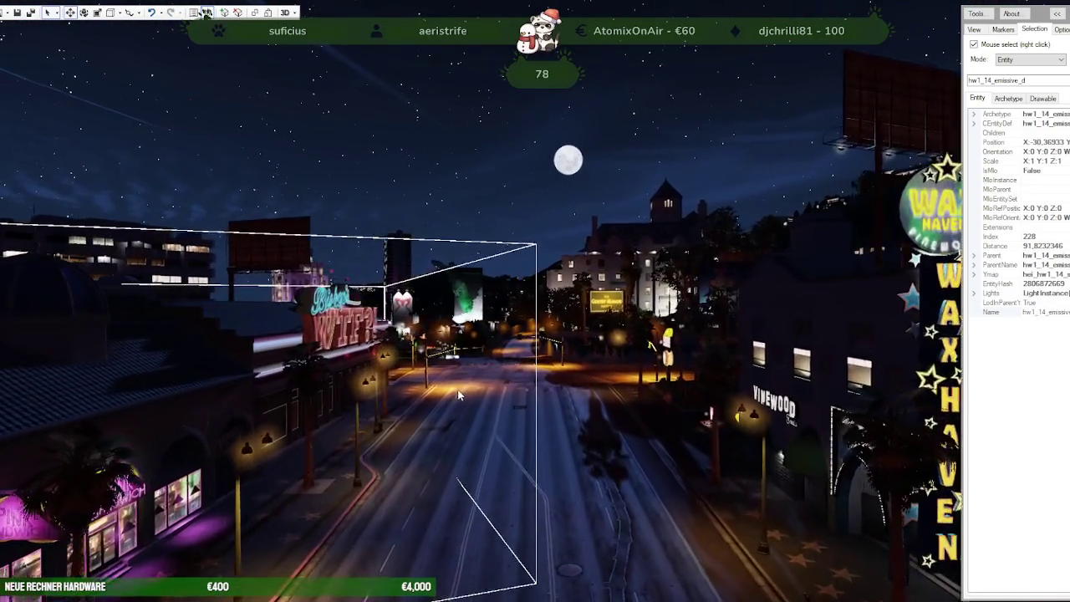
{"action": "key", "text": "w"}
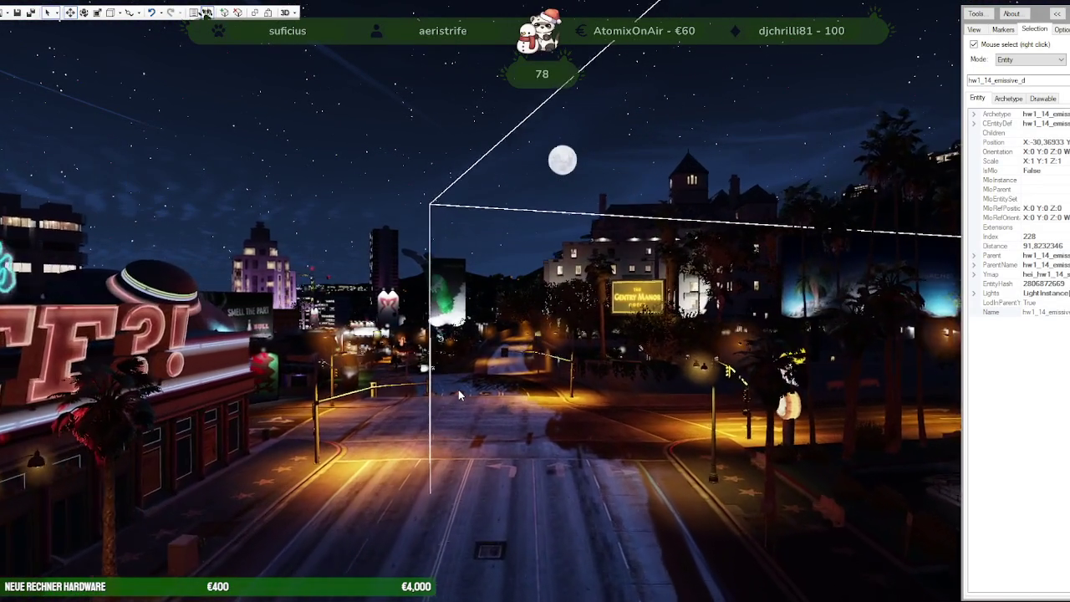
{"action": "left_click_drag", "start_coordinate": [458, 390], "coordinate": [348, 394]}
{"action": "key", "text": "a"}
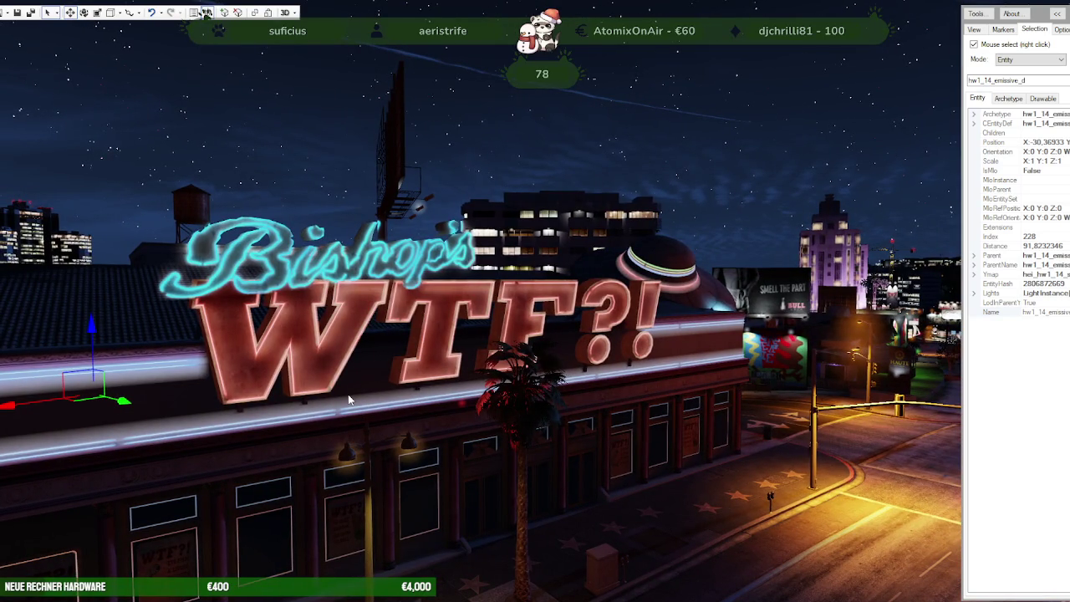
{"action": "left_click_drag", "start_coordinate": [350, 401], "coordinate": [439, 395]}
{"action": "key", "text": "w"}
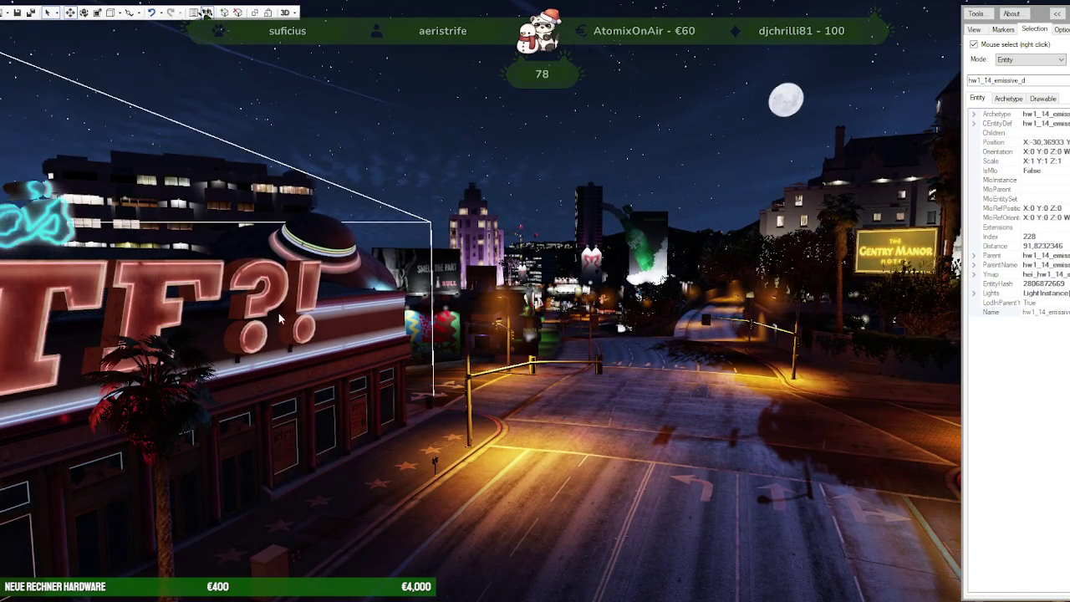
{"action": "key", "text": "w"}
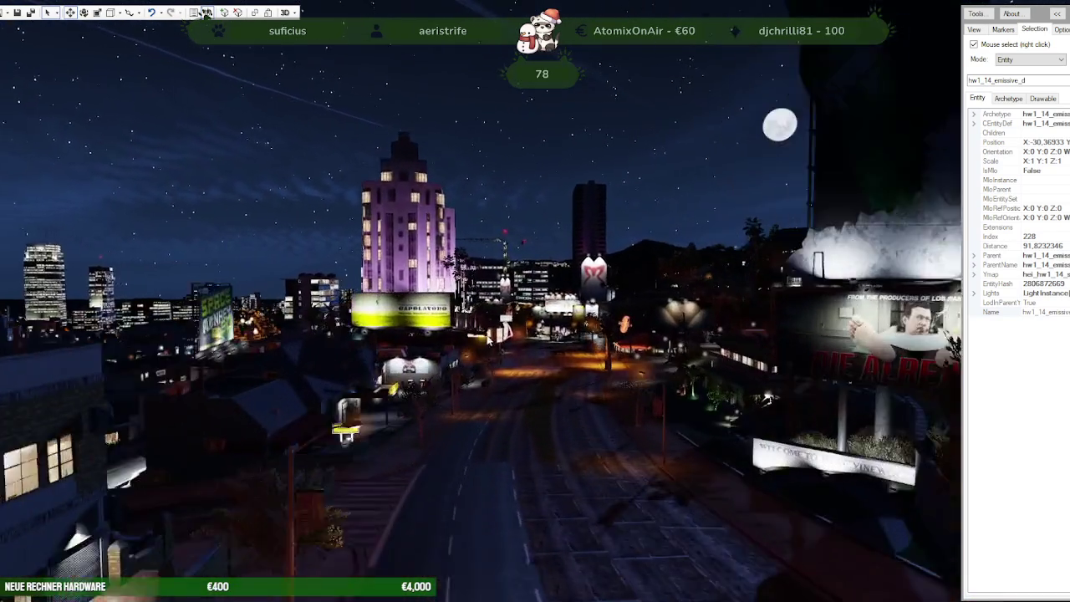
{"action": "mouse_move", "coordinate": [488, 338]}
{"action": "left_mouse_down"}
{"action": "mouse_move", "coordinate": [538, 333]}
{"action": "mouse_move", "coordinate": [473, 331]}
{"action": "mouse_move", "coordinate": [518, 333]}
{"action": "mouse_move", "coordinate": [506, 321]}
{"action": "mouse_move", "coordinate": [593, 346]}
{"action": "left_mouse_up"}
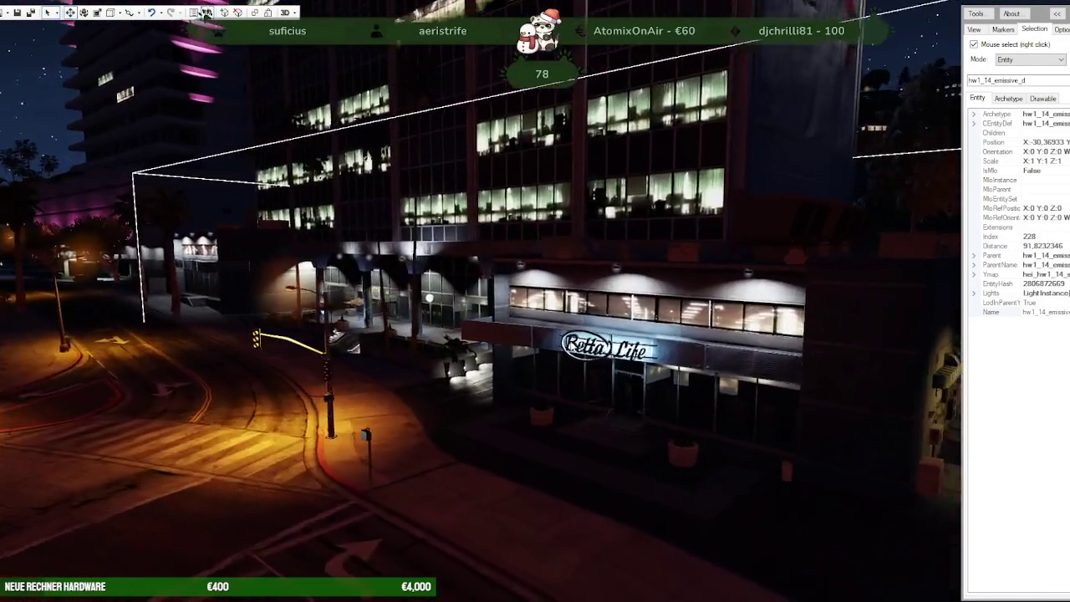
{"action": "left_click_drag", "start_coordinate": [518, 334], "coordinate": [460, 337]}
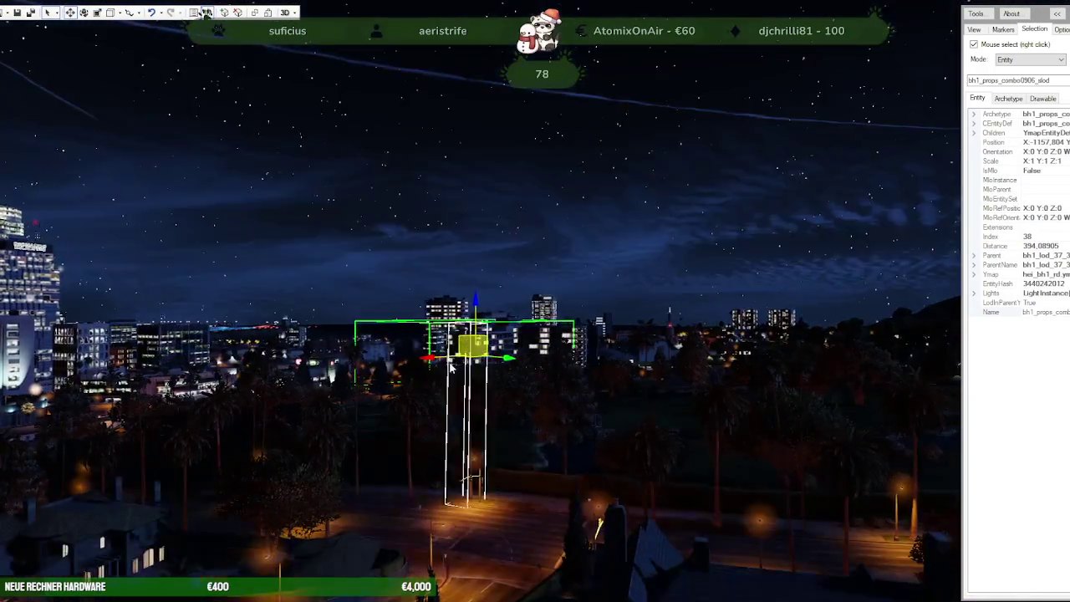
{"action": "left_click_drag", "start_coordinate": [451, 368], "coordinate": [528, 383]}
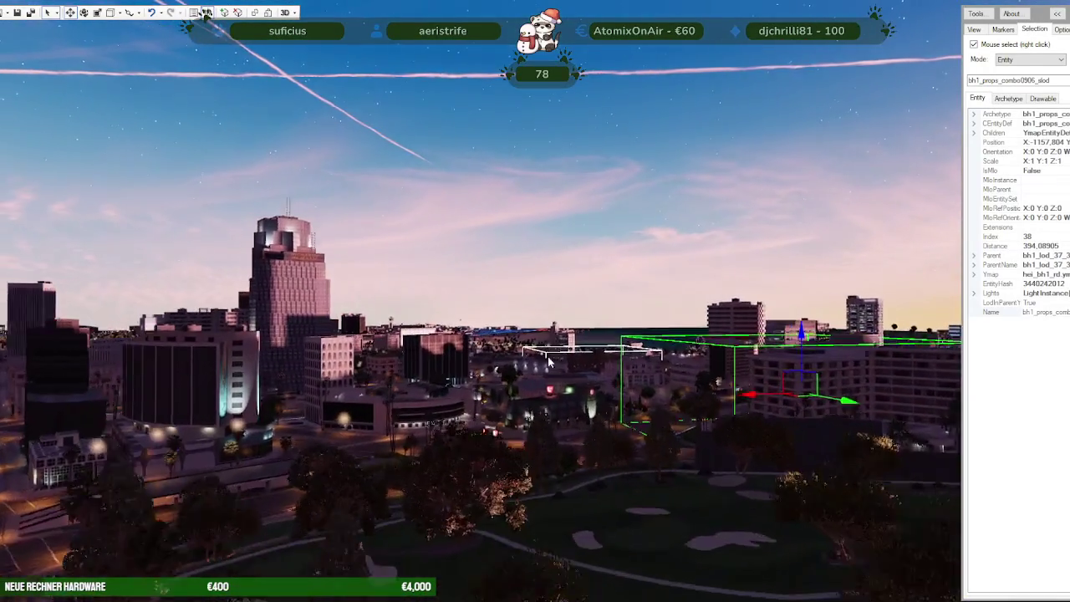
Step: Zoom in to the Bahama Mamas facade and select the entrance plant and the club building
{"action": "scroll", "coordinate": [543, 435], "scroll_direction": "down", "scroll_amount": 5}
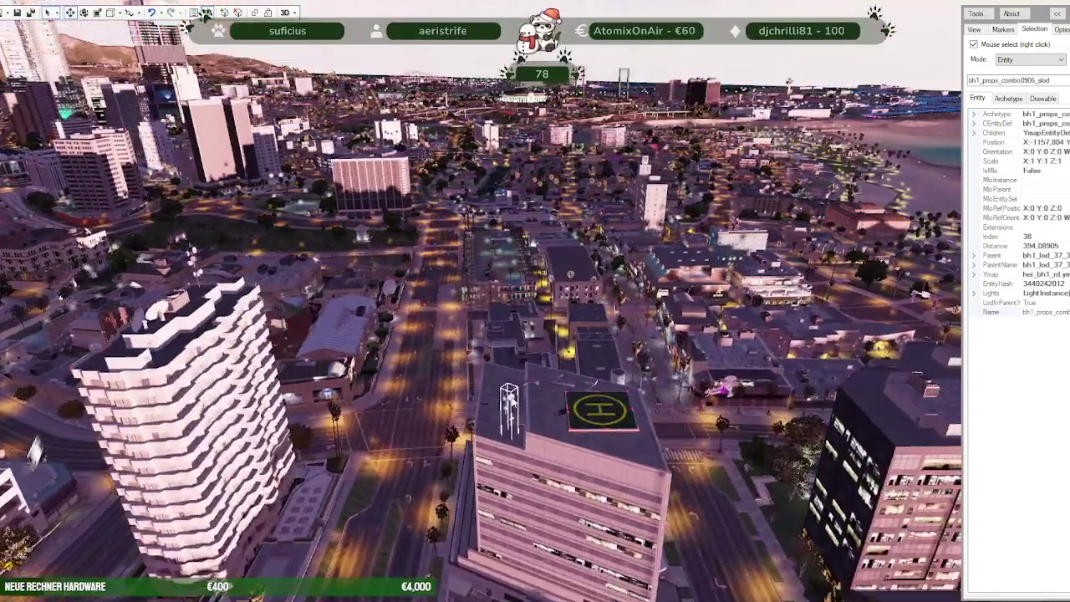
{"action": "left_click_drag", "start_coordinate": [516, 443], "coordinate": [530, 401]}
{"action": "scroll", "coordinate": [535, 410], "scroll_direction": "up", "scroll_amount": 8}
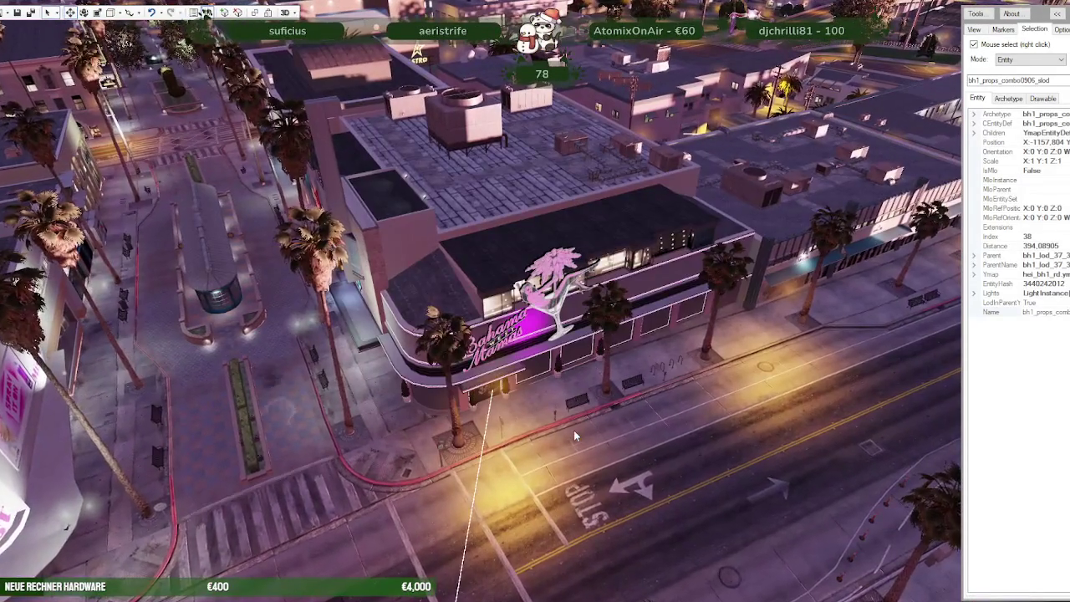
{"action": "scroll", "coordinate": [574, 430], "scroll_direction": "up", "scroll_amount": 3}
{"action": "scroll", "coordinate": [595, 443], "scroll_direction": "up", "scroll_amount": 2}
{"action": "scroll", "coordinate": [601, 454], "scroll_direction": "up", "scroll_amount": 3}
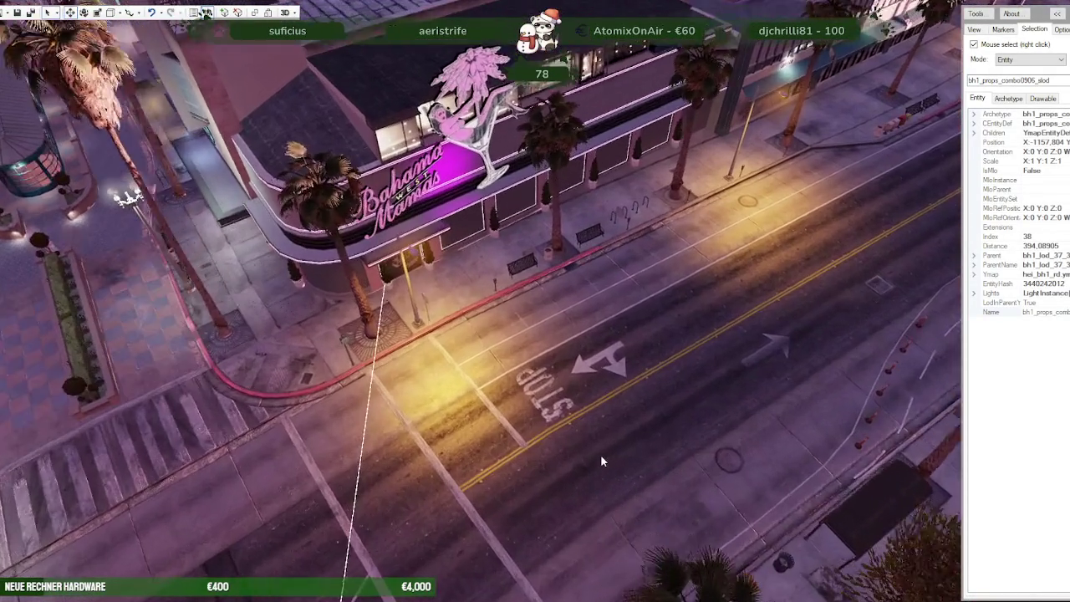
{"action": "scroll", "coordinate": [602, 456], "scroll_direction": "up", "scroll_amount": 2}
{"action": "left_click_drag", "start_coordinate": [602, 457], "coordinate": [520, 403]}
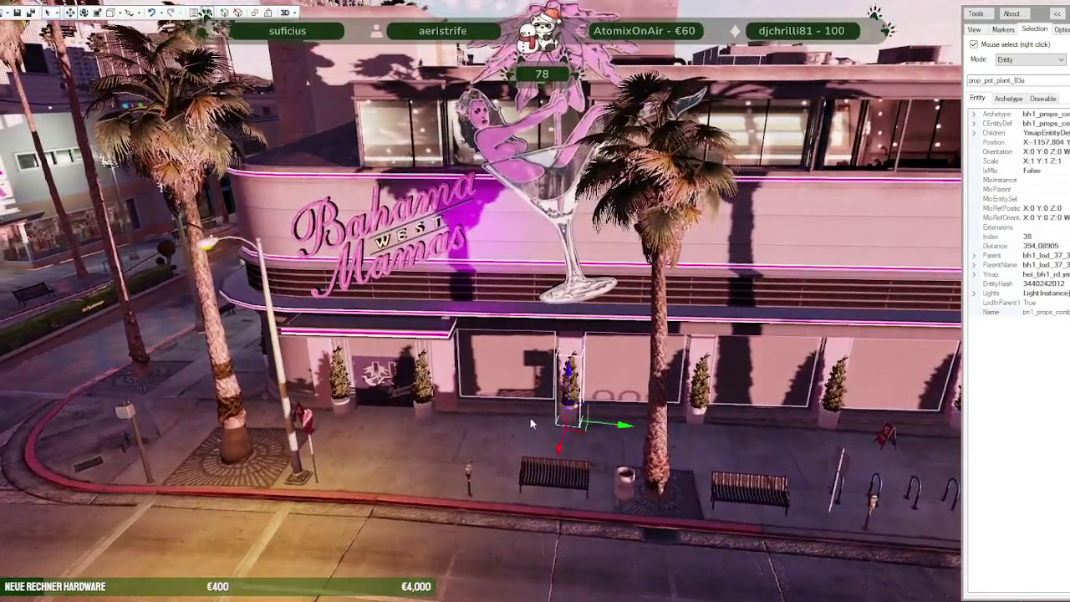
{"action": "right_click", "coordinate": [564, 376]}
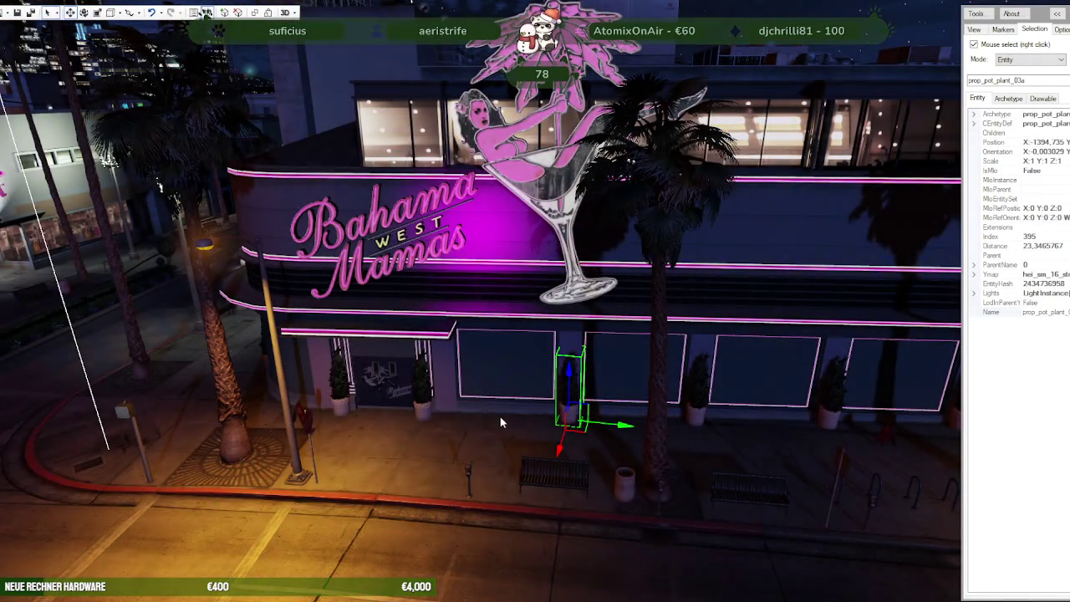
{"action": "right_click", "coordinate": [493, 422]}
Step: Fly past the Zip building and back to frame the whole Bahama Mamas neon facade
{"action": "mouse_move", "coordinate": [497, 415]}
{"action": "left_mouse_down"}
{"action": "mouse_move", "coordinate": [811, 386]}
{"action": "mouse_move", "coordinate": [583, 416]}
{"action": "mouse_move", "coordinate": [429, 382]}
{"action": "mouse_move", "coordinate": [590, 387]}
{"action": "left_mouse_up"}
{"action": "key", "text": "w"}
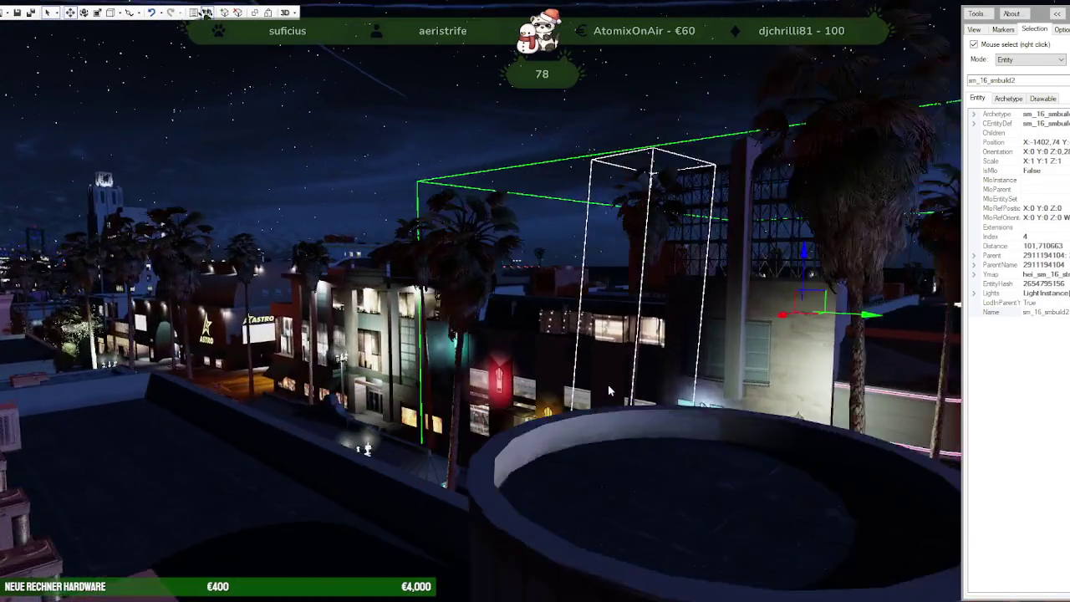
{"action": "key", "text": "d"}
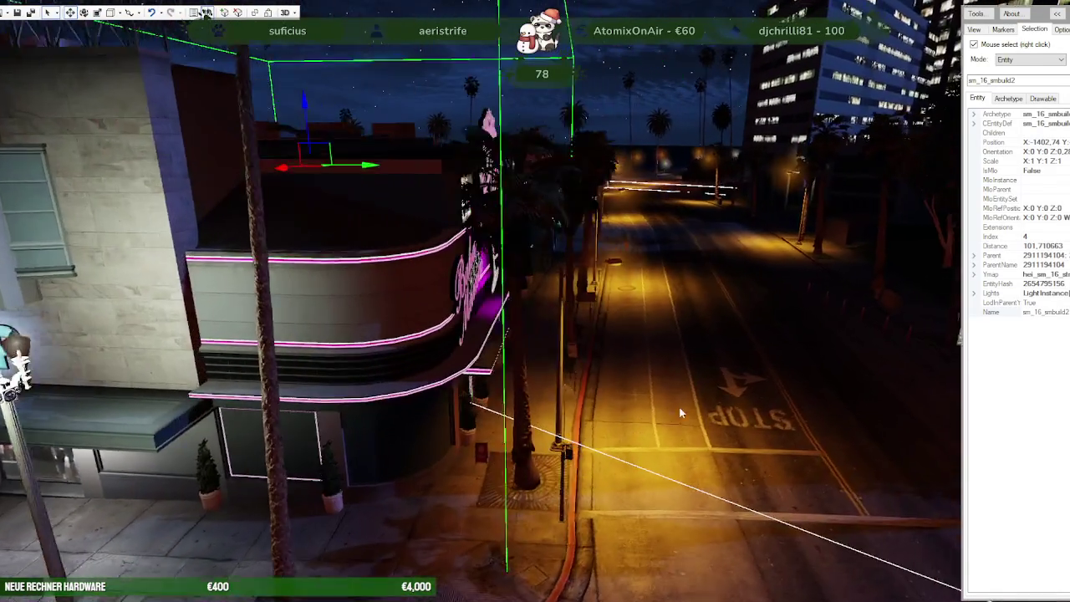
{"action": "mouse_move", "coordinate": [681, 413]}
{"action": "left_mouse_down"}
{"action": "mouse_move", "coordinate": [636, 387]}
{"action": "mouse_move", "coordinate": [536, 385]}
{"action": "left_mouse_up"}
{"action": "key", "text": "d"}
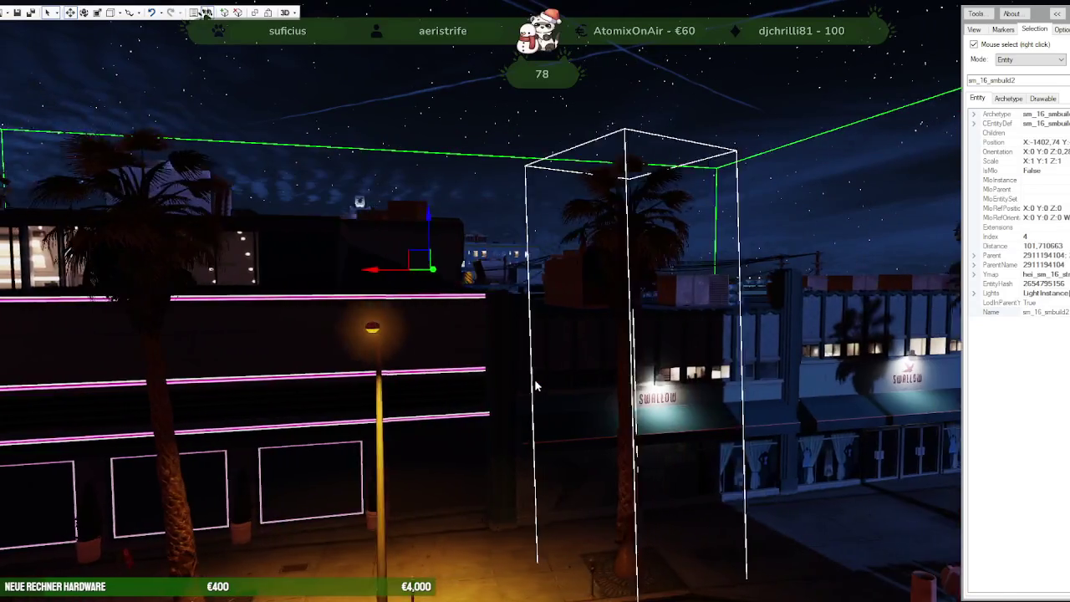
{"action": "key", "text": "a"}
{"action": "key", "text": "s"}
{"action": "key", "text": "a"}
{"action": "key", "text": "a"}
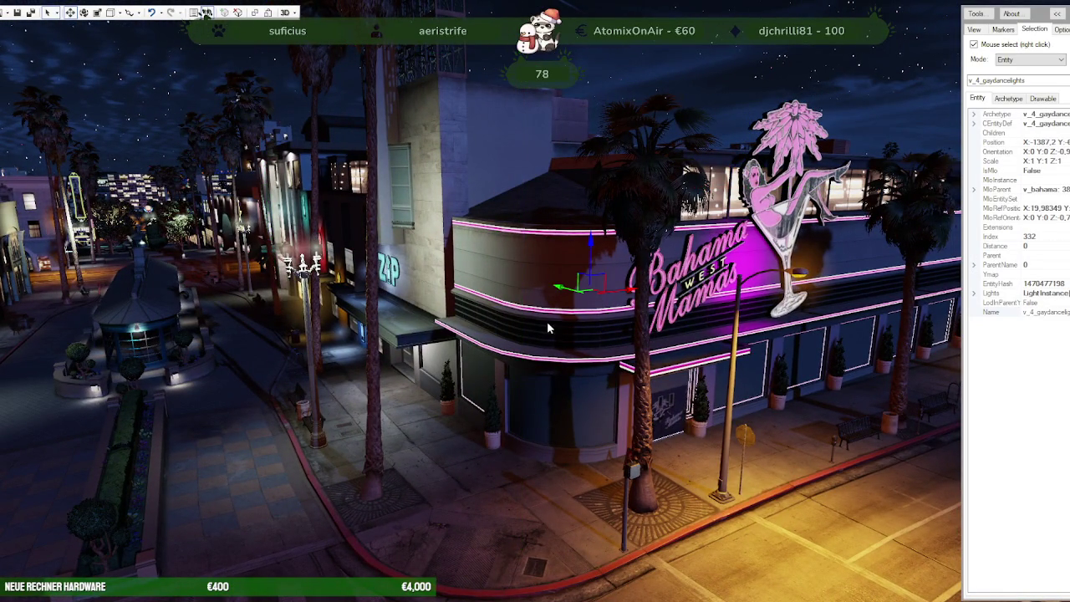
{"action": "key", "text": "d"}
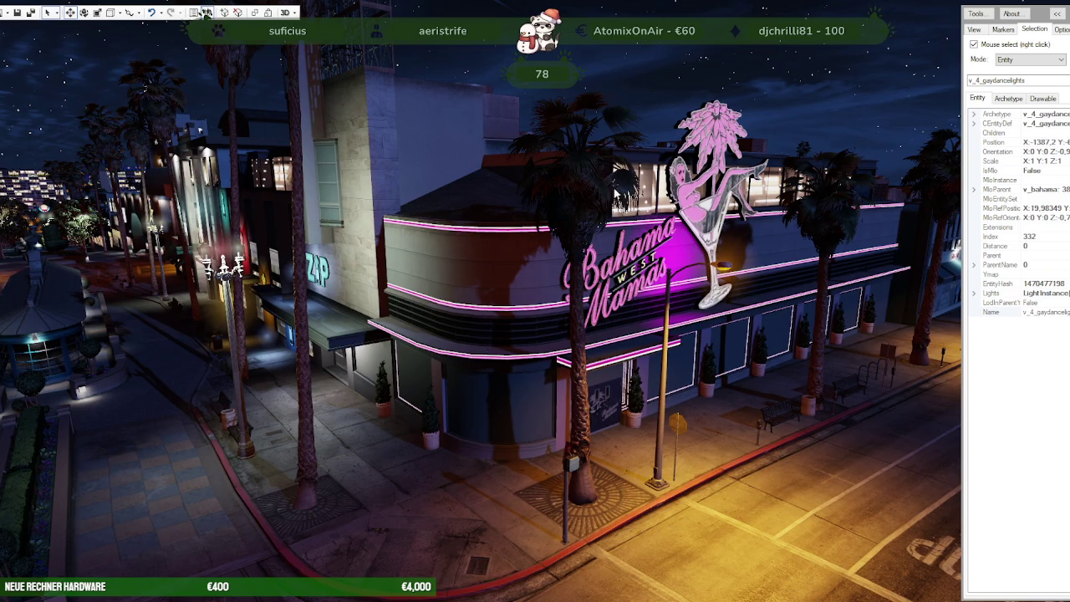
Step: Select the Bahama Mamas building shell, fly closer and lift it upward
{"action": "right_click", "coordinate": [432, 465]}
{"action": "left_click_drag", "start_coordinate": [432, 463], "coordinate": [539, 437]}
{"action": "key", "text": "w"}
{"action": "left_click_drag", "start_coordinate": [588, 132], "coordinate": [572, 77]}
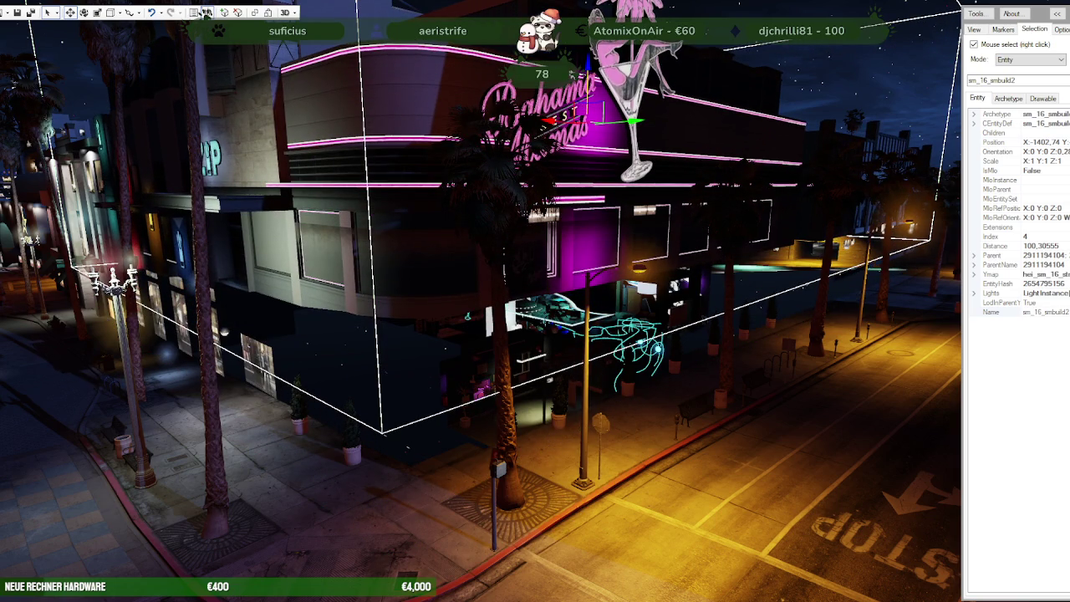
Step: Hide the building shell and select the interior v_4_neon_tubes model to inspect it
{"action": "left_click", "coordinate": [206, 12]}
{"action": "mouse_move", "coordinate": [550, 251]}
{"action": "left_mouse_down"}
{"action": "mouse_move", "coordinate": [554, 161]}
{"action": "mouse_move", "coordinate": [553, 286]}
{"action": "left_mouse_up"}
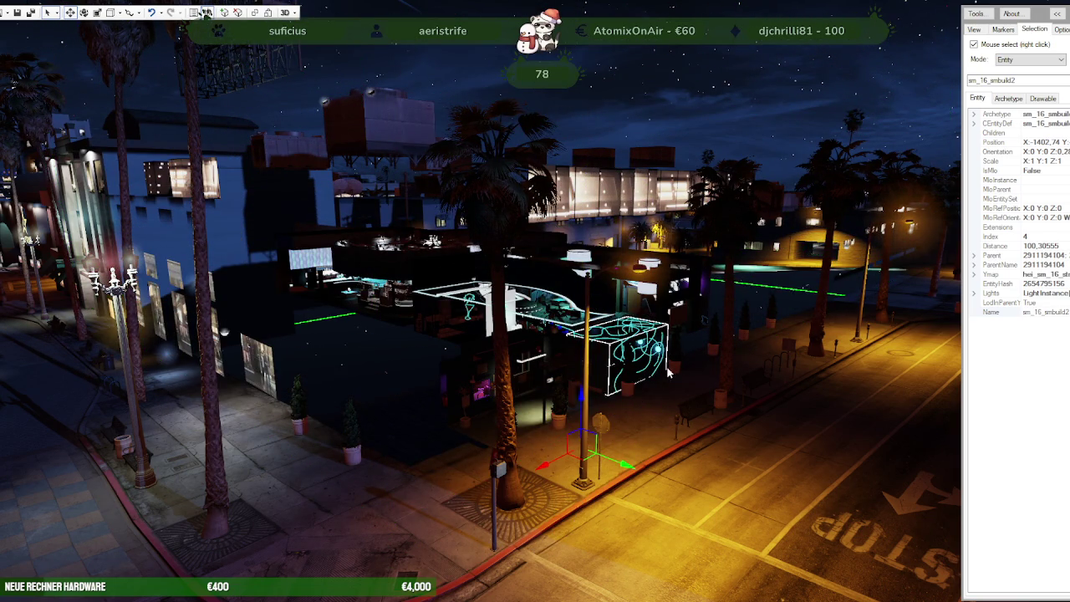
{"action": "scroll", "coordinate": [676, 362], "scroll_direction": "up", "scroll_amount": 5}
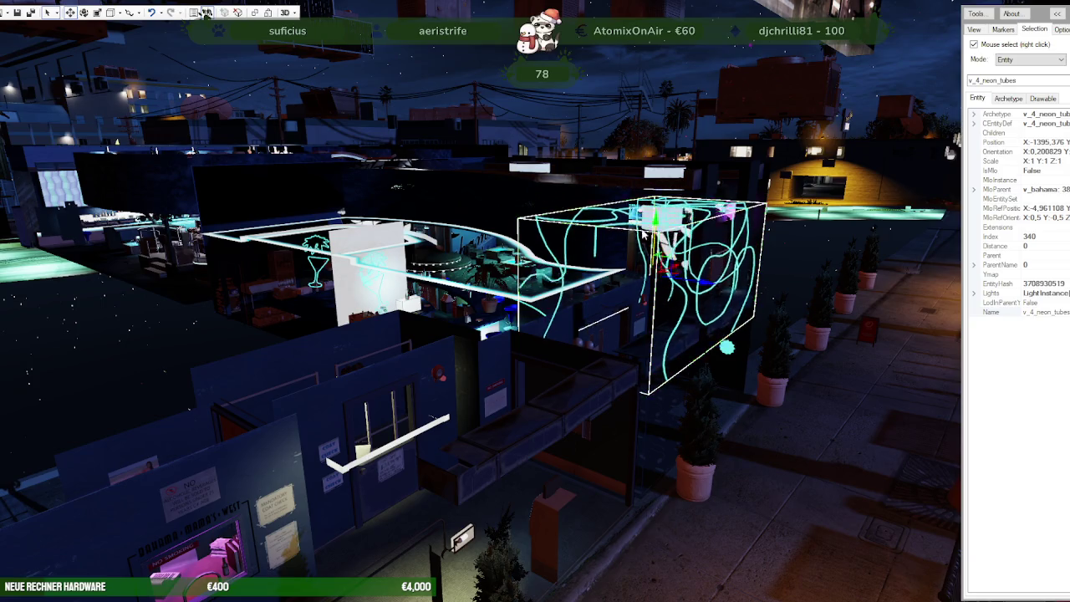
{"action": "right_click", "coordinate": [629, 308]}
{"action": "mouse_move", "coordinate": [629, 308]}
{"action": "left_mouse_down"}
{"action": "mouse_move", "coordinate": [675, 294]}
{"action": "mouse_move", "coordinate": [599, 314]}
{"action": "mouse_move", "coordinate": [610, 294]}
{"action": "mouse_move", "coordinate": [566, 274]}
{"action": "mouse_move", "coordinate": [568, 286]}
{"action": "mouse_move", "coordinate": [413, 248]}
{"action": "mouse_move", "coordinate": [392, 256]}
{"action": "mouse_move", "coordinate": [420, 267]}
{"action": "mouse_move", "coordinate": [509, 269]}
{"action": "mouse_move", "coordinate": [599, 296]}
{"action": "mouse_move", "coordinate": [692, 284]}
{"action": "mouse_move", "coordinate": [597, 319]}
{"action": "mouse_move", "coordinate": [576, 374]}
{"action": "left_mouse_up"}
Step: Select the Del Perro Pier arch sign and fly along the pier past the drop tower
{"action": "right_click", "coordinate": [524, 280]}
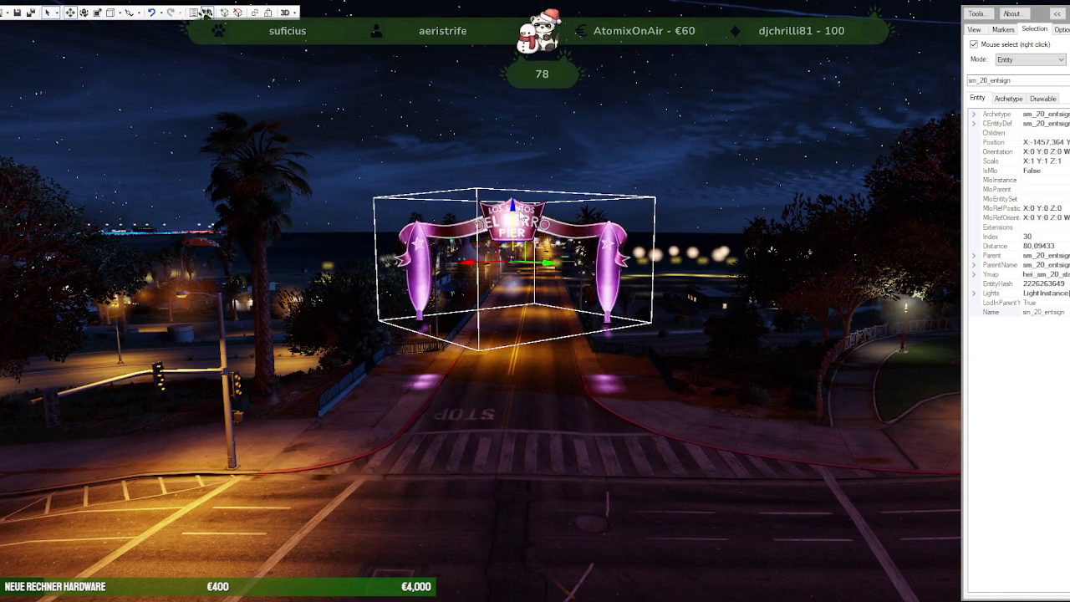
{"action": "mouse_move", "coordinate": [512, 259]}
{"action": "left_mouse_down"}
{"action": "mouse_move", "coordinate": [373, 409]}
{"action": "mouse_move", "coordinate": [363, 405]}
{"action": "mouse_move", "coordinate": [660, 338]}
{"action": "mouse_move", "coordinate": [655, 361]}
{"action": "mouse_move", "coordinate": [609, 366]}
{"action": "mouse_move", "coordinate": [603, 381]}
{"action": "mouse_move", "coordinate": [637, 368]}
{"action": "left_mouse_up"}
{"action": "key", "text": "w"}
{"action": "key", "text": "w"}
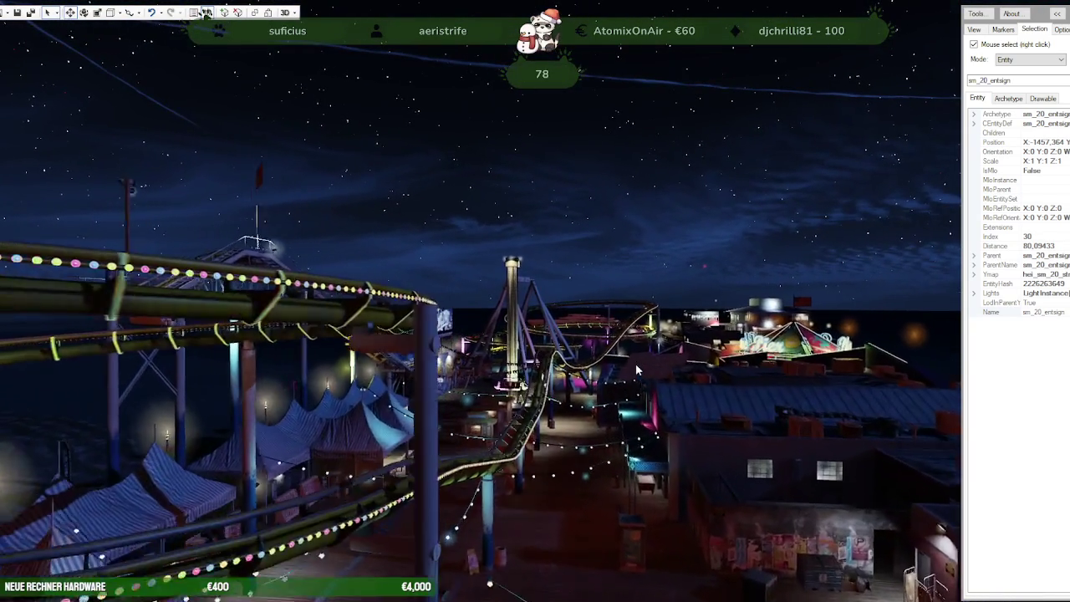
{"action": "key", "text": "w"}
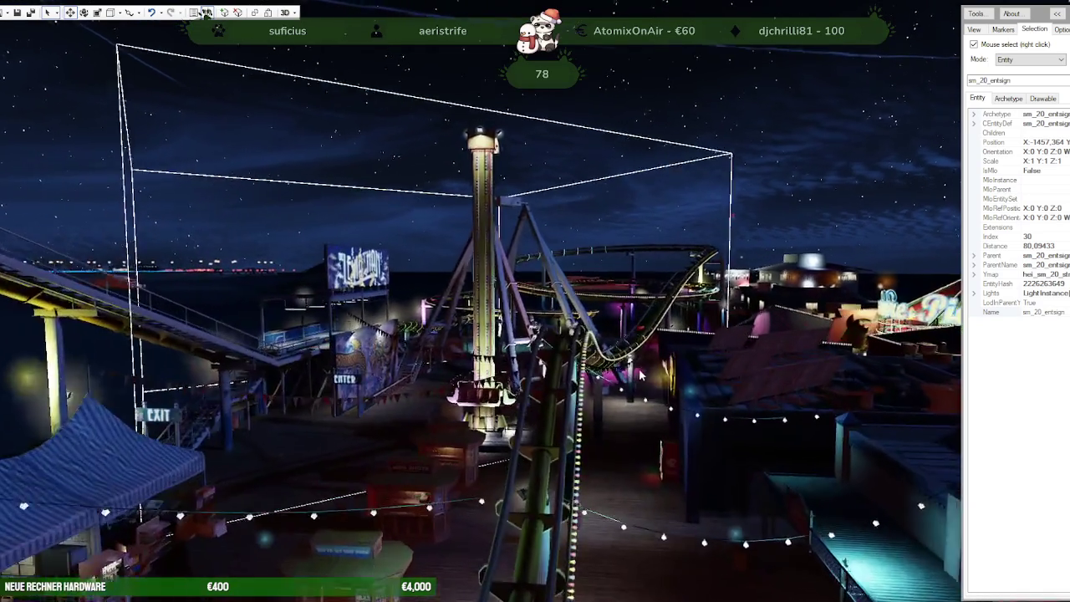
{"action": "key", "text": "w"}
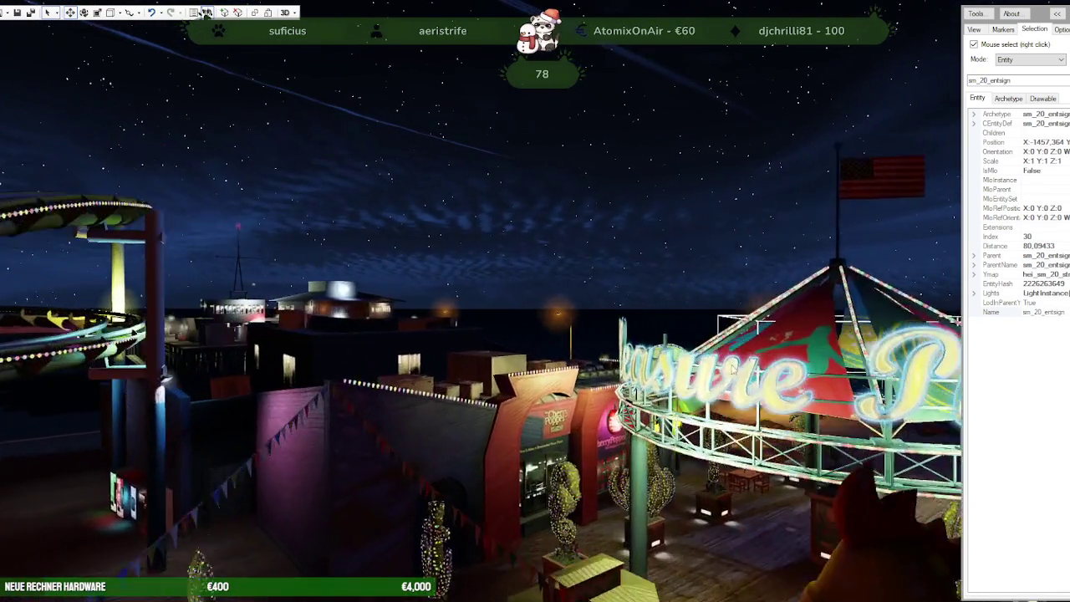
{"action": "key", "text": "w"}
{"action": "mouse_move", "coordinate": [660, 518]}
{"action": "left_mouse_down"}
{"action": "mouse_move", "coordinate": [668, 424]}
{"action": "mouse_move", "coordinate": [656, 356]}
{"action": "mouse_move", "coordinate": [532, 427]}
{"action": "mouse_move", "coordinate": [448, 429]}
{"action": "mouse_move", "coordinate": [461, 368]}
{"action": "mouse_move", "coordinate": [552, 368]}
{"action": "left_mouse_up"}
Step: Fly over the city and golf course to the Vinewood hillside pool house and select a prop
{"action": "key", "text": "w"}
{"action": "key", "text": "s"}
{"action": "key", "text": "w"}
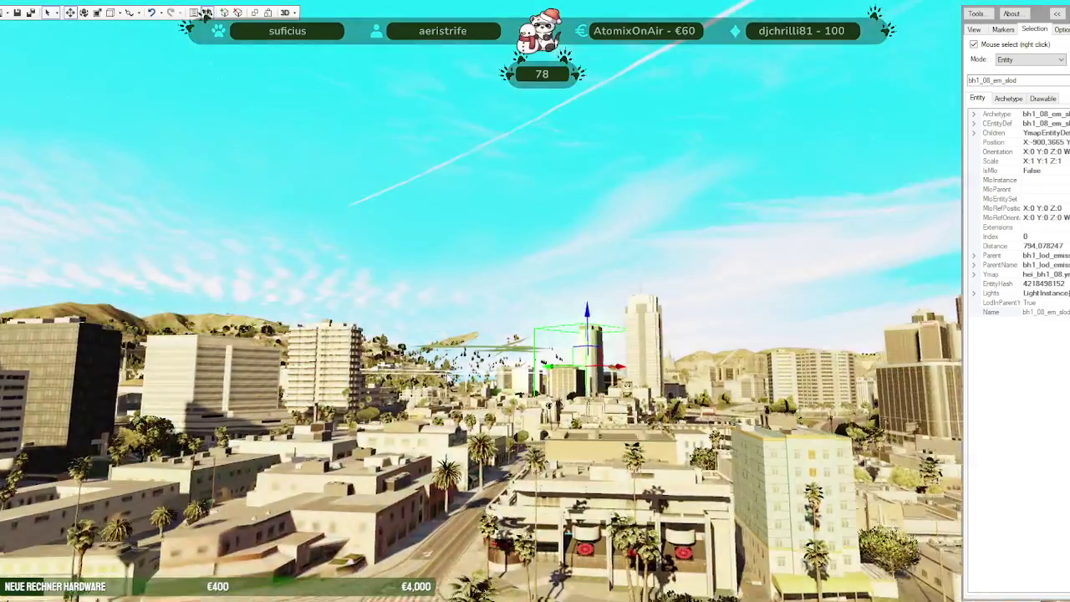
{"action": "key", "text": "w"}
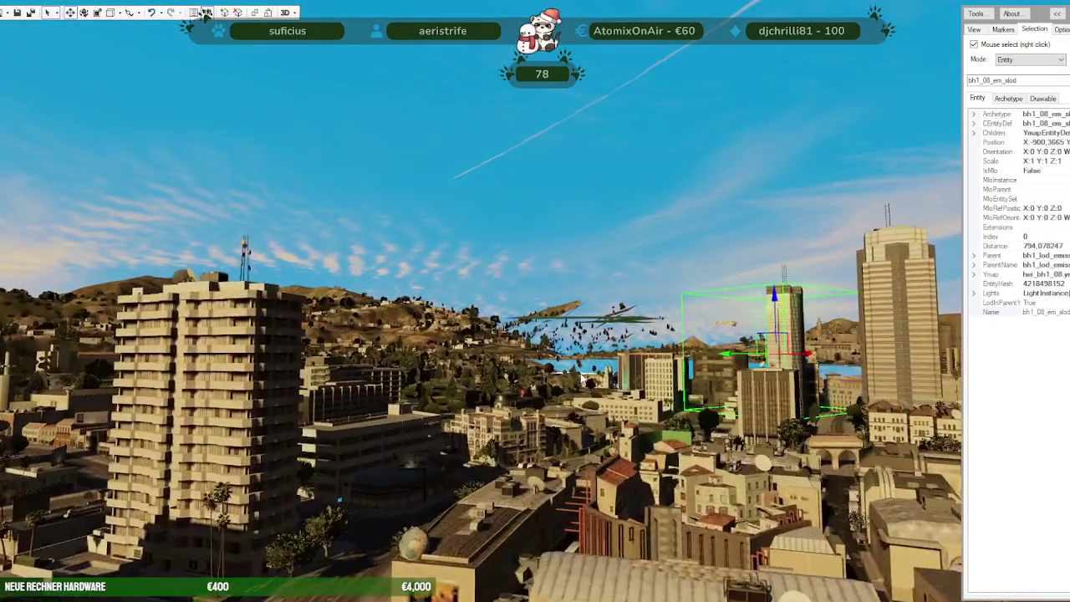
{"action": "key", "text": "w"}
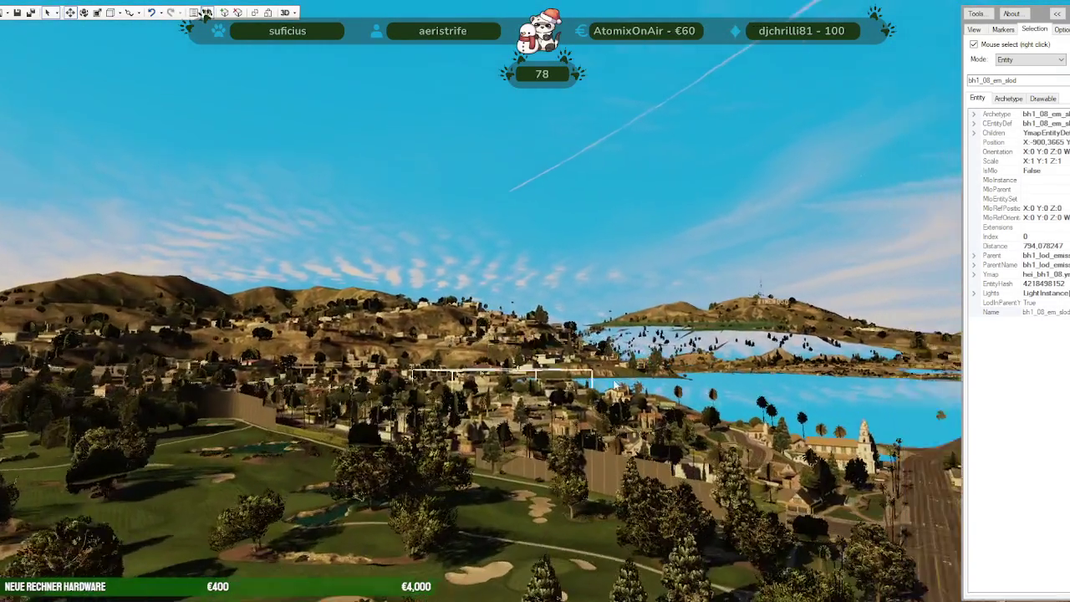
{"action": "left_click_drag", "start_coordinate": [616, 385], "coordinate": [644, 368]}
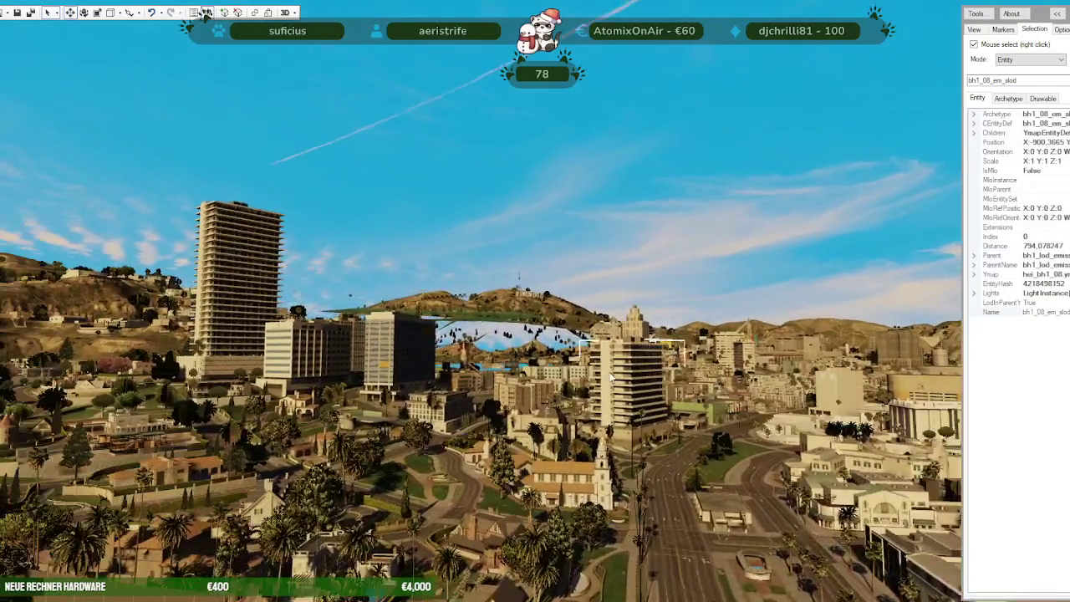
{"action": "key", "text": "w"}
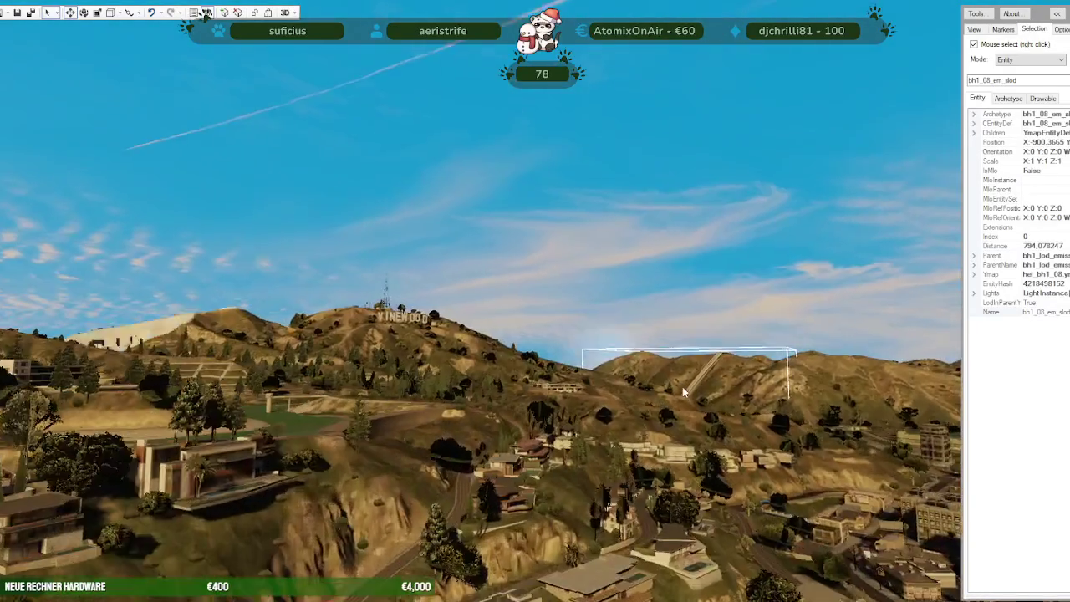
{"action": "key", "text": "w"}
{"action": "mouse_move", "coordinate": [682, 386]}
{"action": "left_mouse_down"}
{"action": "mouse_move", "coordinate": [637, 419]}
{"action": "mouse_move", "coordinate": [569, 436]}
{"action": "mouse_move", "coordinate": [681, 429]}
{"action": "mouse_move", "coordinate": [454, 408]}
{"action": "left_mouse_up"}
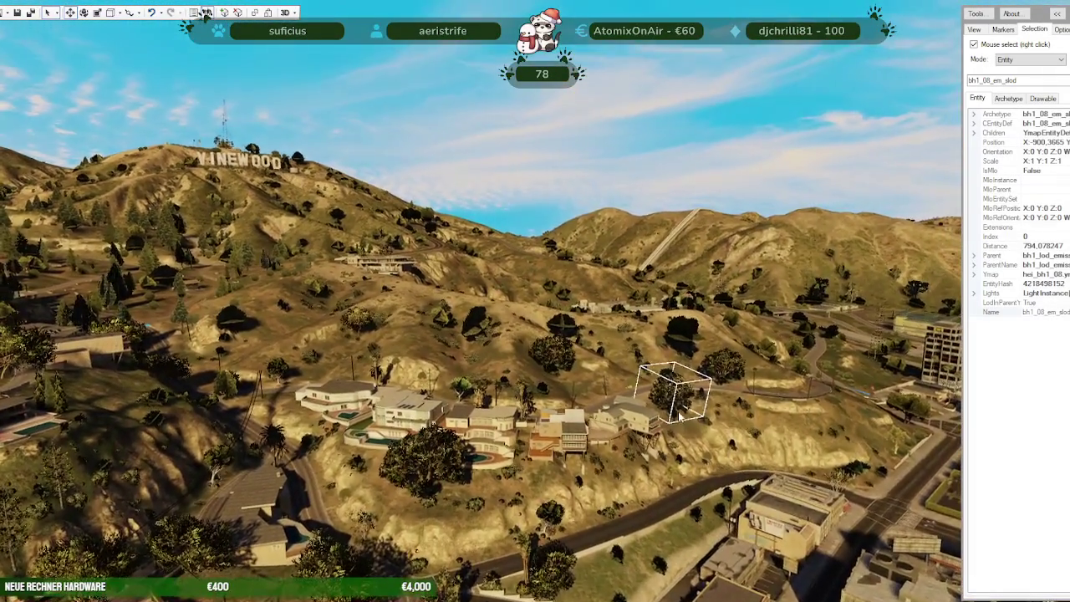
{"action": "key", "text": "w"}
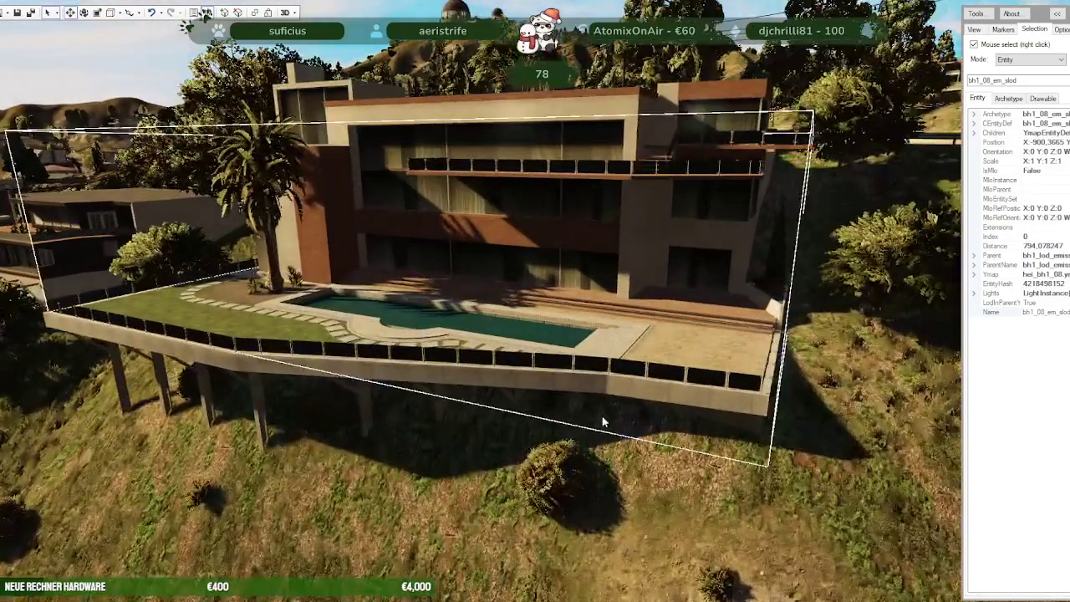
{"action": "right_click", "coordinate": [604, 418]}
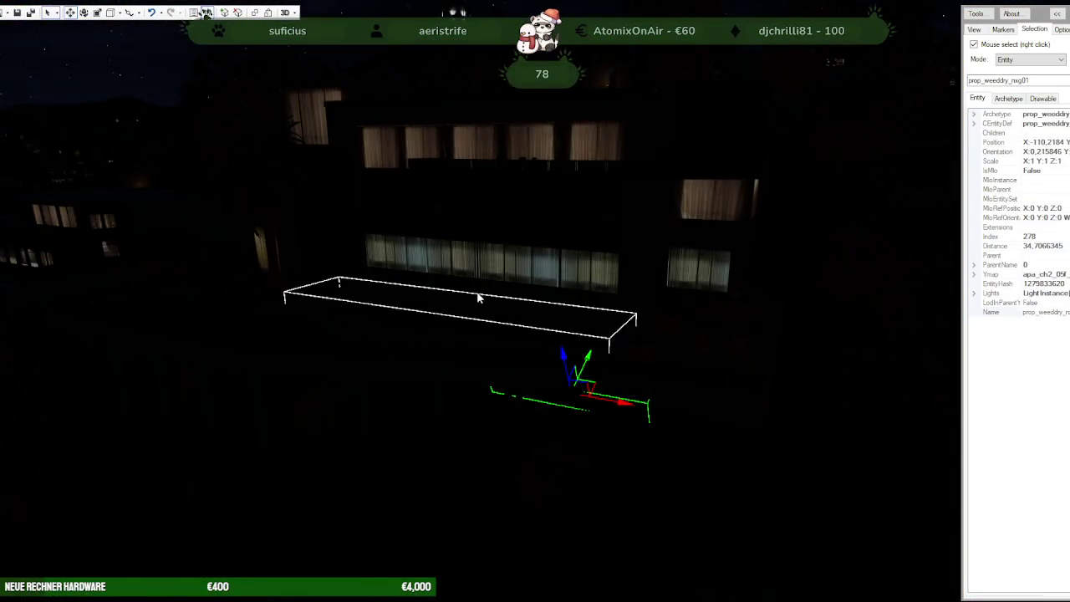
Step: Select the house's ch2_05f_emissive_11 part and enlarge the nora_earli_haus_mapping folder window beside it
{"action": "right_click", "coordinate": [483, 292]}
{"action": "mouse_move", "coordinate": [463, 176]}
{"action": "left_mouse_down"}
{"action": "mouse_move", "coordinate": [470, 82]}
{"action": "mouse_move", "coordinate": [473, 146]}
{"action": "left_mouse_up"}
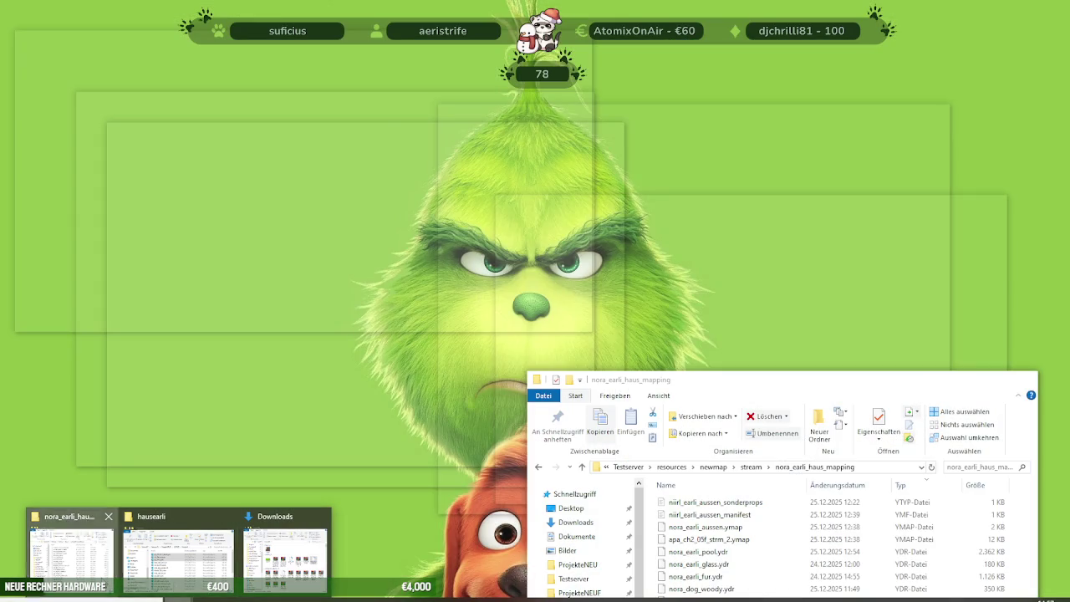
{"action": "left_click", "coordinate": [71, 552]}
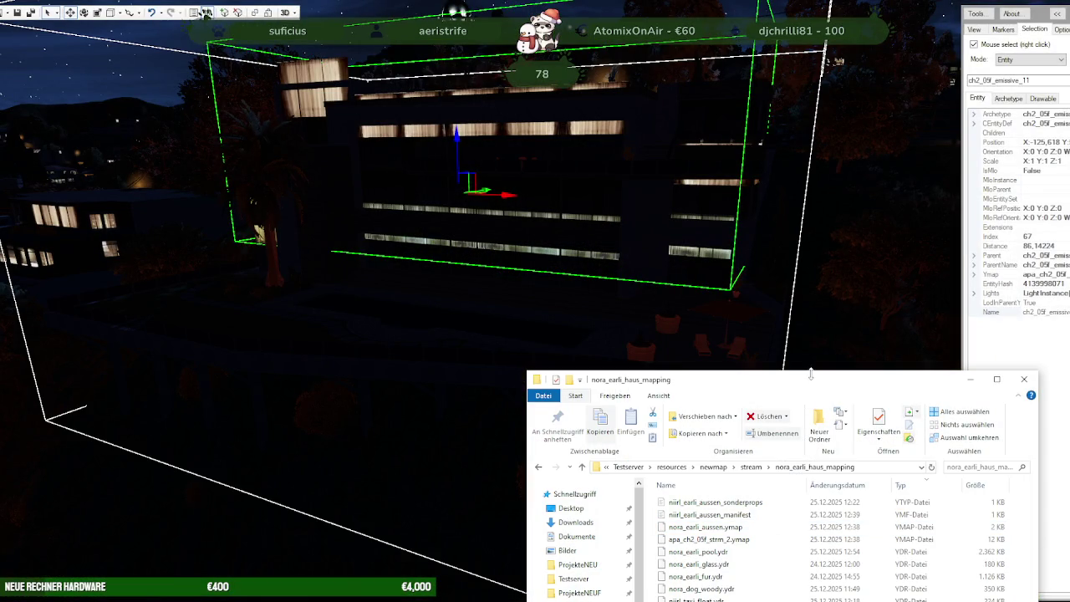
{"action": "left_click_drag", "start_coordinate": [810, 373], "coordinate": [808, 221]}
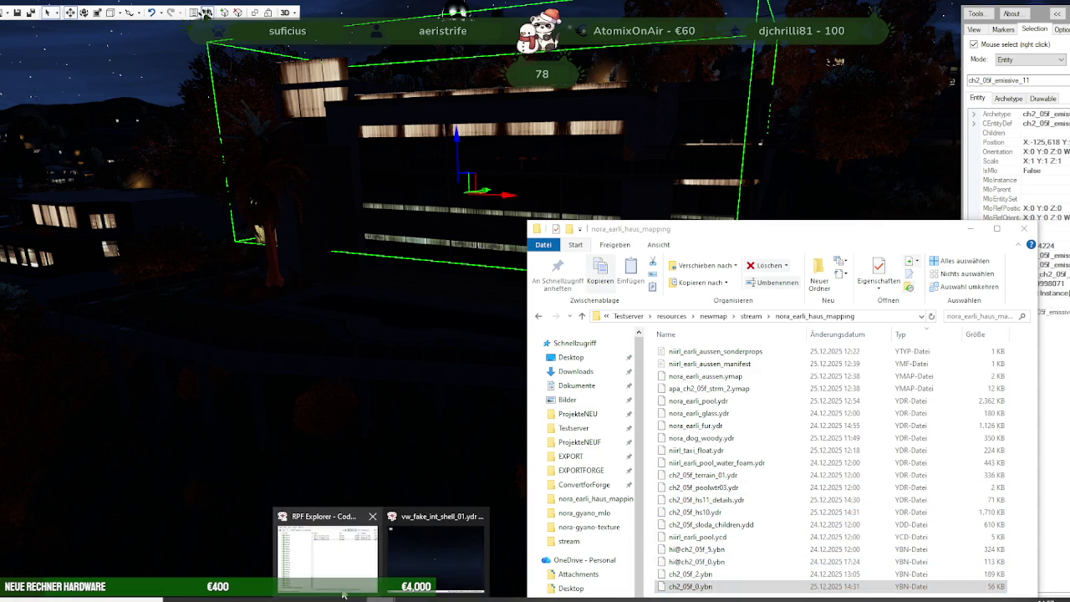
Step: Open ch2_05f_emissive_11.ydr from the search results, view its window materials, then close the viewer
{"action": "left_click", "coordinate": [343, 594]}
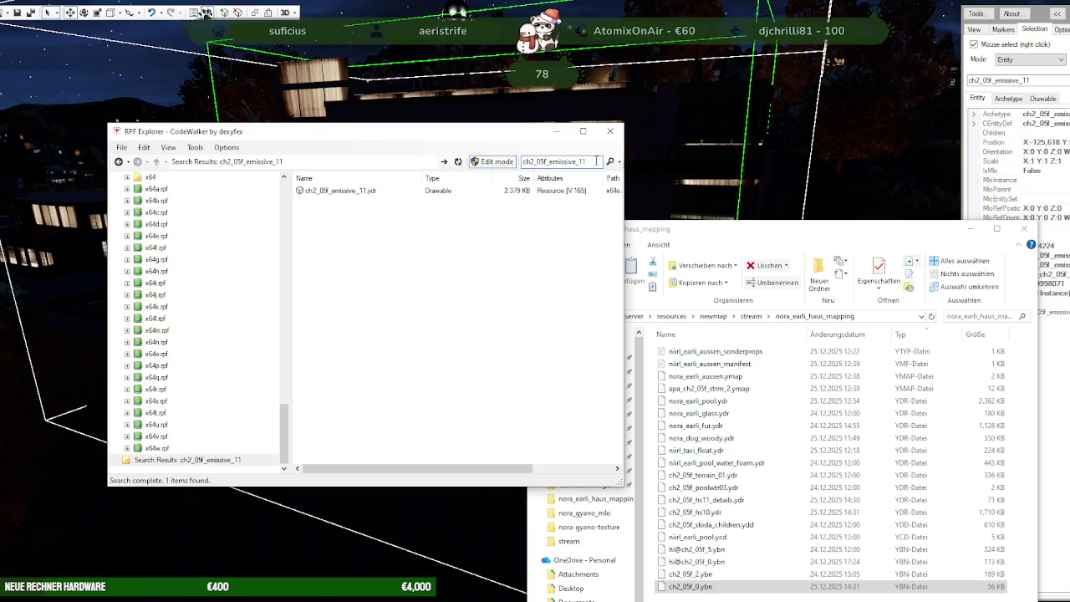
{"action": "double_click", "coordinate": [357, 190]}
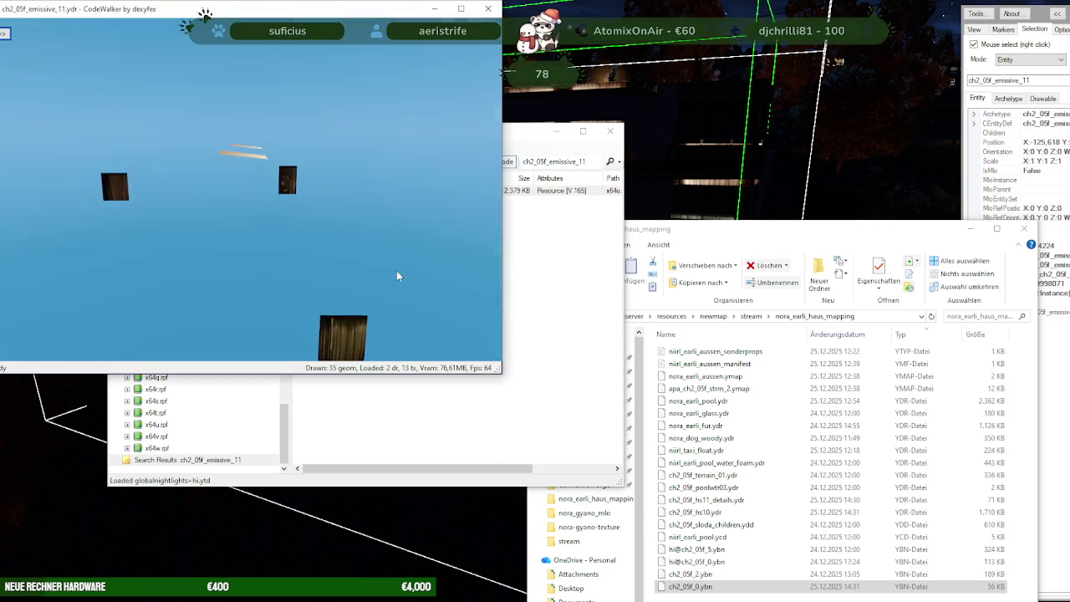
{"action": "left_click", "coordinate": [4, 33]}
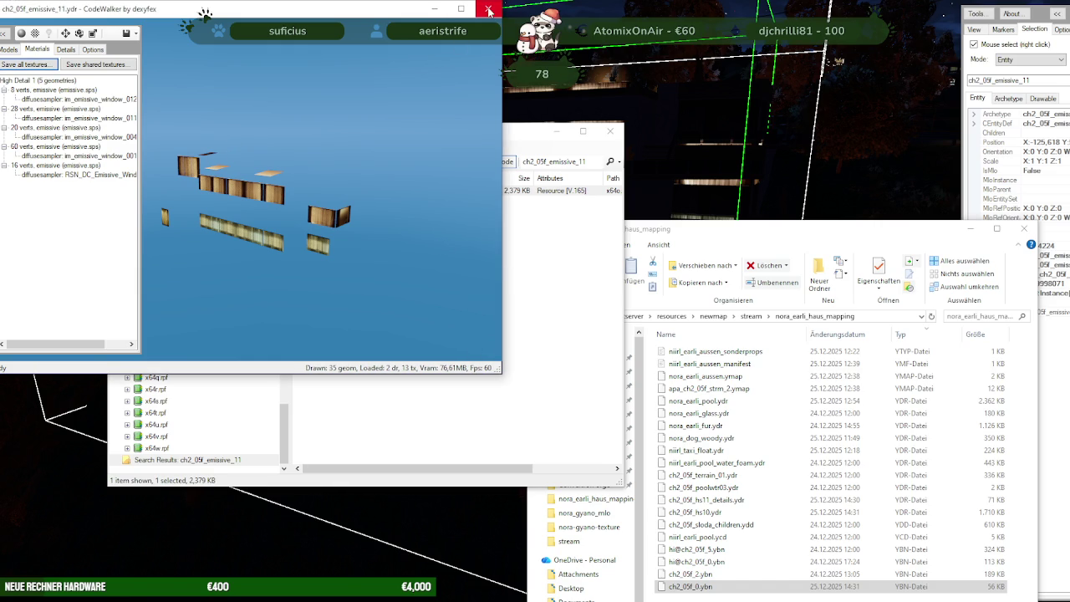
{"action": "key", "text": "alt+F4"}
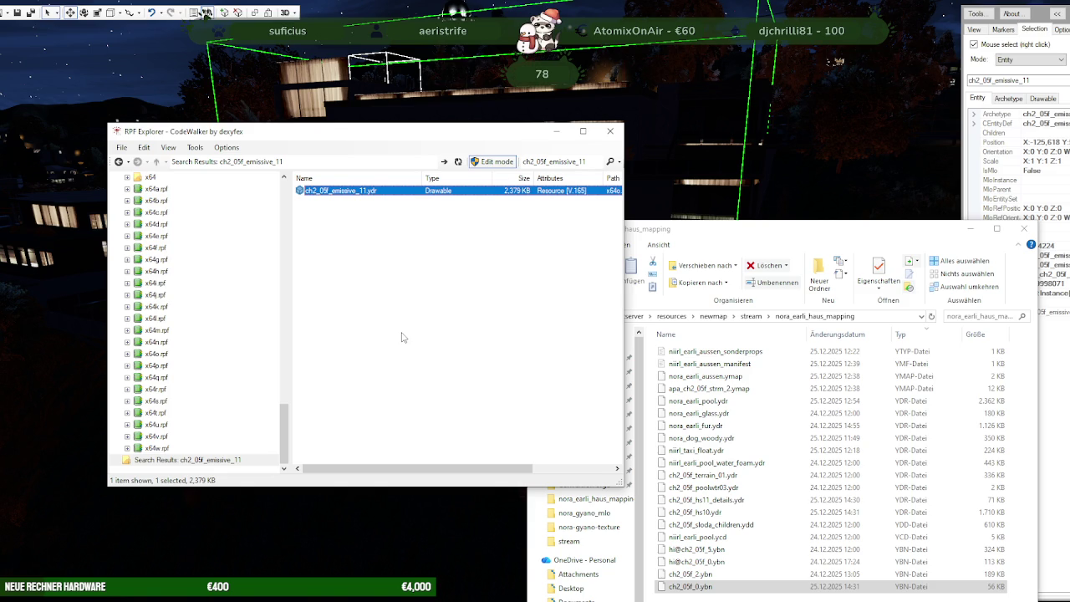
Step: Zoom in and out around the ch2_05f_emissive_11 house and face its glowing curtained windows
{"action": "left_click", "coordinate": [409, 519]}
{"action": "scroll", "coordinate": [484, 356], "scroll_direction": "down", "scroll_amount": 3}
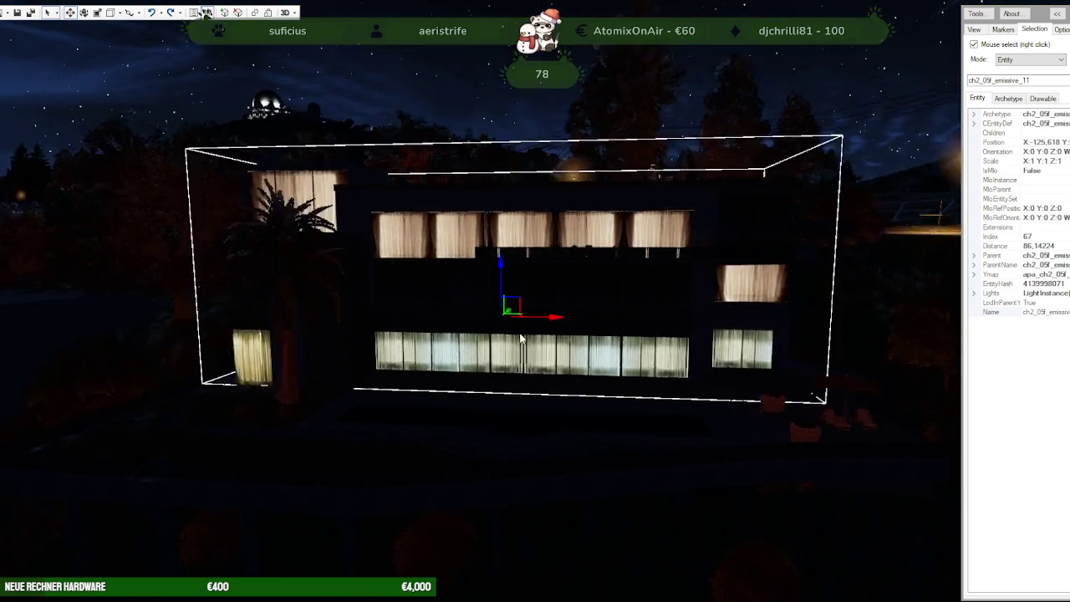
{"action": "scroll", "coordinate": [501, 352], "scroll_direction": "down", "scroll_amount": 3}
{"action": "scroll", "coordinate": [518, 348], "scroll_direction": "down", "scroll_amount": 3}
{"action": "scroll", "coordinate": [536, 344], "scroll_direction": "down", "scroll_amount": 3}
{"action": "scroll", "coordinate": [541, 342], "scroll_direction": "up", "scroll_amount": 2}
{"action": "scroll", "coordinate": [535, 343], "scroll_direction": "up", "scroll_amount": 2}
{"action": "scroll", "coordinate": [522, 342], "scroll_direction": "up", "scroll_amount": 2}
{"action": "scroll", "coordinate": [506, 341], "scroll_direction": "up", "scroll_amount": 3}
{"action": "scroll", "coordinate": [500, 337], "scroll_direction": "down", "scroll_amount": 2}
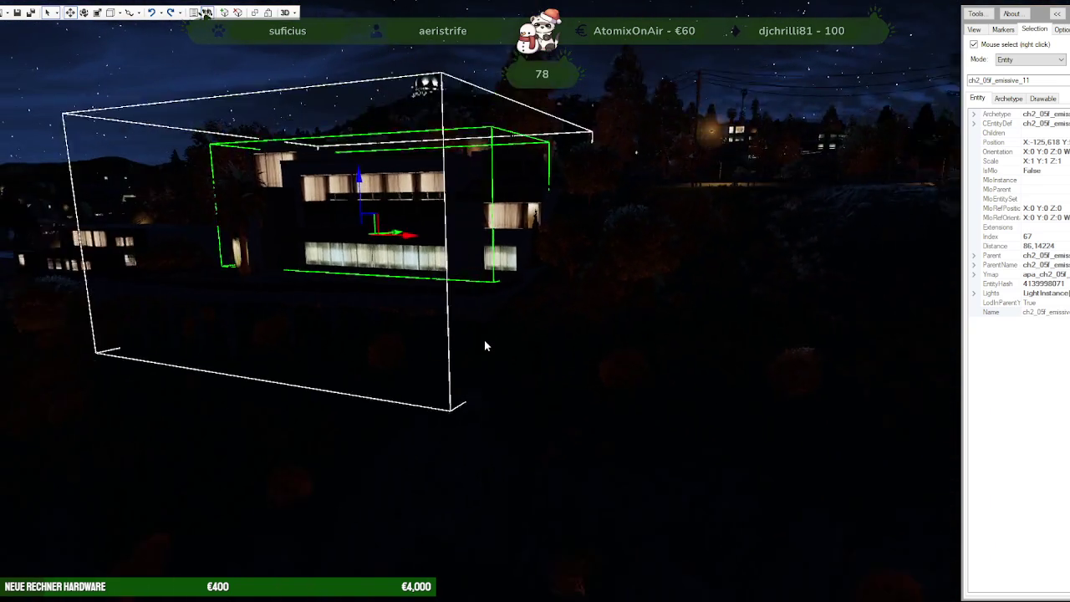
{"action": "scroll", "coordinate": [497, 337], "scroll_direction": "down", "scroll_amount": 2}
{"action": "scroll", "coordinate": [495, 337], "scroll_direction": "down", "scroll_amount": 2}
{"action": "scroll", "coordinate": [492, 337], "scroll_direction": "down", "scroll_amount": 2}
{"action": "scroll", "coordinate": [494, 339], "scroll_direction": "up", "scroll_amount": 2}
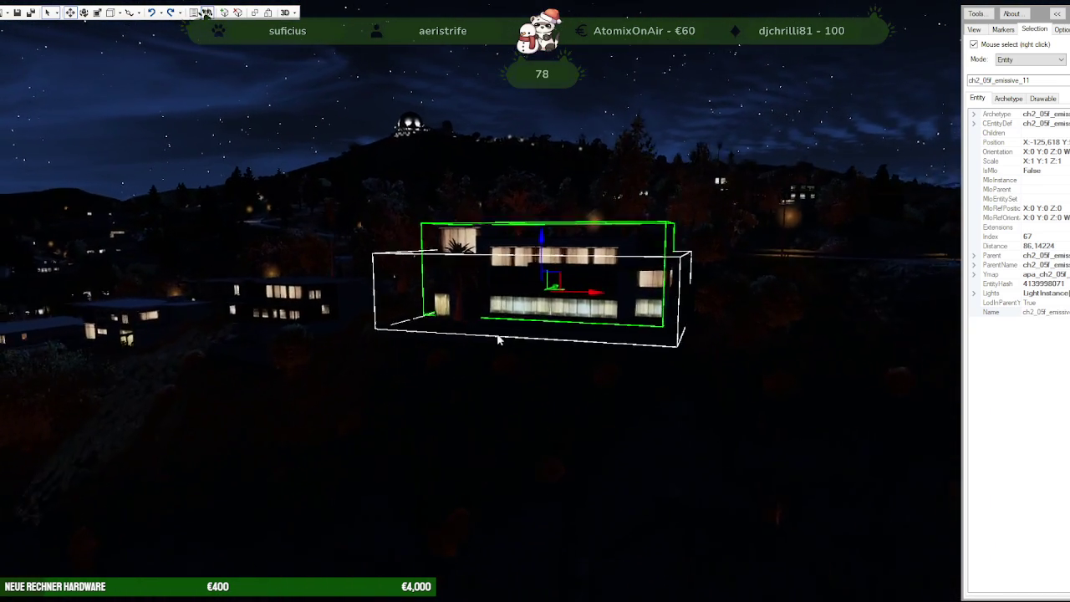
{"action": "scroll", "coordinate": [501, 338], "scroll_direction": "up", "scroll_amount": 3}
{"action": "scroll", "coordinate": [507, 338], "scroll_direction": "up", "scroll_amount": 2}
{"action": "scroll", "coordinate": [507, 337], "scroll_direction": "up", "scroll_amount": 2}
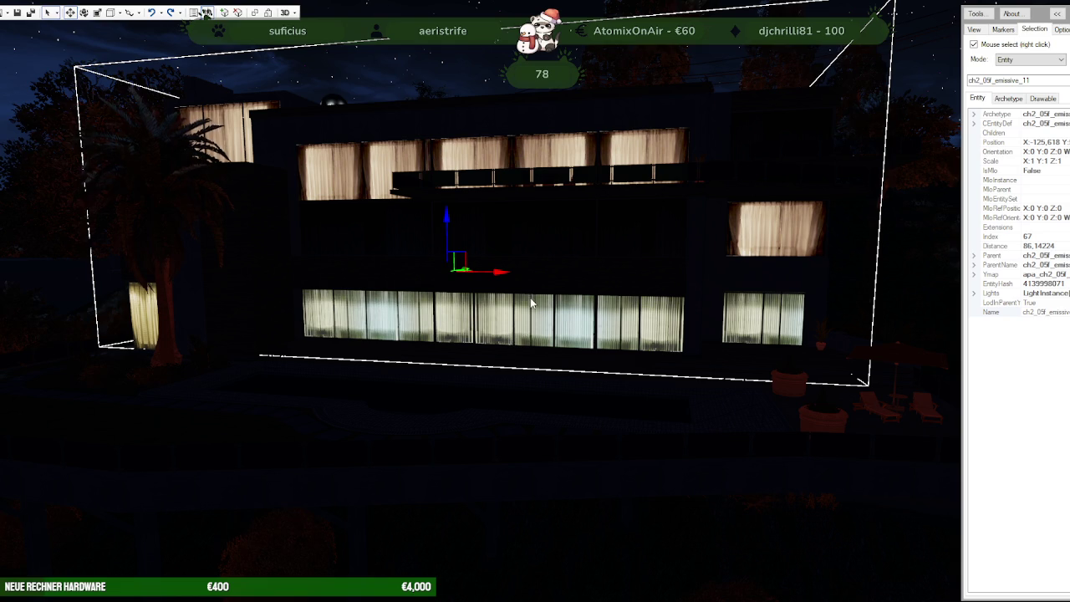
{"action": "left_click_drag", "start_coordinate": [506, 332], "coordinate": [627, 334]}
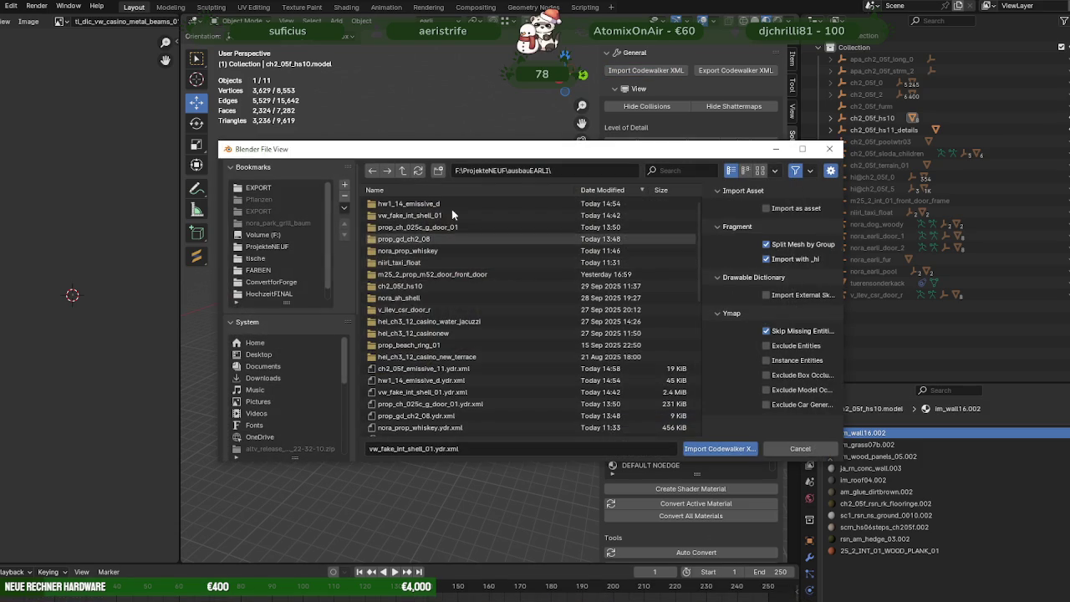
Step: Import ch2_05f_emissive_11.ydr.xml into the scene and select the ch2_05f_hs10 house object
{"action": "left_click", "coordinate": [415, 372]}
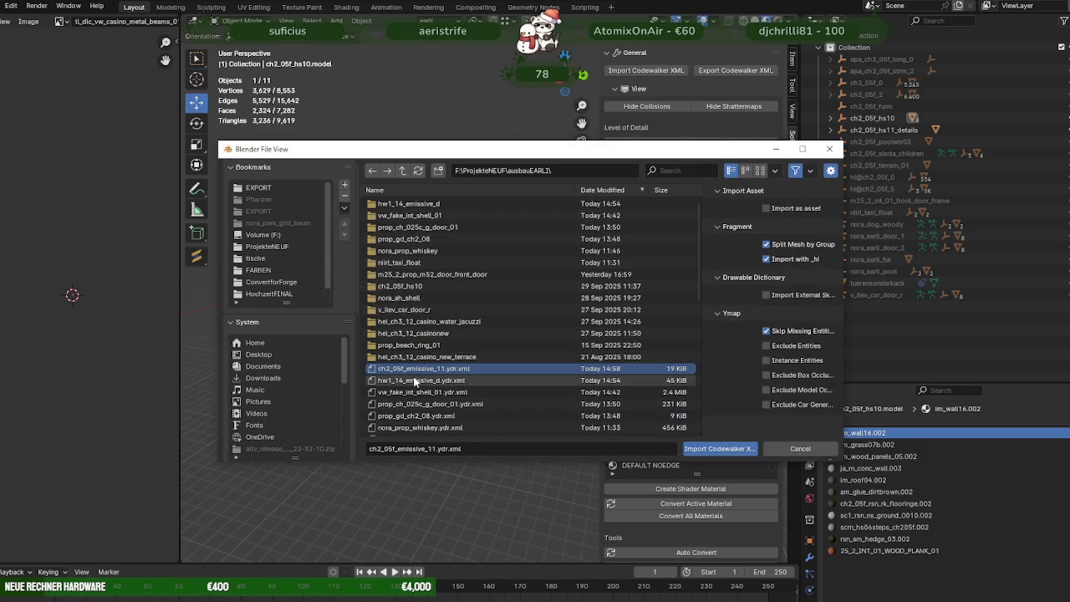
{"action": "left_click", "coordinate": [711, 449]}
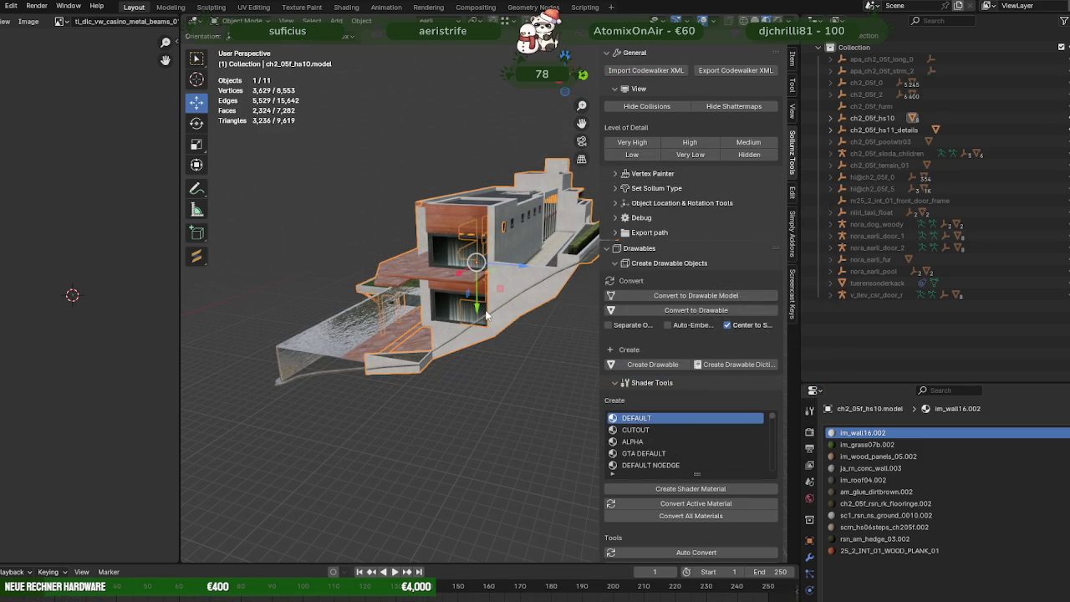
{"action": "middle_click_drag", "start_coordinate": [483, 306], "coordinate": [577, 328]}
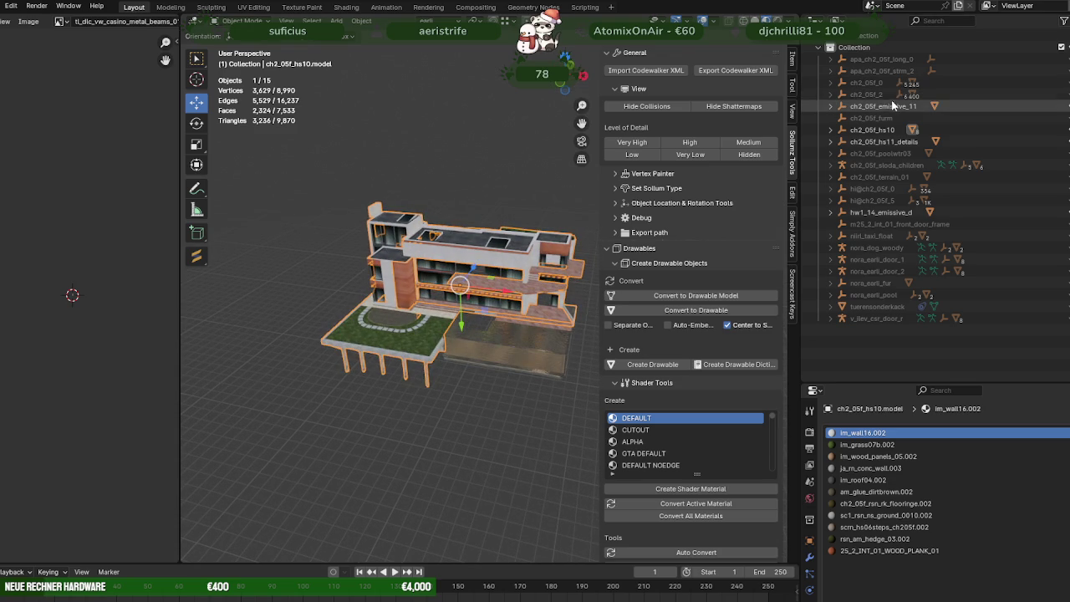
{"action": "left_click", "coordinate": [873, 130]}
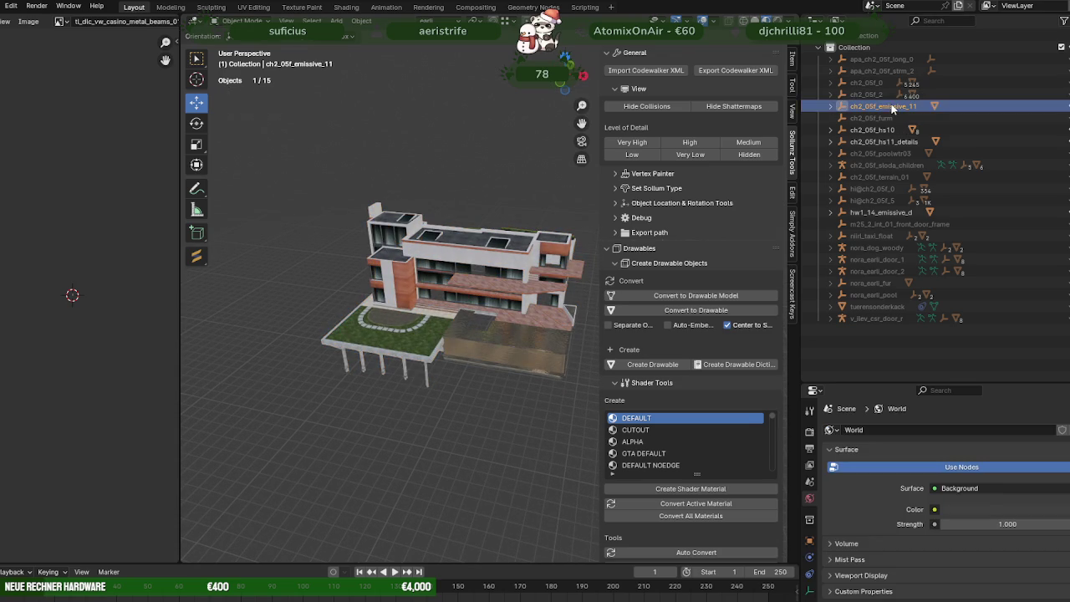
Step: Copy the house's Location X (-125.62) and Y (578.76) onto ch2_05f_emissive_11
{"action": "left_click", "coordinate": [809, 540]}
{"action": "left_click", "coordinate": [974, 467]}
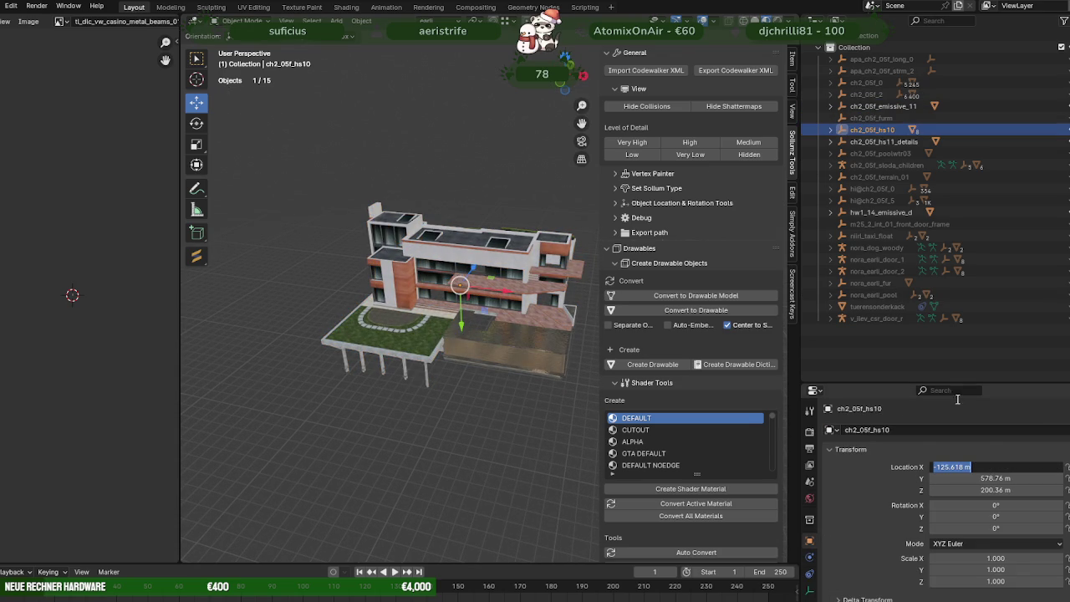
{"action": "left_click", "coordinate": [878, 106]}
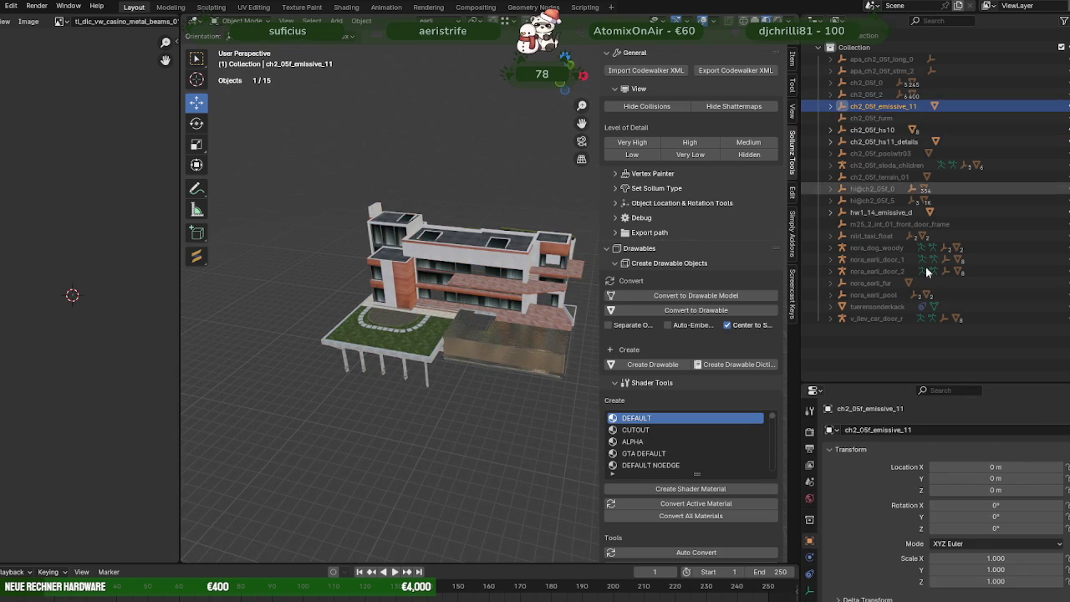
{"action": "left_click", "coordinate": [982, 467]}
{"action": "key", "text": "Escape"}
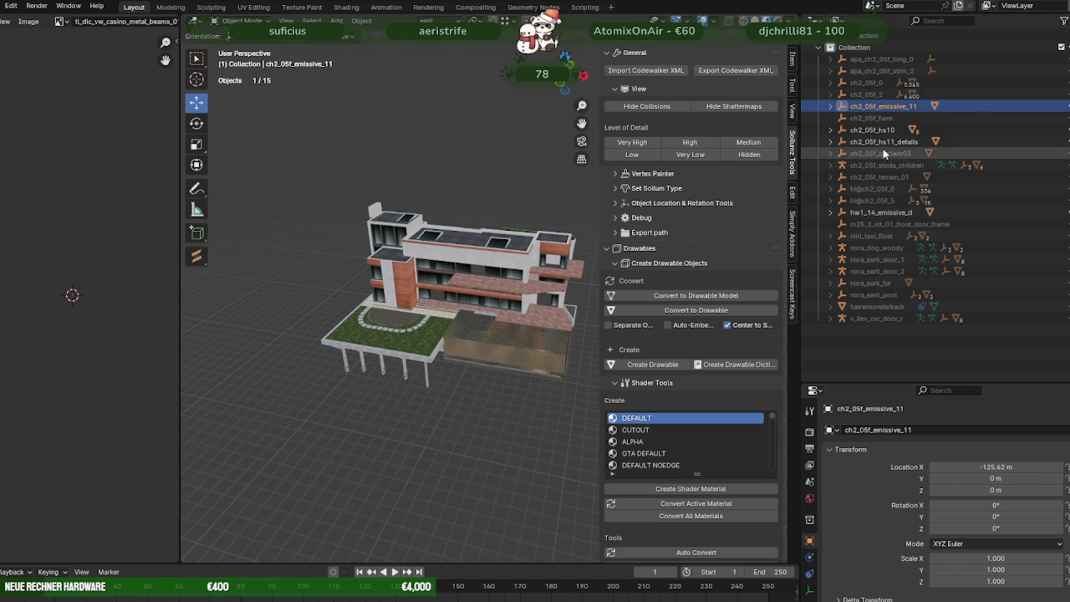
{"action": "left_click", "coordinate": [874, 130]}
{"action": "left_click", "coordinate": [991, 480]}
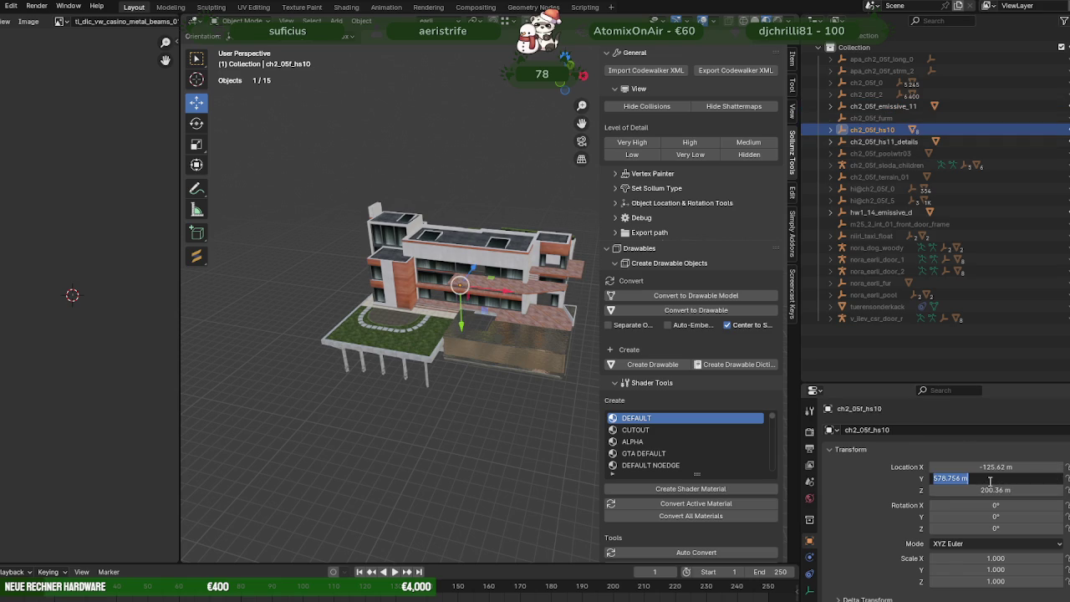
{"action": "key", "text": "Escape"}
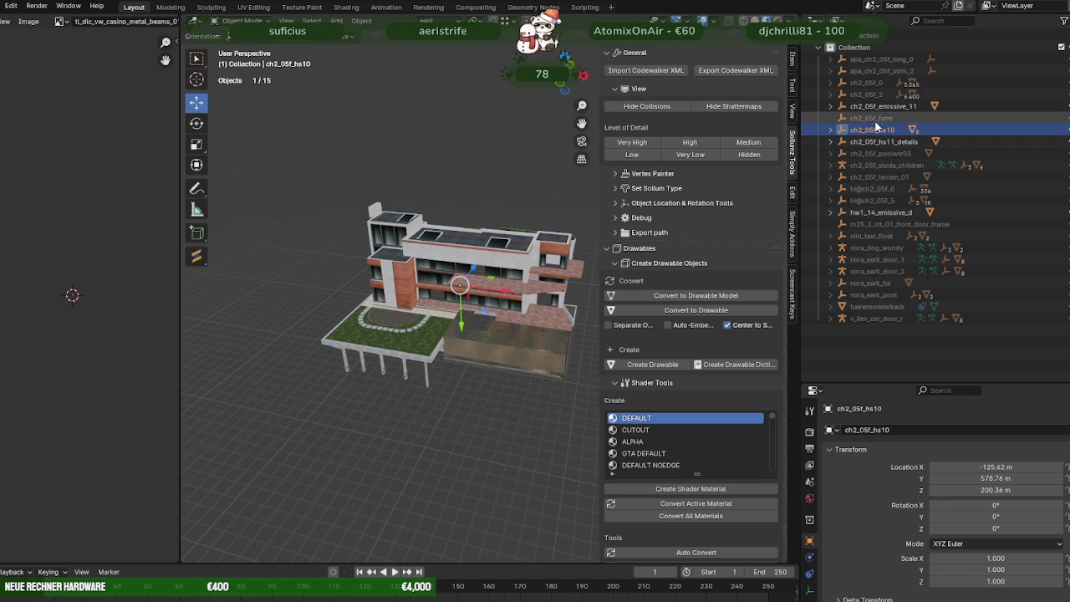
{"action": "left_click", "coordinate": [874, 106]}
{"action": "left_click", "coordinate": [991, 478]}
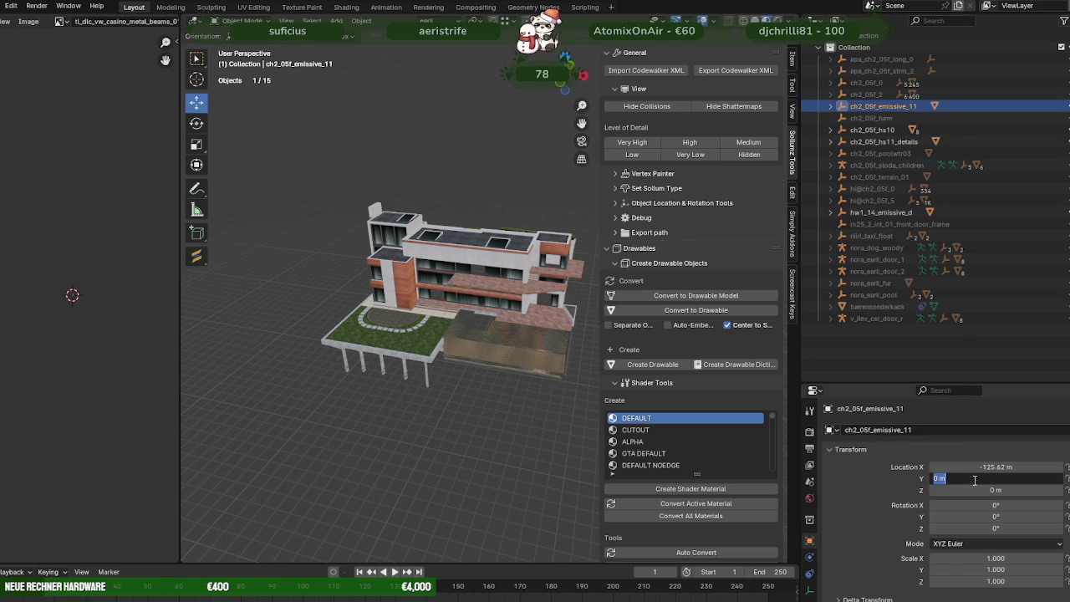
{"action": "key", "text": "Escape"}
Step: Paste the house's Z of 200.36 m into ch2_05f_emissive_11 and check the windows line up
{"action": "left_click", "coordinate": [874, 129]}
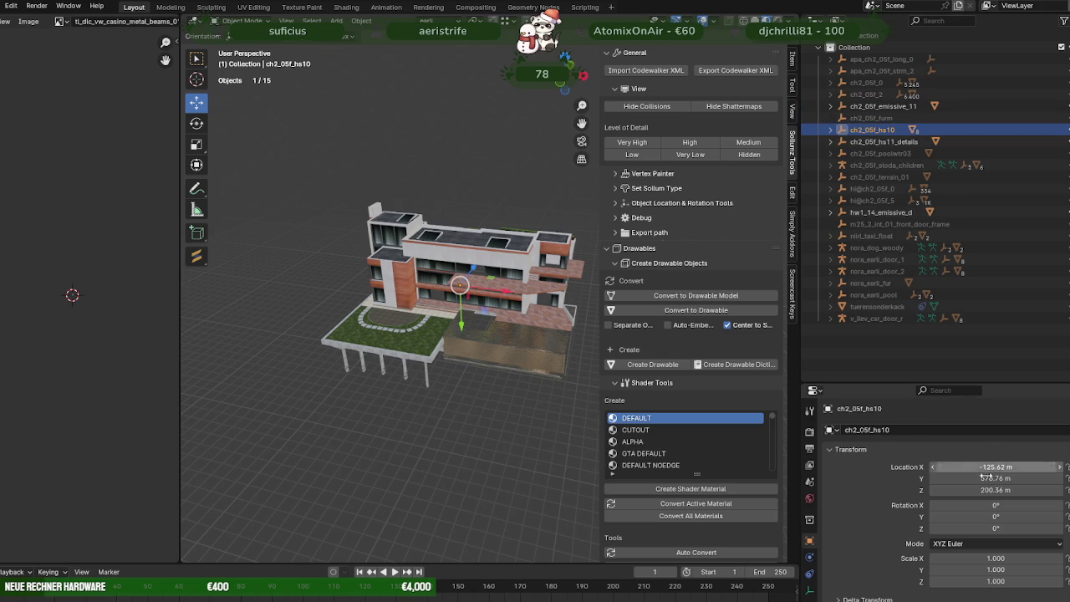
{"action": "left_click", "coordinate": [991, 491]}
{"action": "key", "text": "Escape"}
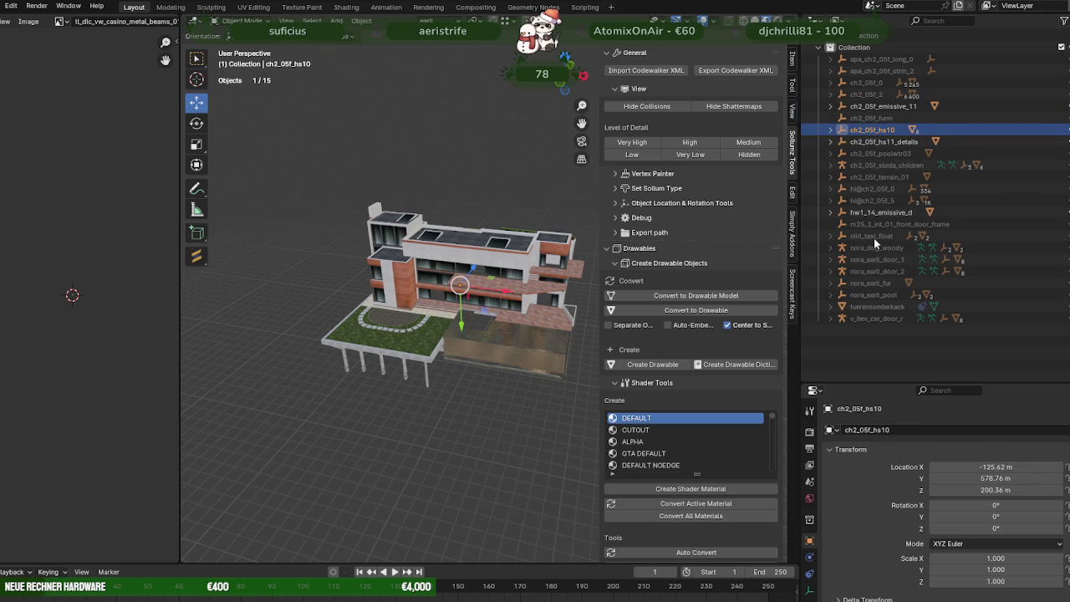
{"action": "left_click", "coordinate": [878, 106]}
{"action": "left_click", "coordinate": [987, 491]}
{"action": "type", "text": "200.363 m"}
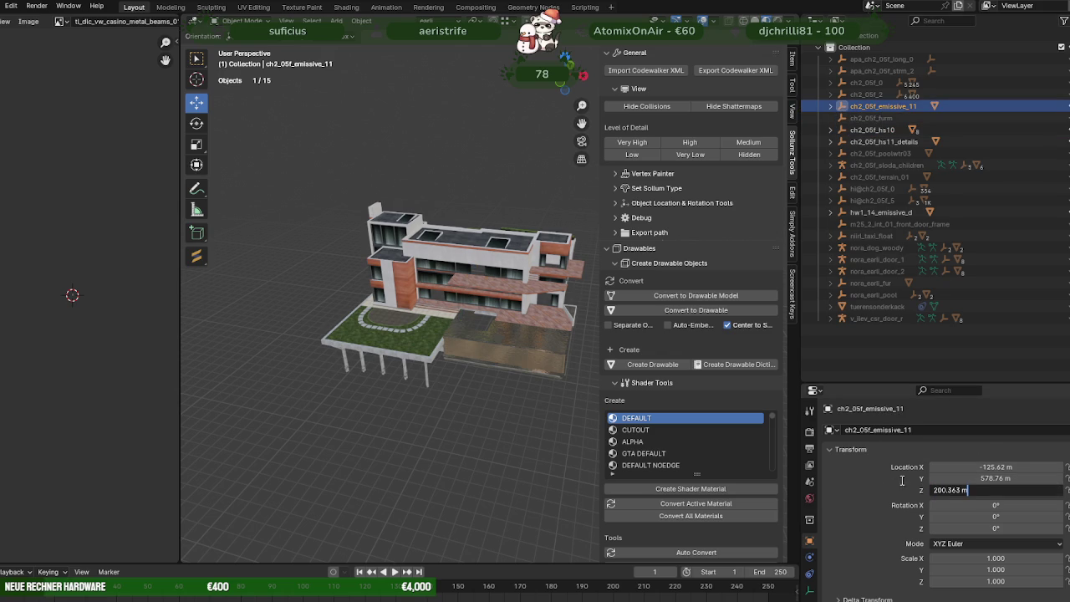
{"action": "key", "text": "Return"}
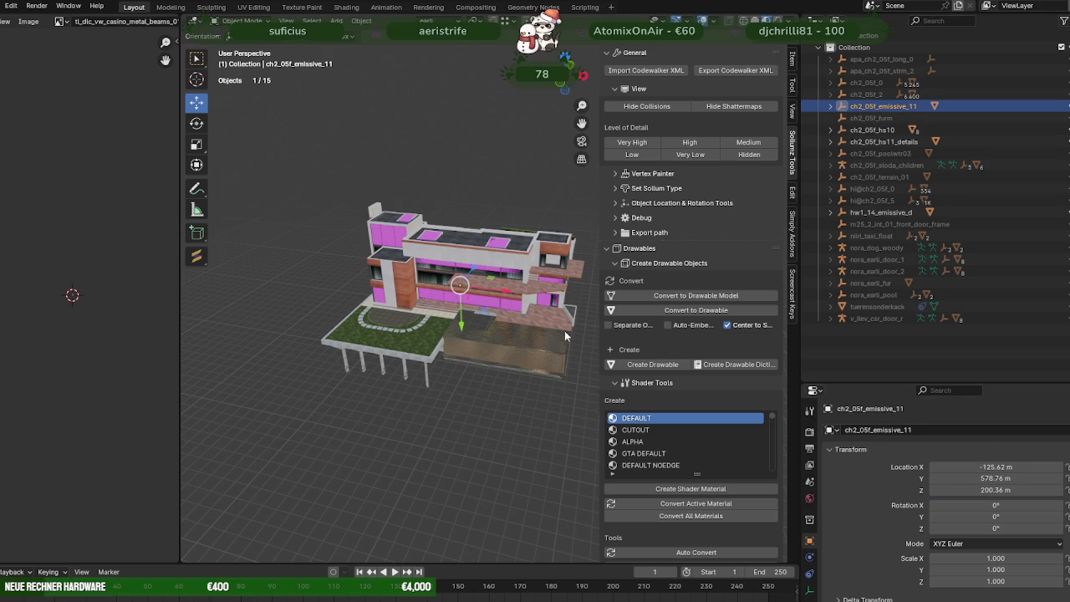
{"action": "scroll", "coordinate": [502, 318], "scroll_direction": "up", "scroll_amount": 2}
{"action": "middle_click_drag", "start_coordinate": [502, 318], "coordinate": [486, 307]}
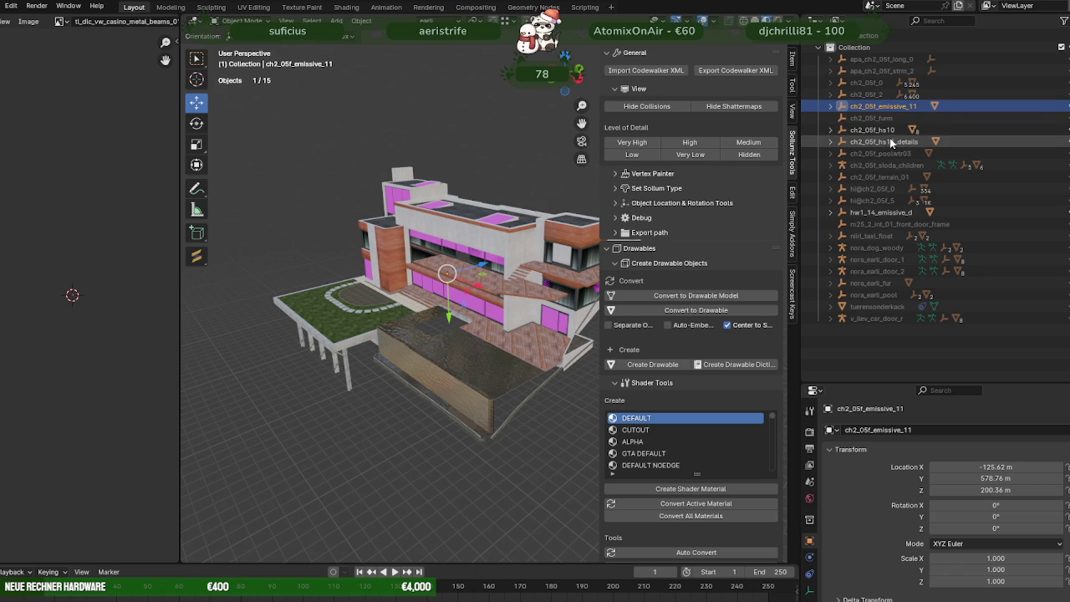
{"action": "left_click", "coordinate": [880, 213]}
{"action": "middle_click_drag", "start_coordinate": [568, 284], "coordinate": [528, 269]}
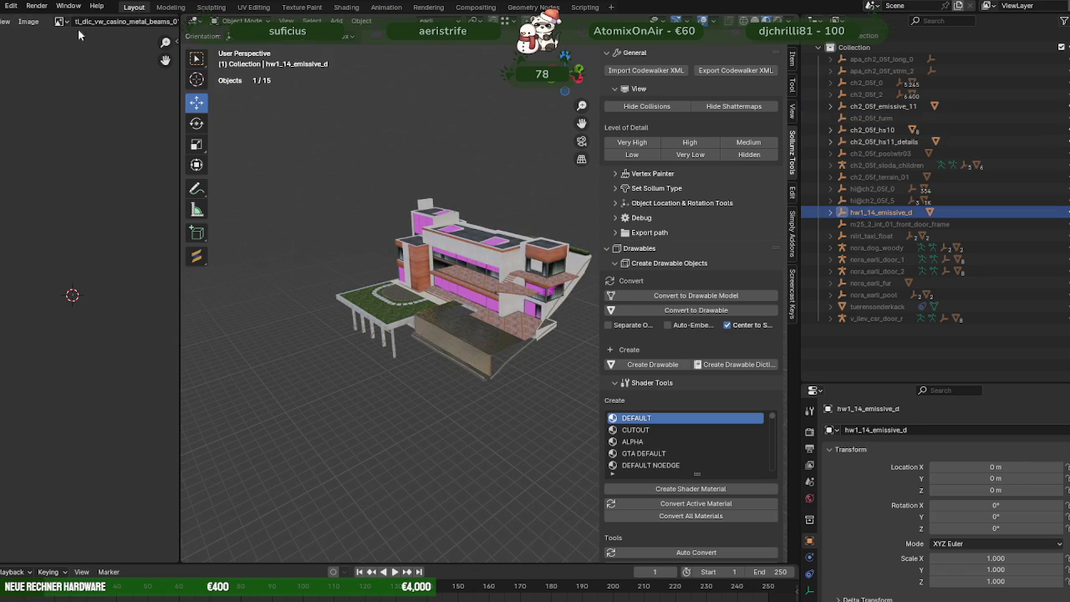
Step: Run Find Missing Files on the project folder to reload the emissive window textures
{"action": "left_click", "coordinate": [1, 12]}
{"action": "mouse_move", "coordinate": [21, 201]}
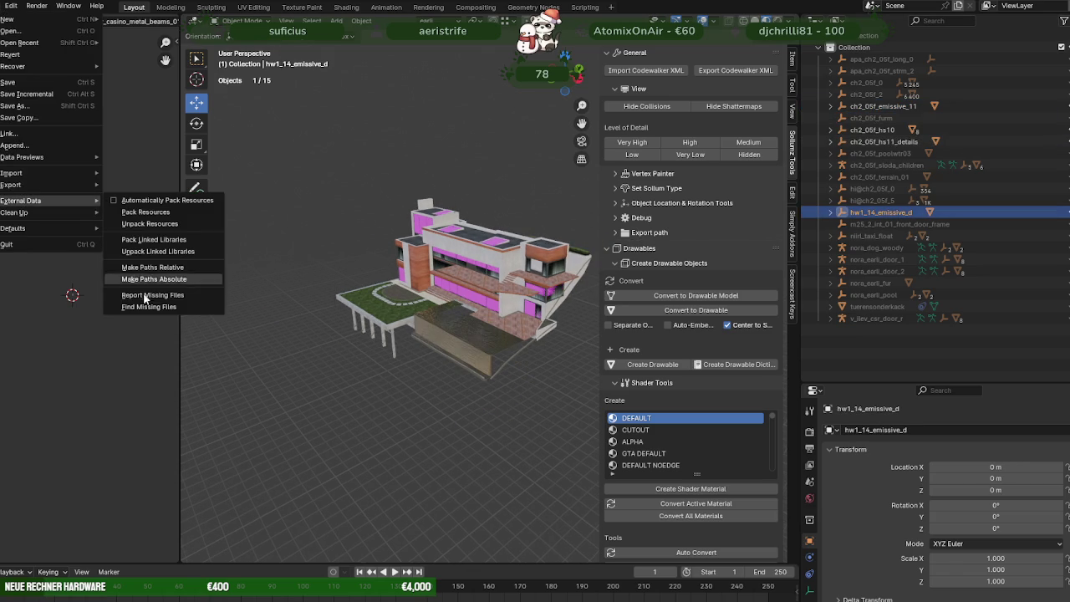
{"action": "left_click", "coordinate": [147, 308]}
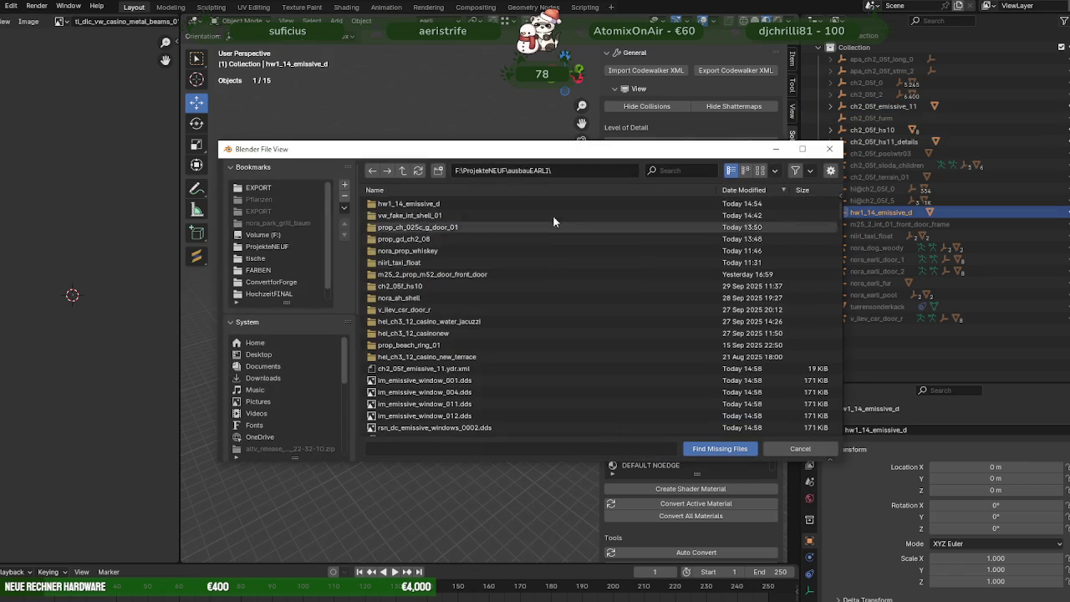
{"action": "left_click", "coordinate": [720, 450]}
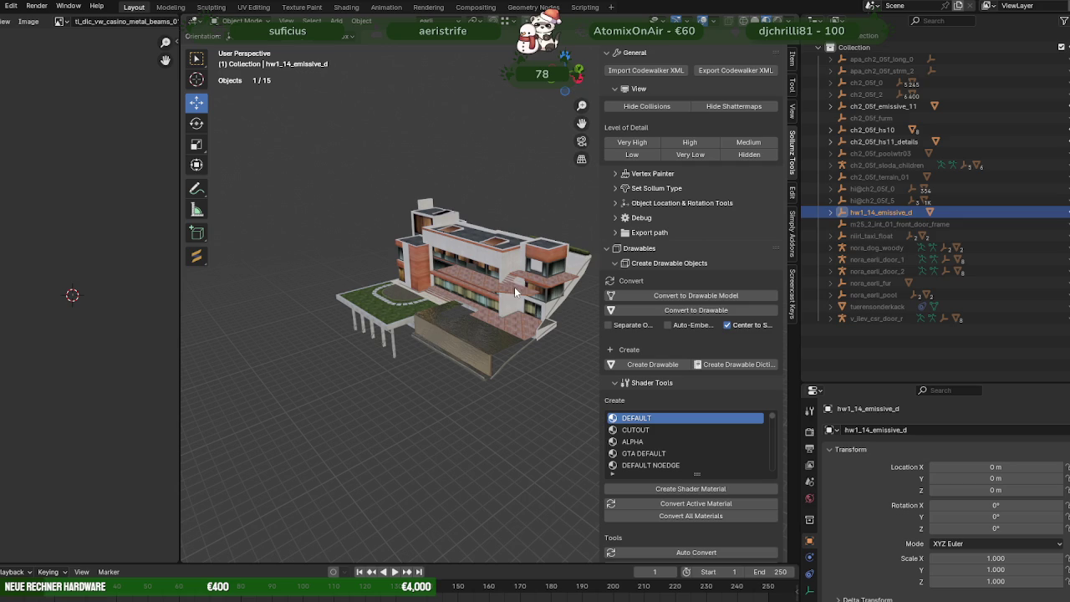
Step: In Edit Mode on hw1_14_emissive_d.model, move the selected pieces 112 m along X
{"action": "left_click", "coordinate": [832, 212]}
{"action": "left_click", "coordinate": [903, 224]}
{"action": "key", "text": "Tab"}
{"action": "mouse_move", "coordinate": [491, 291]}
{"action": "middle_mouse_down"}
{"action": "mouse_move", "coordinate": [359, 292]}
{"action": "mouse_move", "coordinate": [445, 235]}
{"action": "middle_mouse_up"}
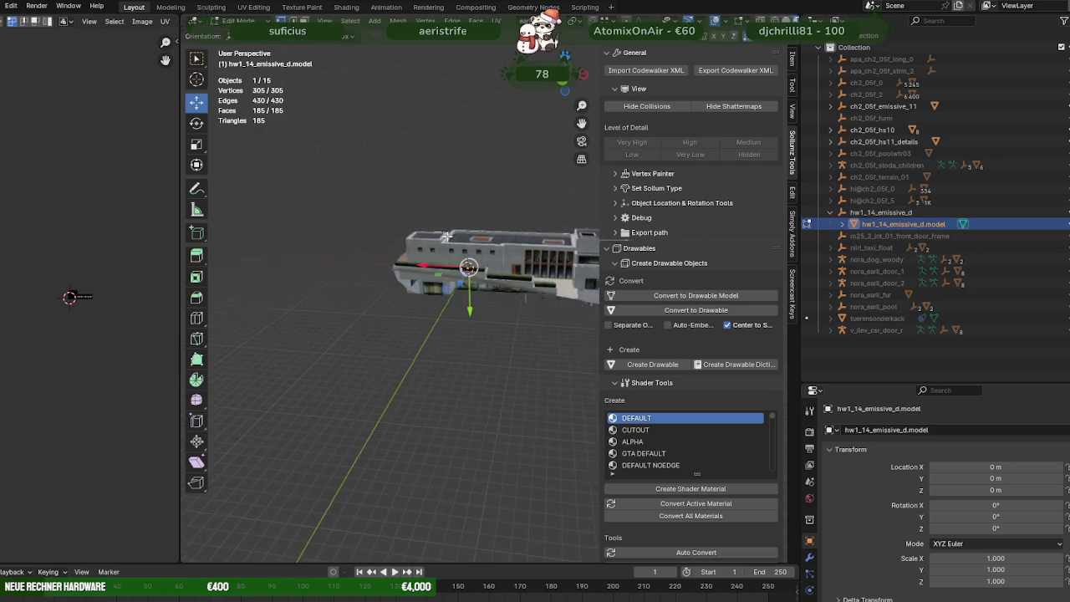
{"action": "key", "text": "g"}
{"action": "key", "text": "x"}
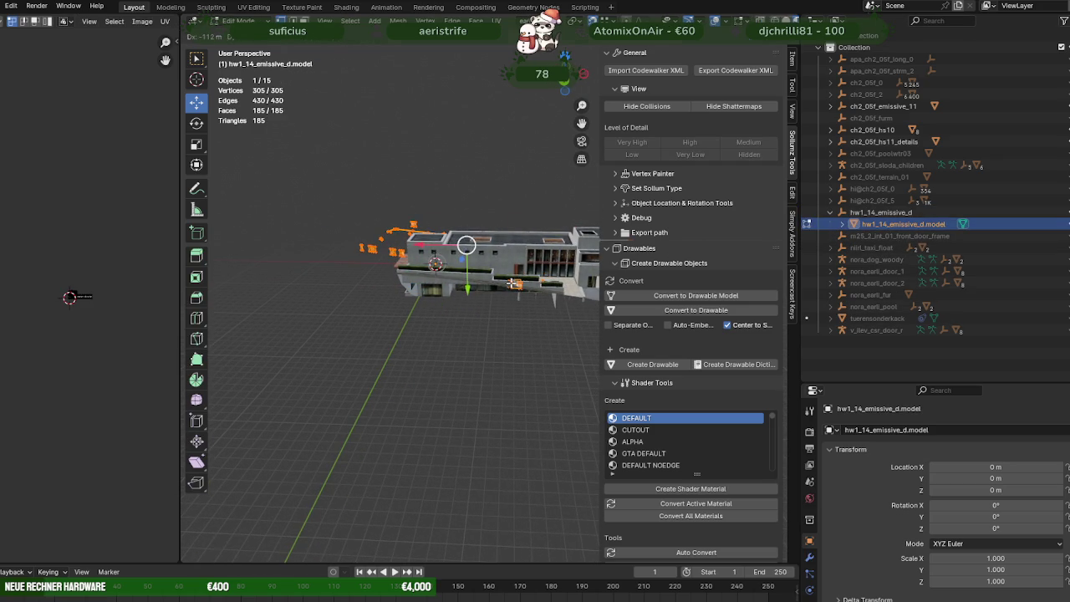
{"action": "left_click", "coordinate": [466, 250]}
{"action": "mouse_move", "coordinate": [466, 250]}
{"action": "middle_mouse_down"}
{"action": "mouse_move", "coordinate": [474, 298]}
{"action": "mouse_move", "coordinate": [393, 267]}
{"action": "middle_mouse_up"}
Step: Move the selected pieces along the X axis, then view the strip edge-on
{"action": "key", "text": "g"}
{"action": "key", "text": "x"}
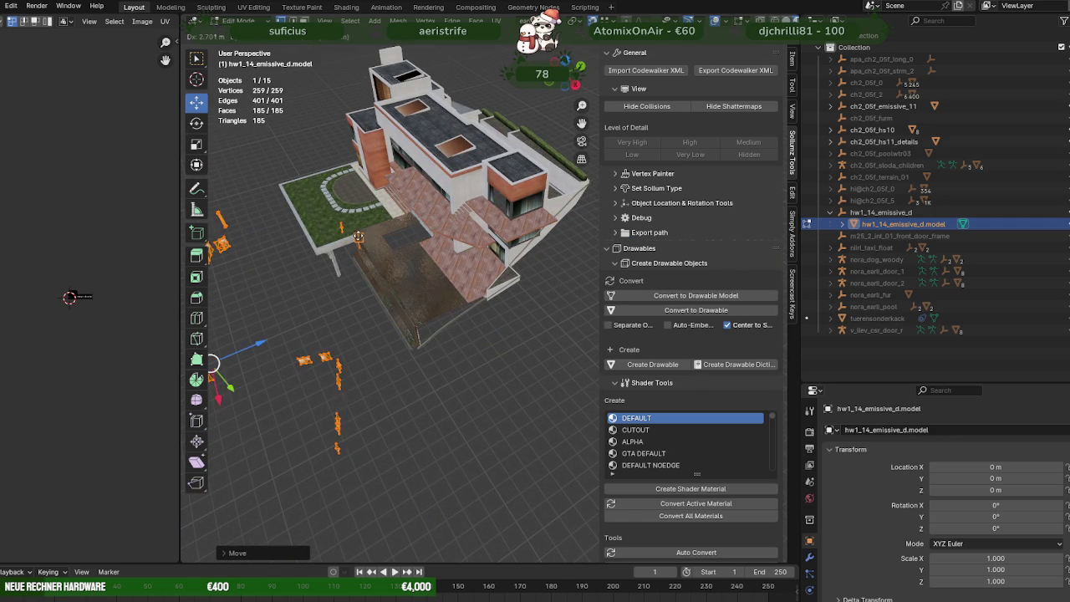
{"action": "left_click", "coordinate": [359, 234]}
{"action": "mouse_move", "coordinate": [359, 234]}
{"action": "middle_mouse_down"}
{"action": "mouse_move", "coordinate": [364, 224]}
{"action": "mouse_move", "coordinate": [342, 299]}
{"action": "middle_mouse_up"}
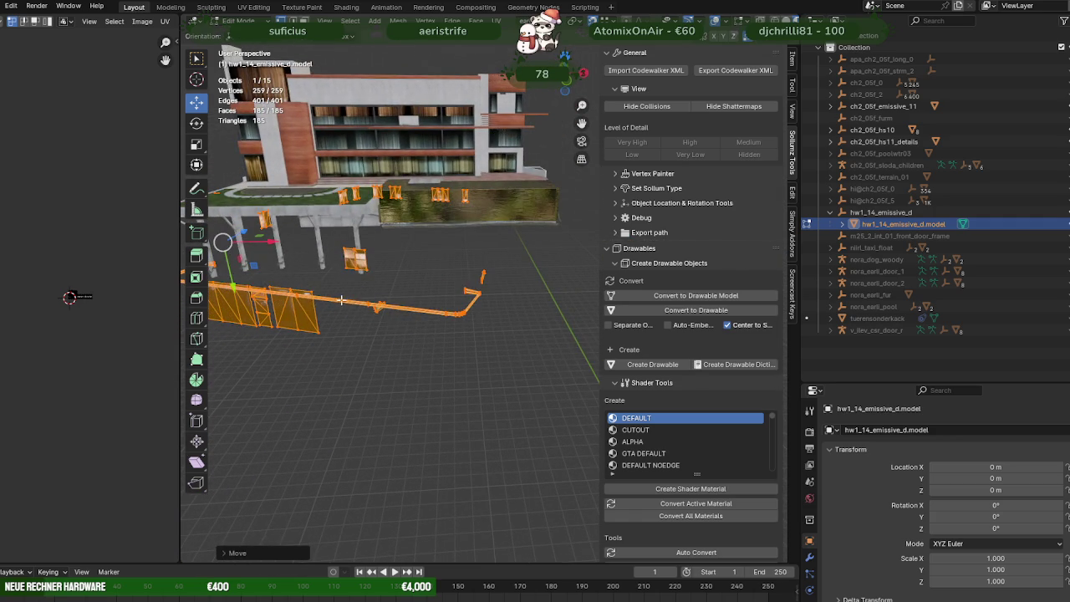
{"action": "left_click", "coordinate": [341, 299]}
{"action": "scroll", "coordinate": [373, 316], "scroll_direction": "up", "scroll_amount": 3}
{"action": "scroll", "coordinate": [372, 316], "scroll_direction": "up", "scroll_amount": 2}
{"action": "scroll", "coordinate": [372, 316], "scroll_direction": "down", "scroll_amount": 3}
{"action": "scroll", "coordinate": [372, 316], "scroll_direction": "down", "scroll_amount": 3}
{"action": "mouse_move", "coordinate": [372, 316]}
{"action": "middle_mouse_down"}
{"action": "mouse_move", "coordinate": [442, 325]}
{"action": "mouse_move", "coordinate": [433, 301]}
{"action": "mouse_move", "coordinate": [372, 339]}
{"action": "mouse_move", "coordinate": [432, 342]}
{"action": "mouse_move", "coordinate": [501, 251]}
{"action": "mouse_move", "coordinate": [418, 363]}
{"action": "middle_mouse_up"}
Step: Select the whole strip mesh in X-ray view and deselect a couple of stray vertices
{"action": "key", "text": "a"}
{"action": "key", "text": "shift+z"}
{"action": "mouse_move", "coordinate": [465, 274]}
{"action": "middle_mouse_down"}
{"action": "mouse_move", "coordinate": [451, 370]}
{"action": "mouse_move", "coordinate": [490, 306]}
{"action": "middle_mouse_up"}
{"action": "mouse_move", "coordinate": [490, 306]}
{"action": "left_mouse_down", "text": "ctrl"}
{"action": "mouse_move", "coordinate": [430, 244]}
{"action": "mouse_move", "coordinate": [433, 267]}
{"action": "mouse_move", "coordinate": [407, 259]}
{"action": "mouse_move", "coordinate": [506, 287]}
{"action": "left_mouse_up", "text": "ctrl"}
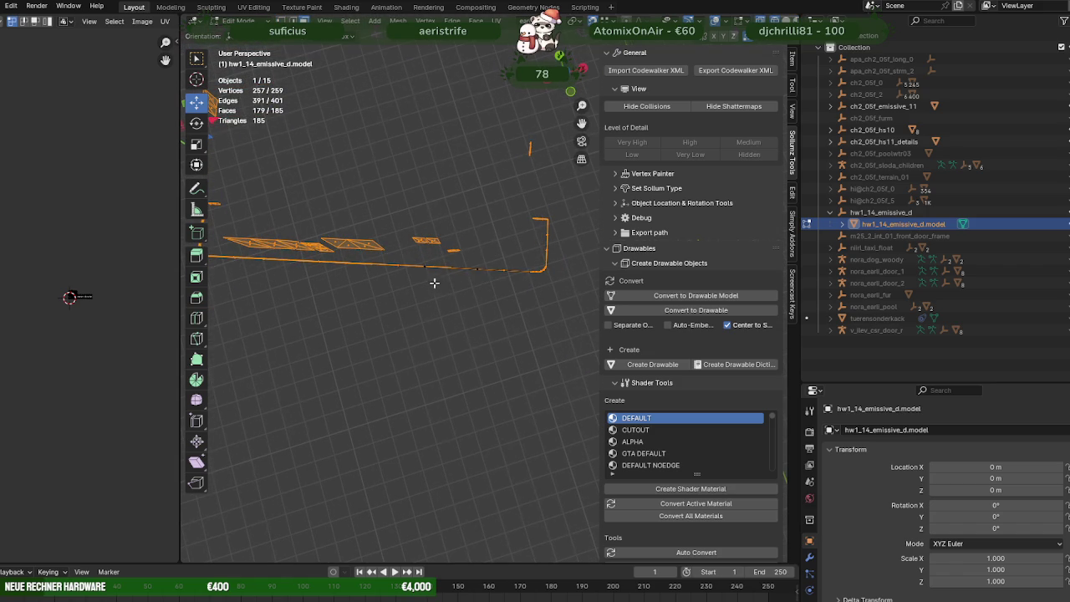
{"action": "middle_click_drag", "start_coordinate": [431, 280], "coordinate": [408, 283]}
Step: Box-deselect the L-shaped strip and its right corner so they are kept
{"action": "left_click_drag", "start_coordinate": [242, 202], "coordinate": [291, 291], "text": "ctrl"}
{"action": "mouse_move", "coordinate": [434, 316]}
{"action": "left_mouse_down", "text": "ctrl"}
{"action": "mouse_move", "coordinate": [316, 291]}
{"action": "mouse_move", "coordinate": [275, 268]}
{"action": "left_mouse_up", "text": "ctrl"}
{"action": "middle_click_drag", "start_coordinate": [411, 306], "coordinate": [356, 310]}
{"action": "left_click_drag", "start_coordinate": [535, 341], "coordinate": [453, 211], "text": "ctrl"}
{"action": "mouse_move", "coordinate": [435, 351]}
{"action": "left_mouse_down", "text": "ctrl"}
{"action": "mouse_move", "coordinate": [452, 271]}
{"action": "mouse_move", "coordinate": [446, 317]}
{"action": "mouse_move", "coordinate": [331, 273]}
{"action": "left_mouse_up", "text": "ctrl"}
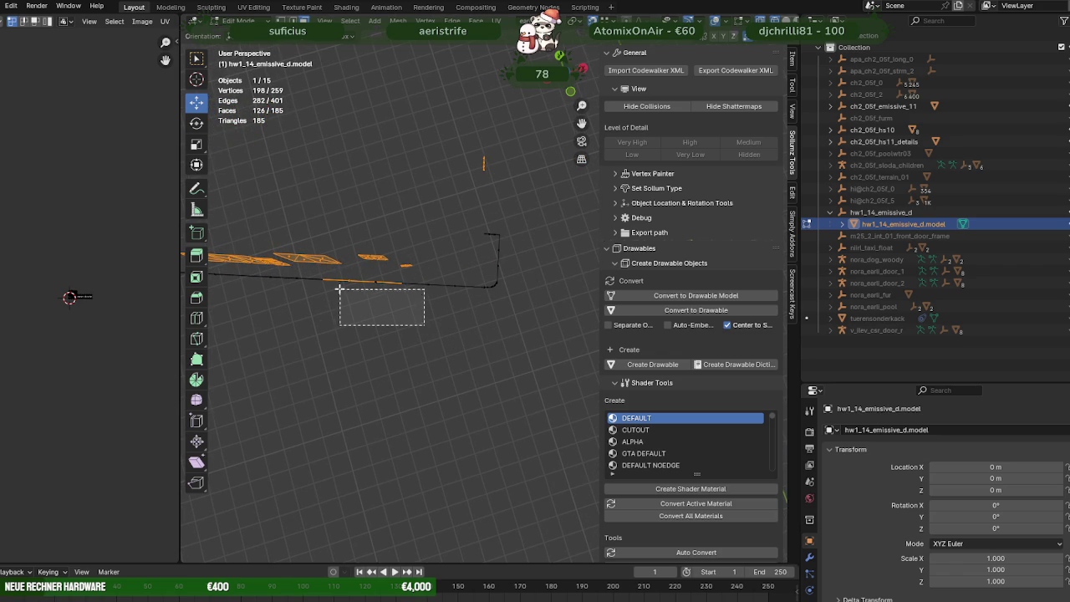
{"action": "mouse_move", "coordinate": [331, 272]}
{"action": "middle_mouse_down"}
{"action": "mouse_move", "coordinate": [431, 254]}
{"action": "mouse_move", "coordinate": [359, 266]}
{"action": "middle_mouse_up"}
Step: Delete the selected vertices, leaving only the L-shaped neon strip
{"action": "key", "text": "x"}
{"action": "left_click", "coordinate": [368, 276]}
{"action": "middle_click_drag", "start_coordinate": [504, 348], "coordinate": [363, 326]}
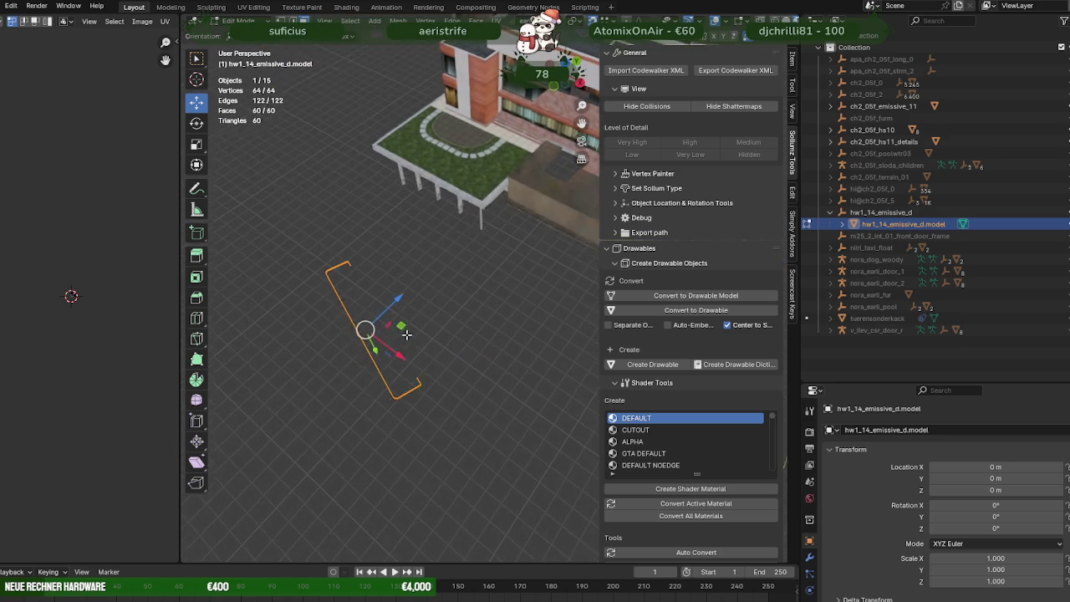
Step: Move the remaining strip onto the building's pool ledge and check its placement
{"action": "left_click_drag", "start_coordinate": [485, 204], "coordinate": [485, 204]}
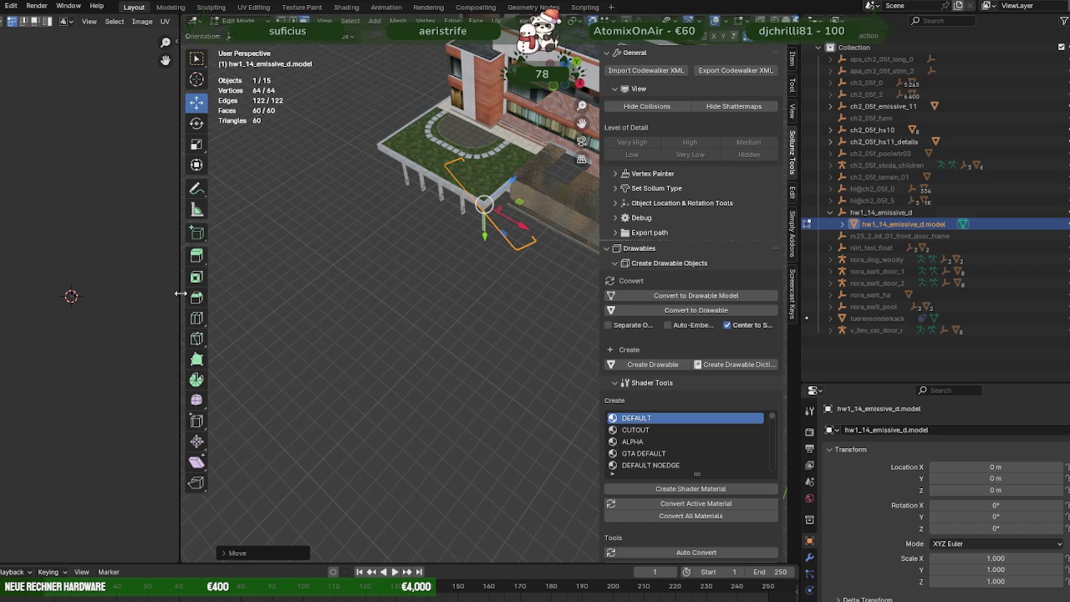
{"action": "left_click_drag", "start_coordinate": [174, 292], "coordinate": [102, 293]}
{"action": "scroll", "coordinate": [423, 292], "scroll_direction": "up", "scroll_amount": 3}
{"action": "scroll", "coordinate": [439, 321], "scroll_direction": "up", "scroll_amount": 1}
{"action": "mouse_move", "coordinate": [439, 321]}
{"action": "middle_mouse_down"}
{"action": "mouse_move", "coordinate": [448, 306]}
{"action": "mouse_move", "coordinate": [412, 326]}
{"action": "mouse_move", "coordinate": [465, 325]}
{"action": "middle_mouse_up"}
Step: Hide the roof object over the pool and unhide the pool water and ch2_05f_hs10 building
{"action": "key", "text": "Tab"}
{"action": "left_click", "coordinate": [465, 325]}
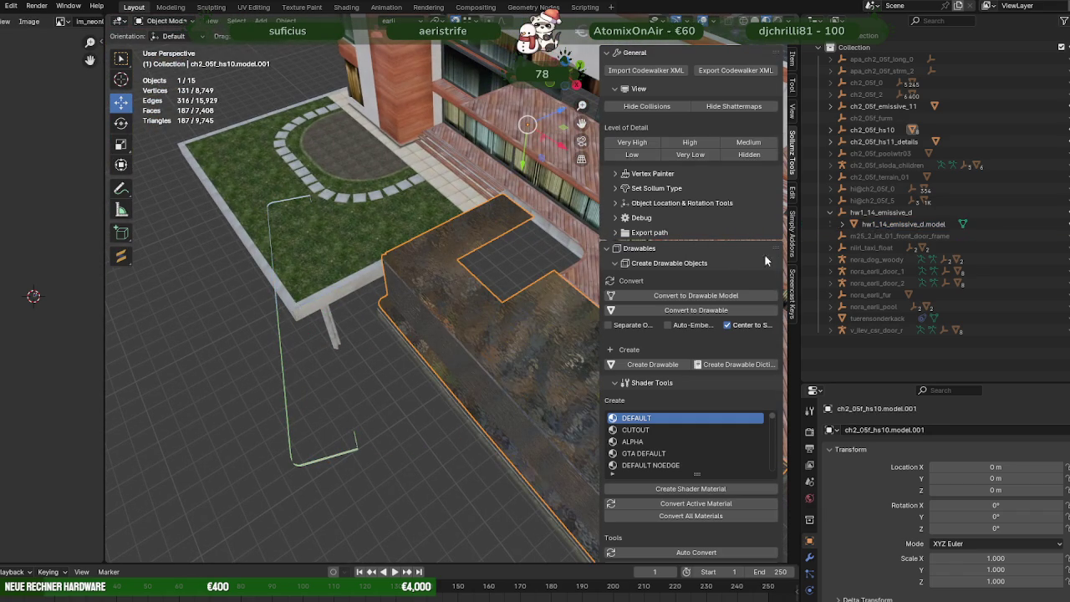
{"action": "key", "text": "h"}
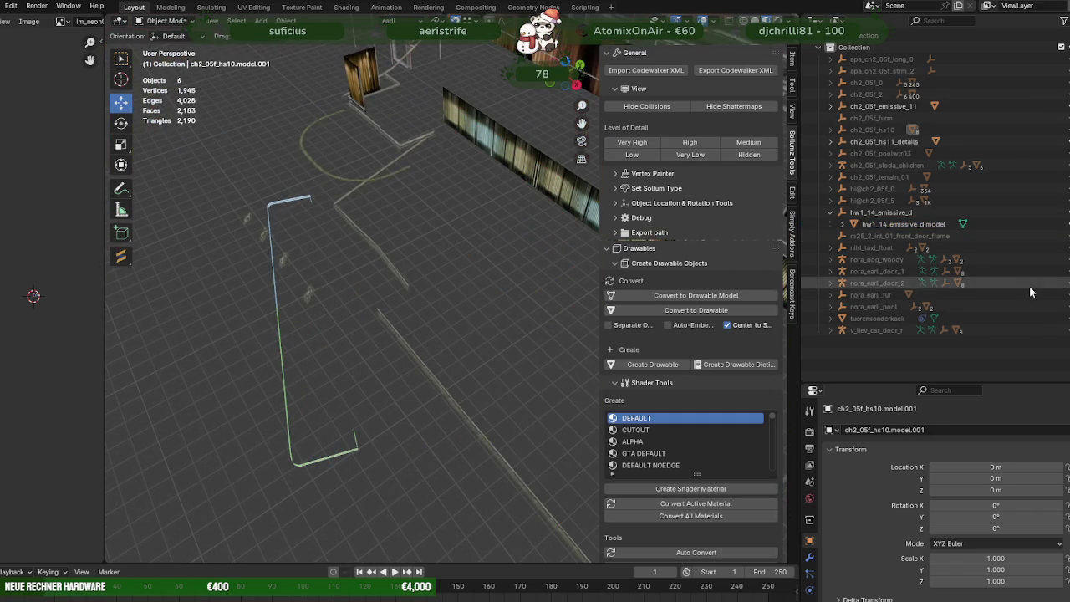
{"action": "left_click", "coordinate": [1060, 154]}
{"action": "left_click", "coordinate": [1060, 131]}
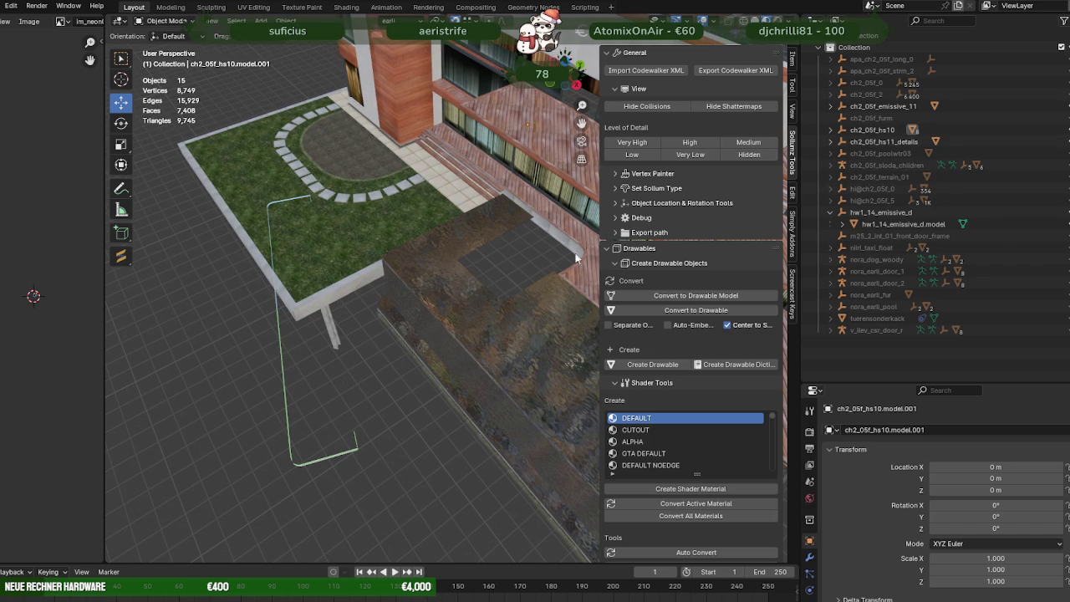
Step: Hide the roof part ch2_05f_hs10.model.001 that covers the pool
{"action": "left_click", "coordinate": [521, 328]}
{"action": "key", "text": "Tab"}
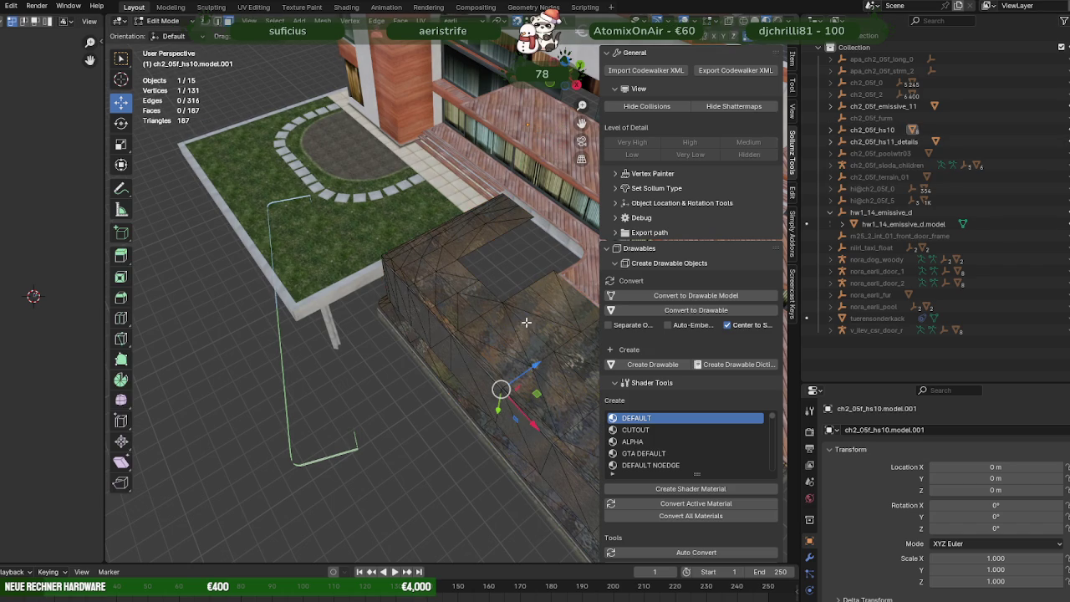
{"action": "left_click", "coordinate": [540, 326]}
{"action": "scroll", "coordinate": [928, 553], "scroll_direction": "down", "scroll_amount": 5}
{"action": "left_click", "coordinate": [830, 130]}
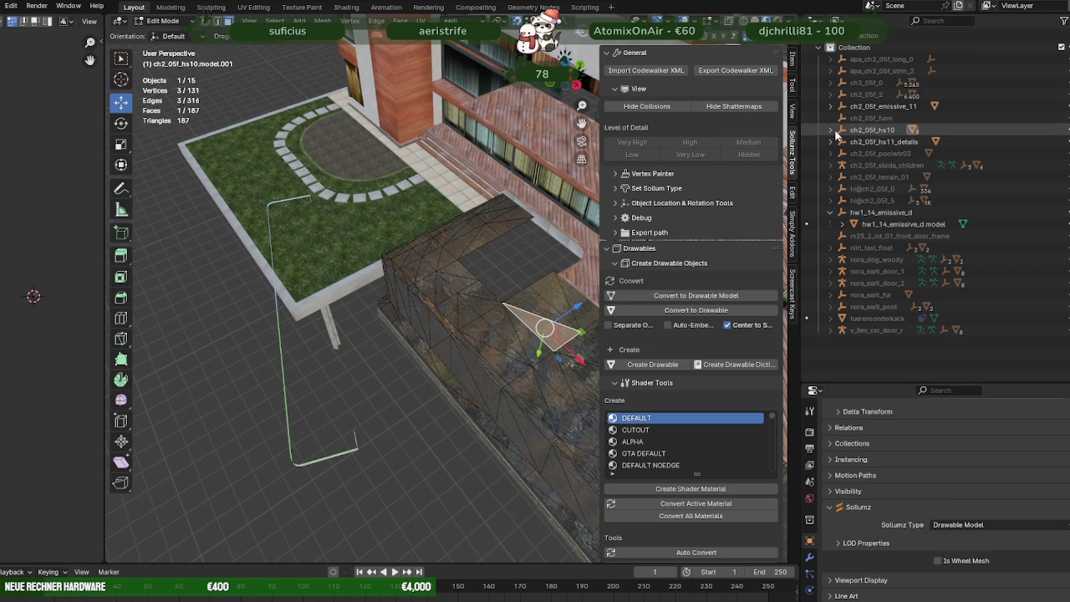
{"action": "left_click", "coordinate": [903, 155]}
{"action": "key", "text": "h"}
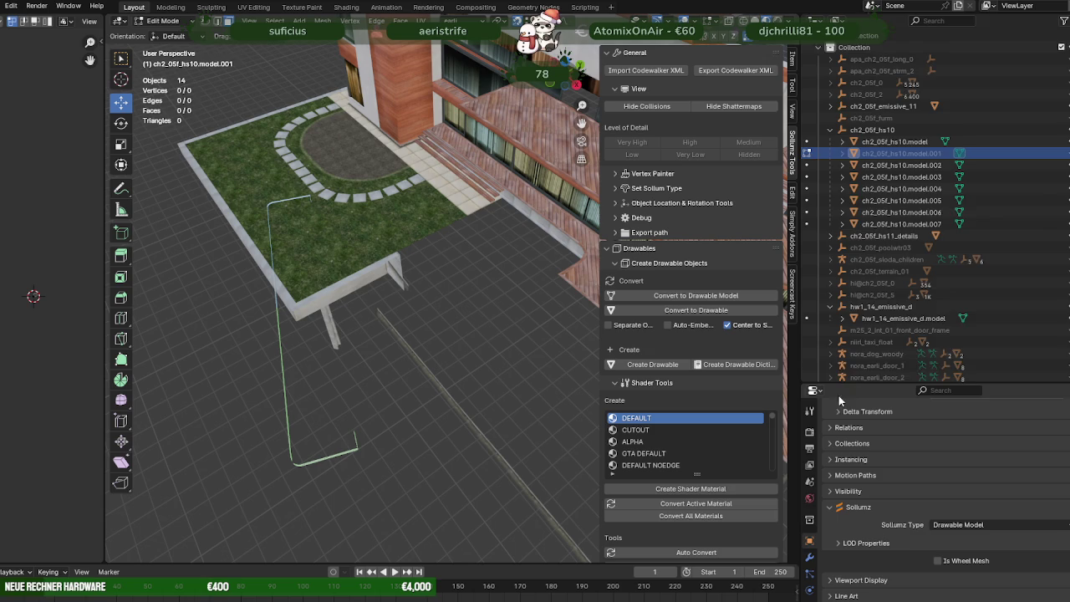
Step: Unhide the nora_earli_pool object and expand its contents in the Outliner
{"action": "scroll", "coordinate": [912, 251], "scroll_direction": "down", "scroll_amount": 3}
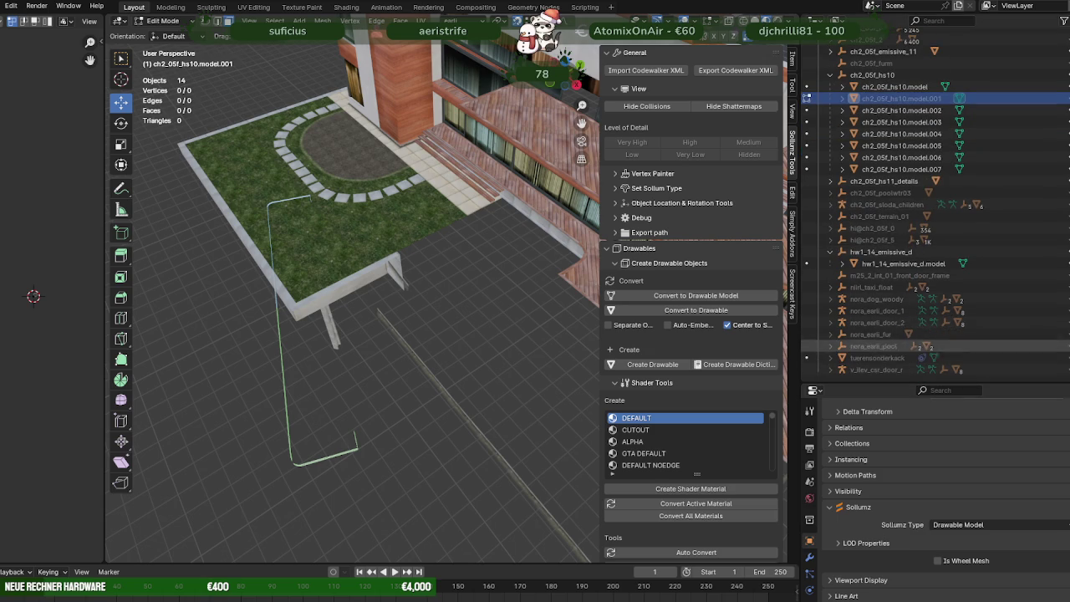
{"action": "left_click", "coordinate": [971, 352]}
{"action": "left_click", "coordinate": [843, 346]}
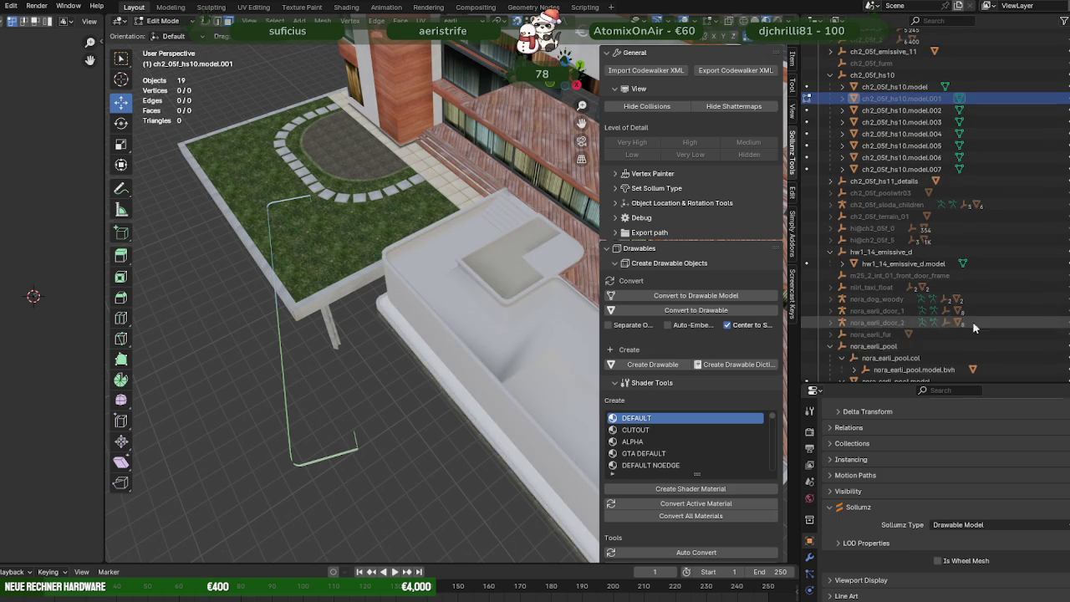
{"action": "scroll", "coordinate": [382, 399], "scroll_direction": "down", "scroll_amount": 2}
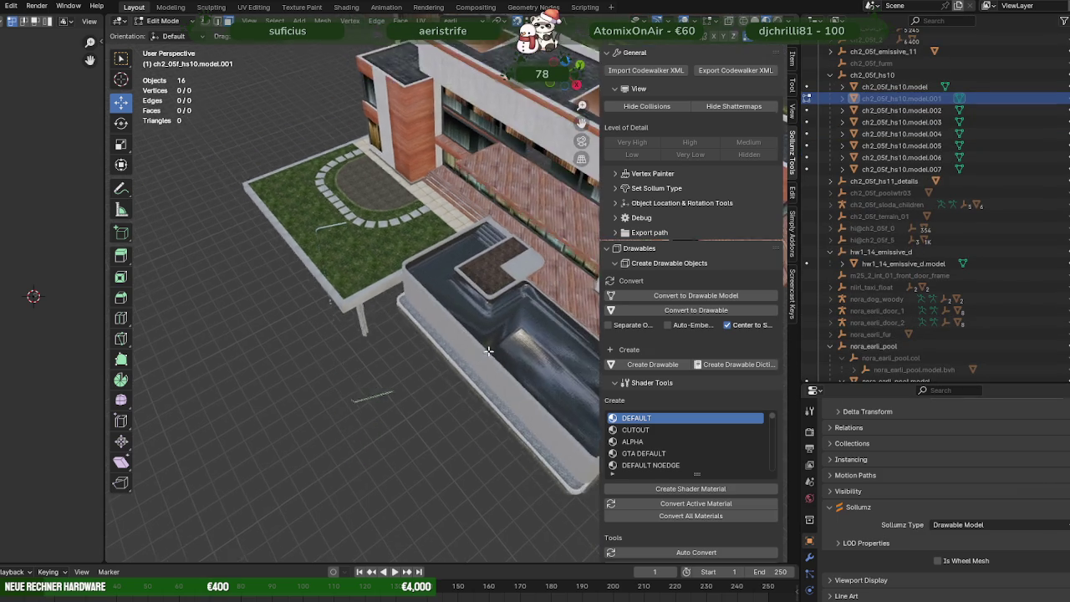
{"action": "scroll", "coordinate": [382, 399], "scroll_direction": "down", "scroll_amount": 2}
Step: In object mode, select the neon strip object and view it beside the pool
{"action": "key", "text": "Tab"}
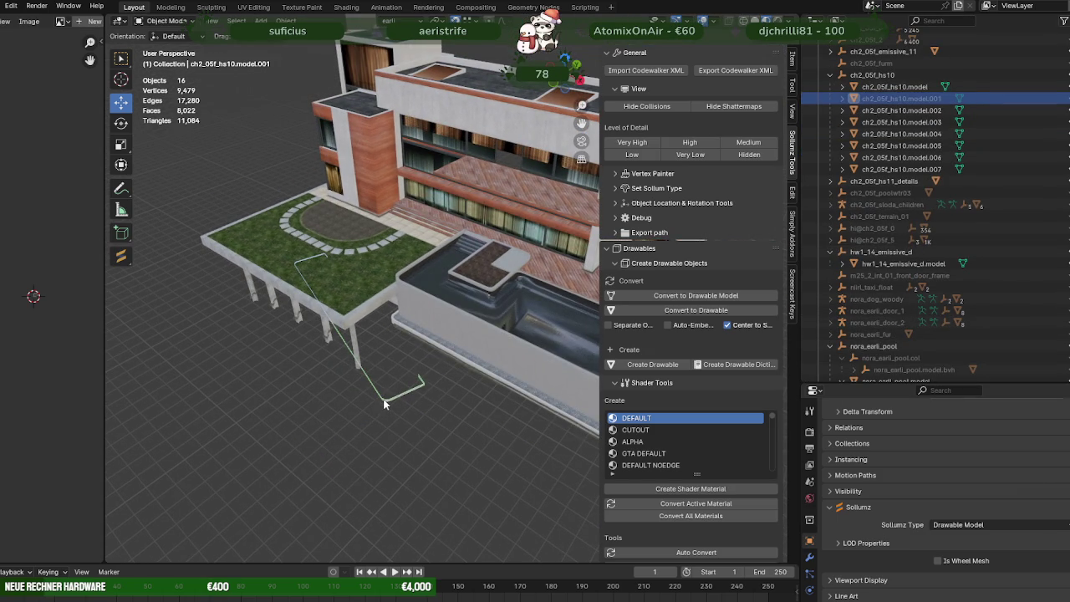
{"action": "left_click", "coordinate": [384, 402]}
{"action": "mouse_move", "coordinate": [384, 404]}
{"action": "middle_mouse_down"}
{"action": "mouse_move", "coordinate": [487, 332]}
{"action": "mouse_move", "coordinate": [401, 333]}
{"action": "mouse_move", "coordinate": [383, 365]}
{"action": "middle_mouse_up"}
{"action": "scroll", "coordinate": [391, 361], "scroll_direction": "up", "scroll_amount": 2}
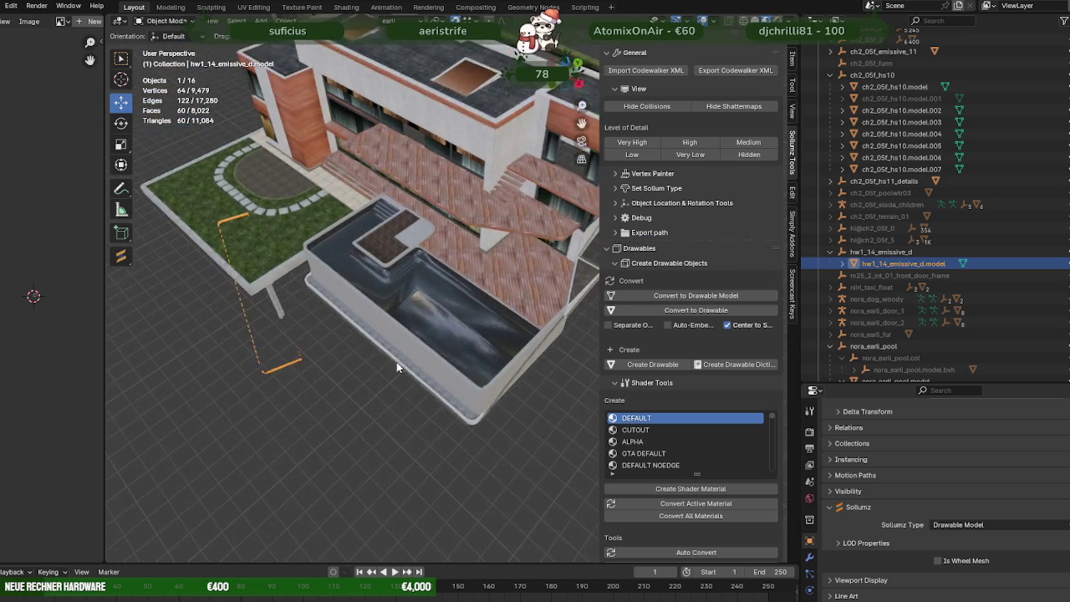
Step: Select a single face of the neon strip and frame it in the view
{"action": "scroll", "coordinate": [402, 364], "scroll_direction": "up", "scroll_amount": 3}
{"action": "scroll", "coordinate": [407, 363], "scroll_direction": "up", "scroll_amount": 2}
{"action": "scroll", "coordinate": [376, 343], "scroll_direction": "up", "scroll_amount": 2}
{"action": "mouse_move", "coordinate": [346, 329]}
{"action": "middle_mouse_down"}
{"action": "mouse_move", "coordinate": [335, 291]}
{"action": "mouse_move", "coordinate": [346, 280]}
{"action": "mouse_move", "coordinate": [398, 327]}
{"action": "mouse_move", "coordinate": [304, 374]}
{"action": "middle_mouse_up"}
{"action": "scroll", "coordinate": [398, 327], "scroll_direction": "down", "scroll_amount": 5}
{"action": "scroll", "coordinate": [284, 469], "scroll_direction": "up", "scroll_amount": 2}
{"action": "key", "text": "Tab"}
{"action": "key", "text": "alt+a"}
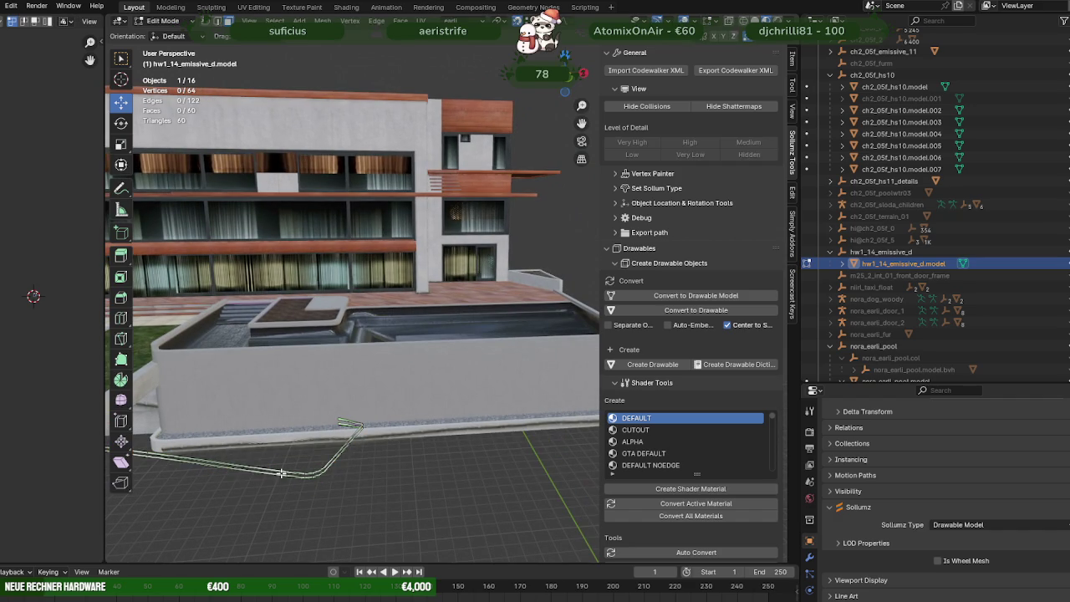
{"action": "left_click", "coordinate": [233, 471]}
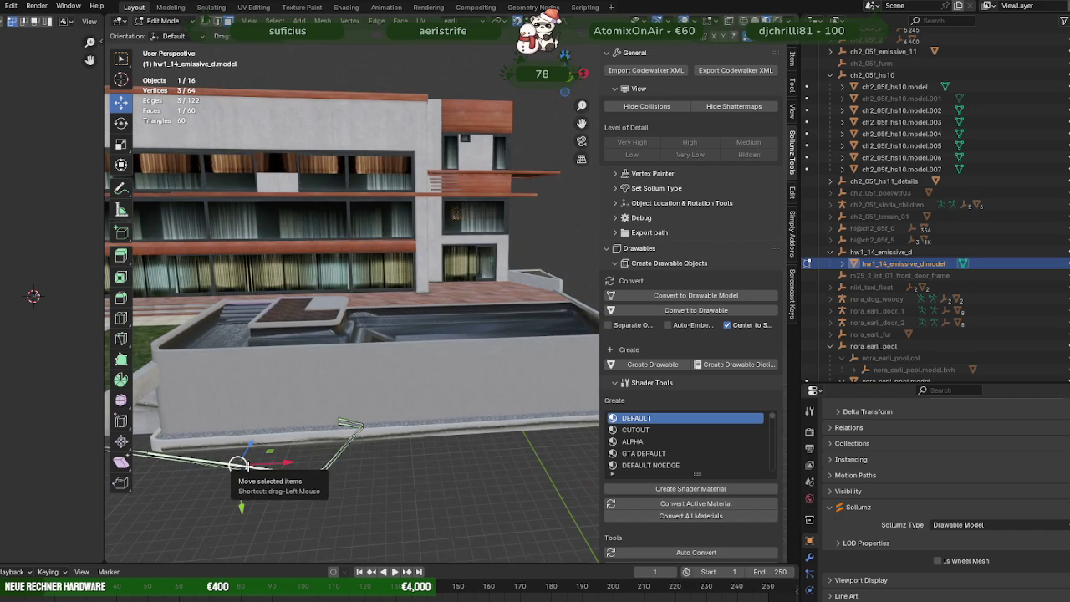
{"action": "key", "text": "KP_Decimal"}
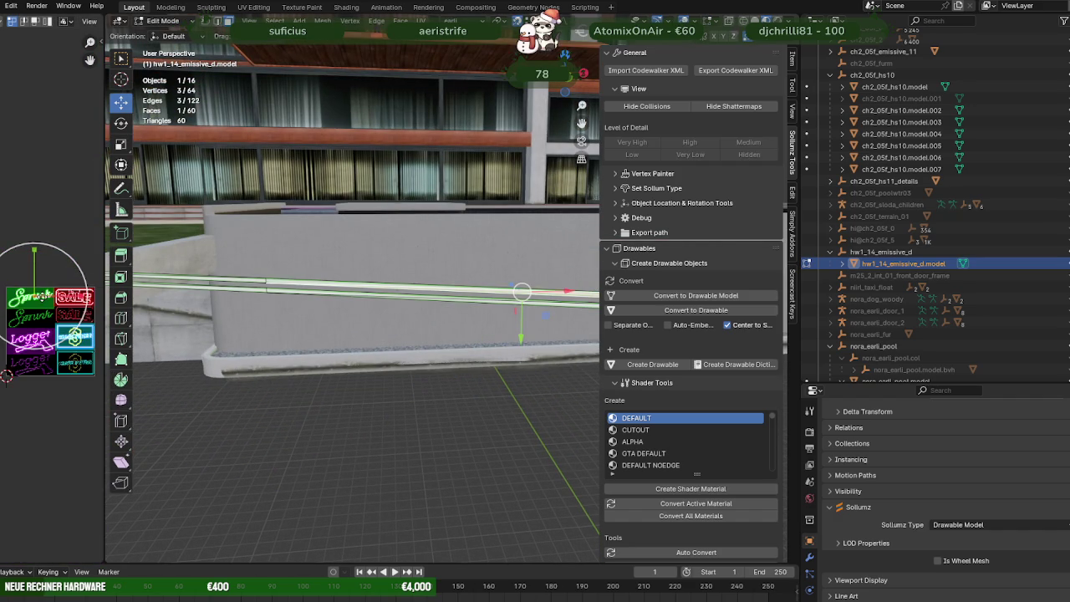
Step: Enlarge the UV Editor to check the face's mapping on the neon sign texture, then bring up CodeWalker
{"action": "left_click_drag", "start_coordinate": [104, 301], "coordinate": [301, 301]}
{"action": "scroll", "coordinate": [147, 309], "scroll_direction": "up", "scroll_amount": 3}
{"action": "scroll", "coordinate": [146, 309], "scroll_direction": "up", "scroll_amount": 2}
{"action": "scroll", "coordinate": [146, 308], "scroll_direction": "up", "scroll_amount": 2}
{"action": "scroll", "coordinate": [146, 309], "scroll_direction": "up", "scroll_amount": 2}
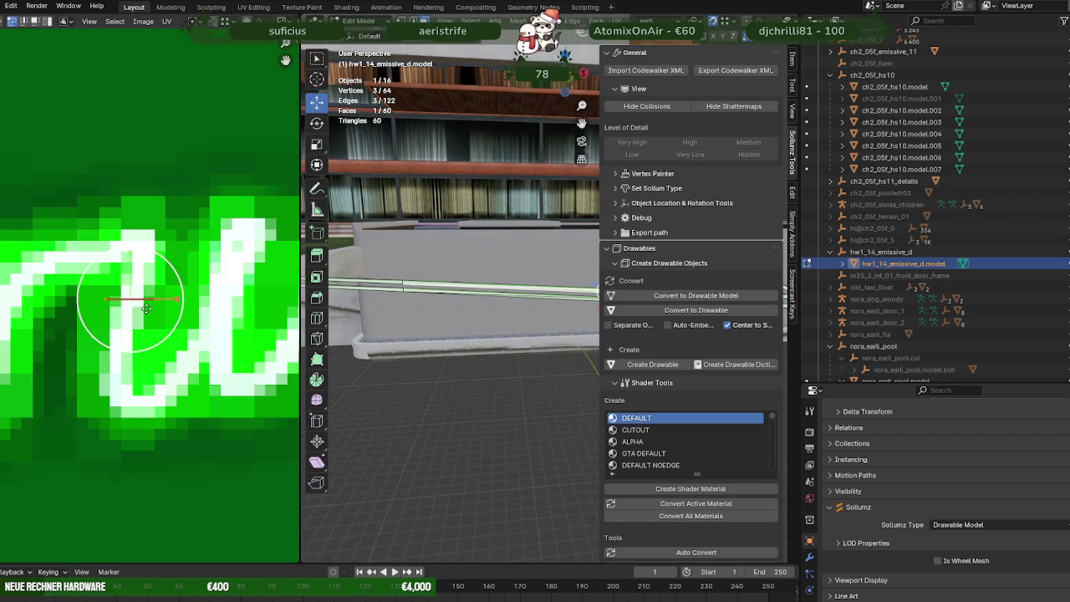
{"action": "scroll", "coordinate": [126, 318], "scroll_direction": "down", "scroll_amount": 15}
{"action": "scroll", "coordinate": [165, 354], "scroll_direction": "up", "scroll_amount": 3}
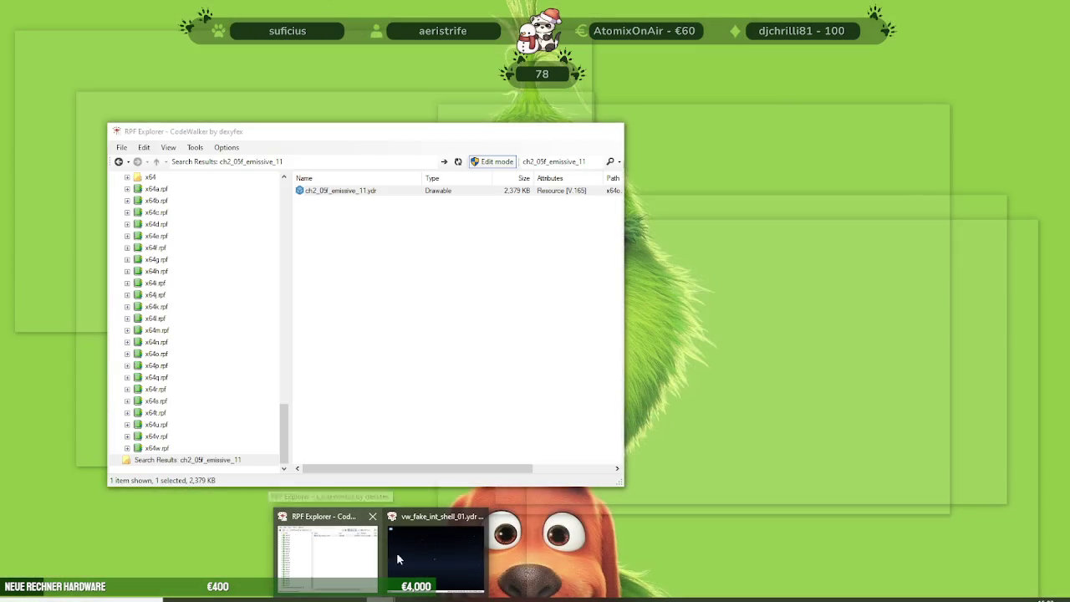
{"action": "left_click", "coordinate": [396, 551]}
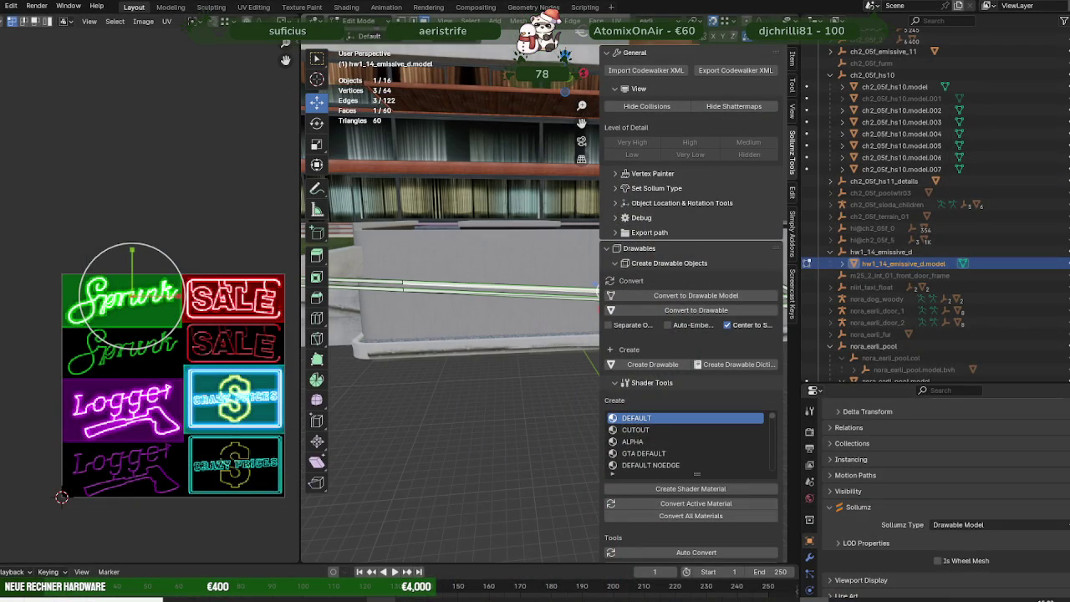
Step: Orbit and zoom the CodeWalker camera around the lit rooftop planter and pool
{"action": "left_click", "coordinate": [346, 538]}
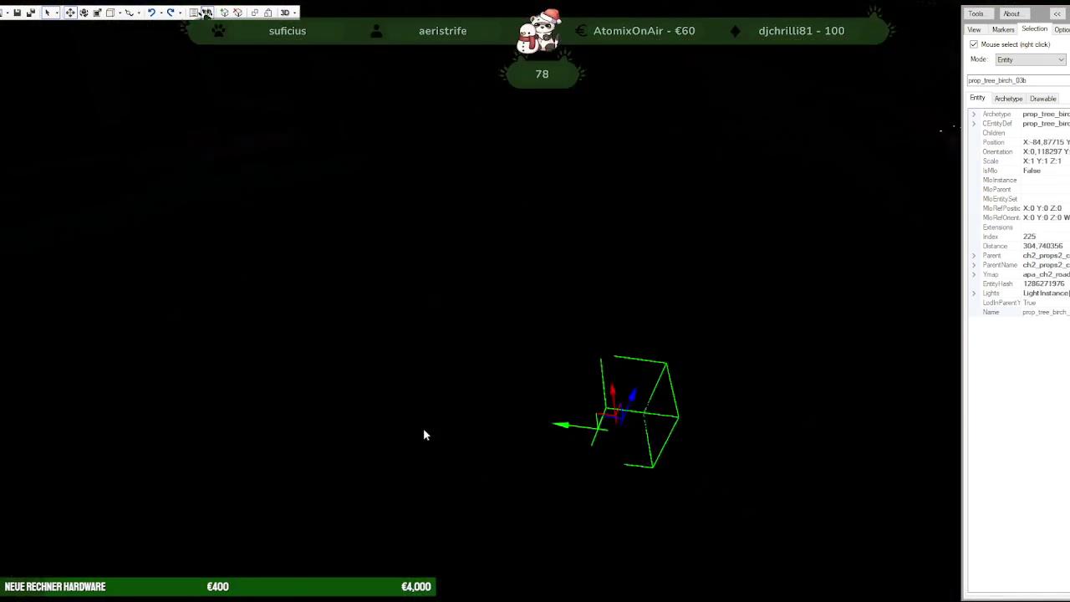
{"action": "mouse_move", "coordinate": [423, 435]}
{"action": "left_mouse_down"}
{"action": "mouse_move", "coordinate": [572, 360]}
{"action": "mouse_move", "coordinate": [678, 382]}
{"action": "mouse_move", "coordinate": [526, 393]}
{"action": "mouse_move", "coordinate": [516, 415]}
{"action": "left_mouse_up"}
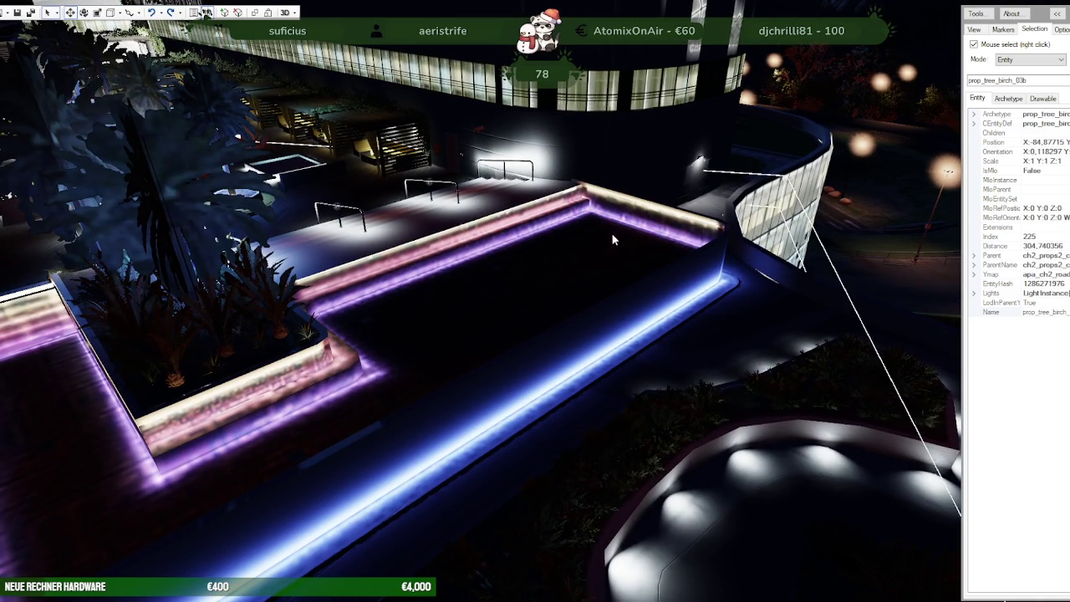
{"action": "mouse_move", "coordinate": [321, 401]}
{"action": "left_mouse_down"}
{"action": "mouse_move", "coordinate": [384, 407]}
{"action": "mouse_move", "coordinate": [462, 368]}
{"action": "left_mouse_up"}
{"action": "scroll", "coordinate": [463, 368], "scroll_direction": "down", "scroll_amount": 2}
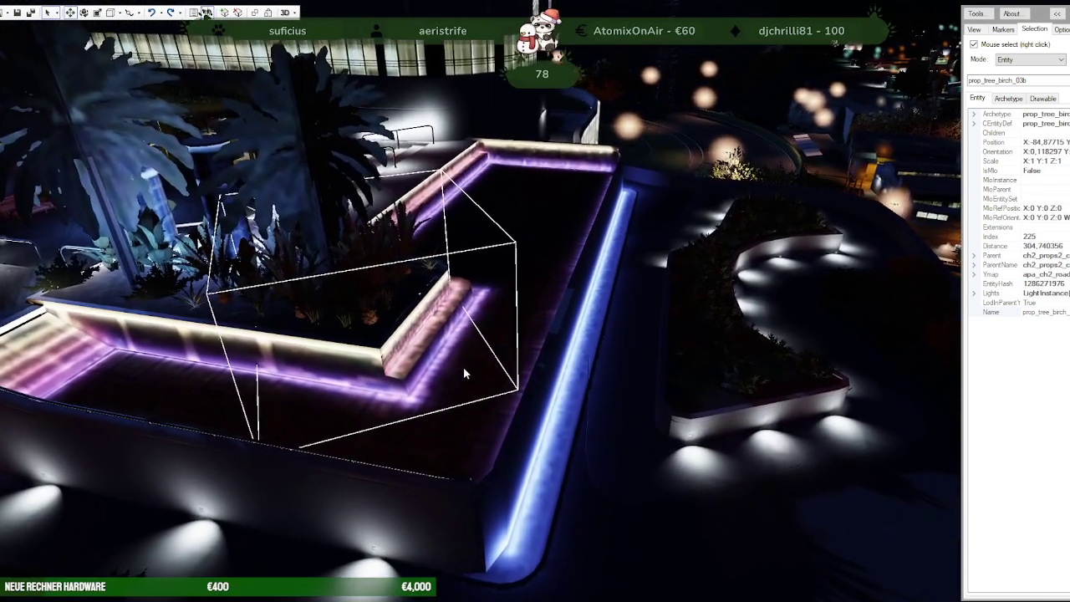
{"action": "scroll", "coordinate": [464, 375], "scroll_direction": "down", "scroll_amount": 2}
{"action": "scroll", "coordinate": [464, 376], "scroll_direction": "down", "scroll_amount": 3}
{"action": "scroll", "coordinate": [464, 377], "scroll_direction": "down", "scroll_amount": 3}
Step: View the pool's glowing purple and blue ledges from the front, then Alt+Tab back to the modeller
{"action": "mouse_move", "coordinate": [464, 377]}
{"action": "left_mouse_down"}
{"action": "mouse_move", "coordinate": [326, 370]}
{"action": "mouse_move", "coordinate": [411, 354]}
{"action": "mouse_move", "coordinate": [497, 292]}
{"action": "mouse_move", "coordinate": [393, 379]}
{"action": "left_mouse_up"}
{"action": "scroll", "coordinate": [327, 370], "scroll_direction": "up", "scroll_amount": 3}
{"action": "scroll", "coordinate": [326, 368], "scroll_direction": "up", "scroll_amount": 3}
{"action": "scroll", "coordinate": [318, 363], "scroll_direction": "up", "scroll_amount": 2}
{"action": "scroll", "coordinate": [317, 363], "scroll_direction": "up", "scroll_amount": 2}
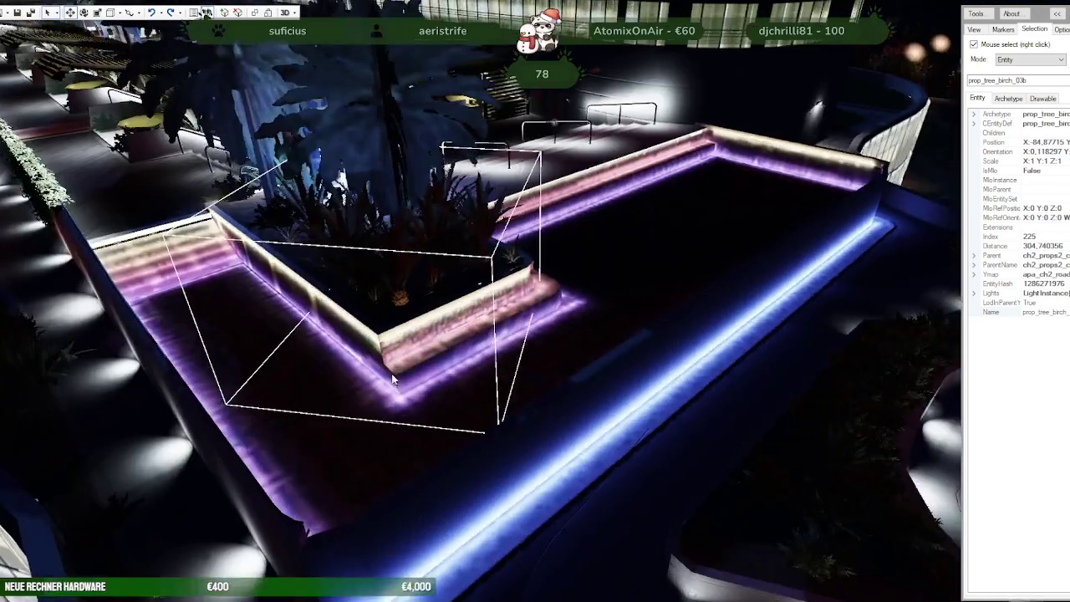
{"action": "scroll", "coordinate": [393, 379], "scroll_direction": "down", "scroll_amount": 3}
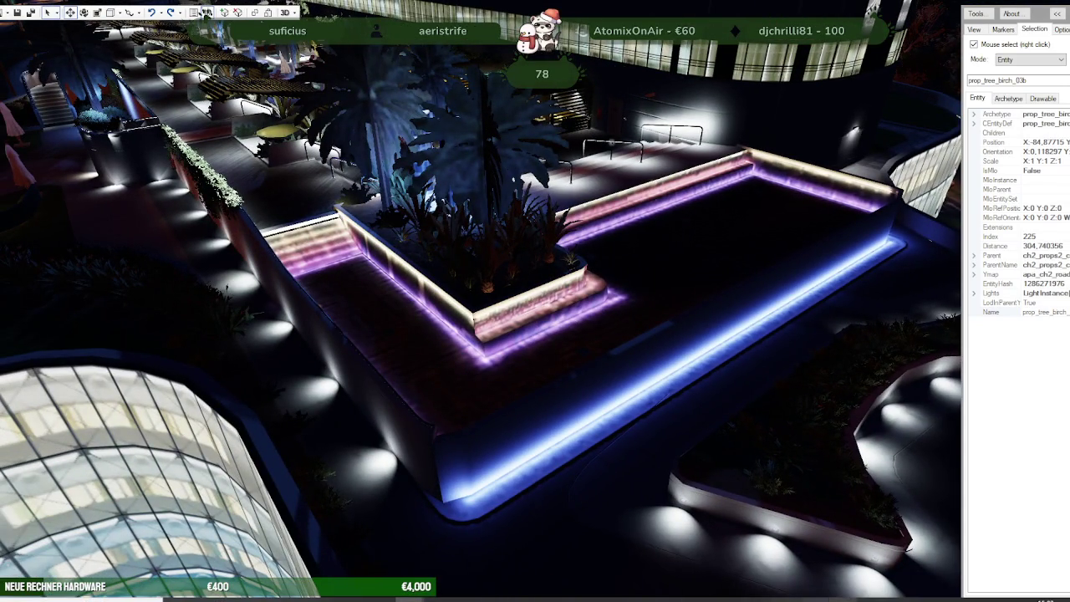
{"action": "key", "text": "alt+Tab"}
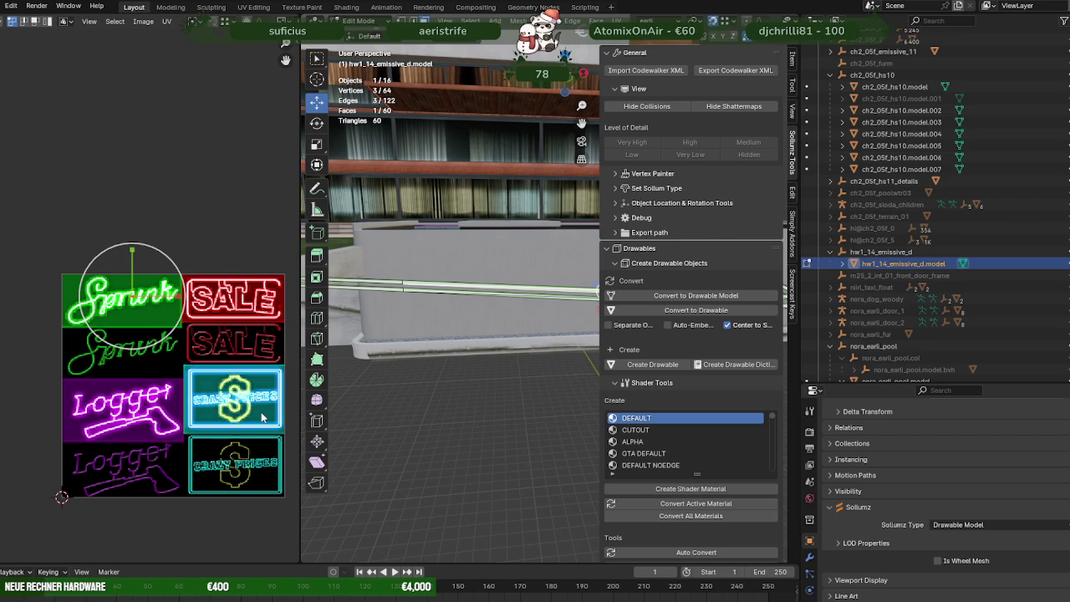
Step: Widen the 3D view, switch to editing nora_earli_pool.model and select a face on its gravel strip
{"action": "middle_click_drag", "start_coordinate": [377, 293], "coordinate": [506, 309]}
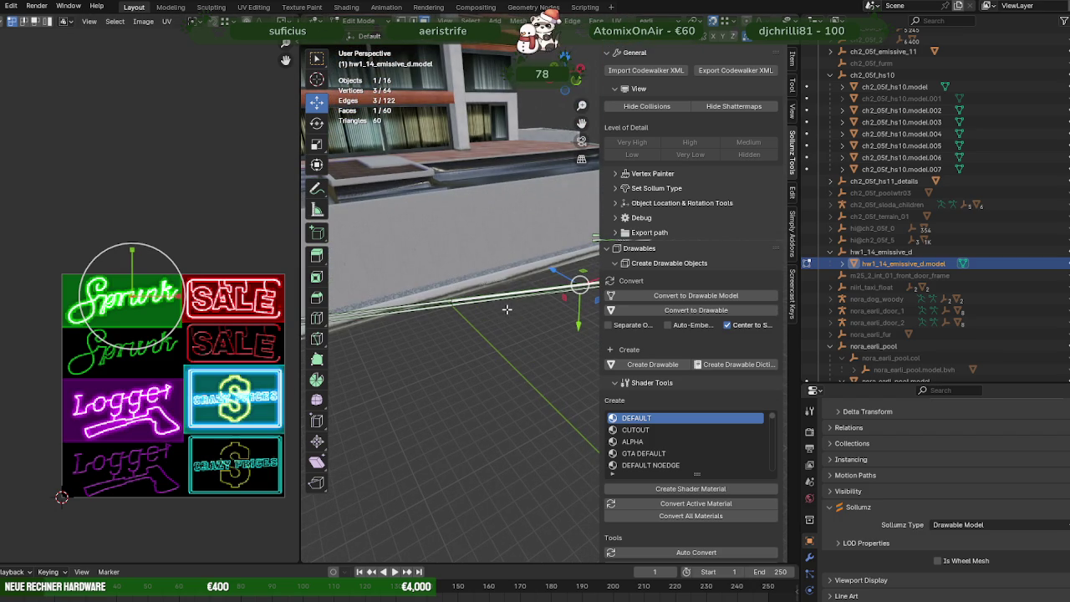
{"action": "mouse_move", "coordinate": [507, 309]}
{"action": "middle_mouse_down"}
{"action": "mouse_move", "coordinate": [489, 290]}
{"action": "mouse_move", "coordinate": [475, 316]}
{"action": "middle_mouse_up"}
{"action": "left_click", "coordinate": [475, 316]}
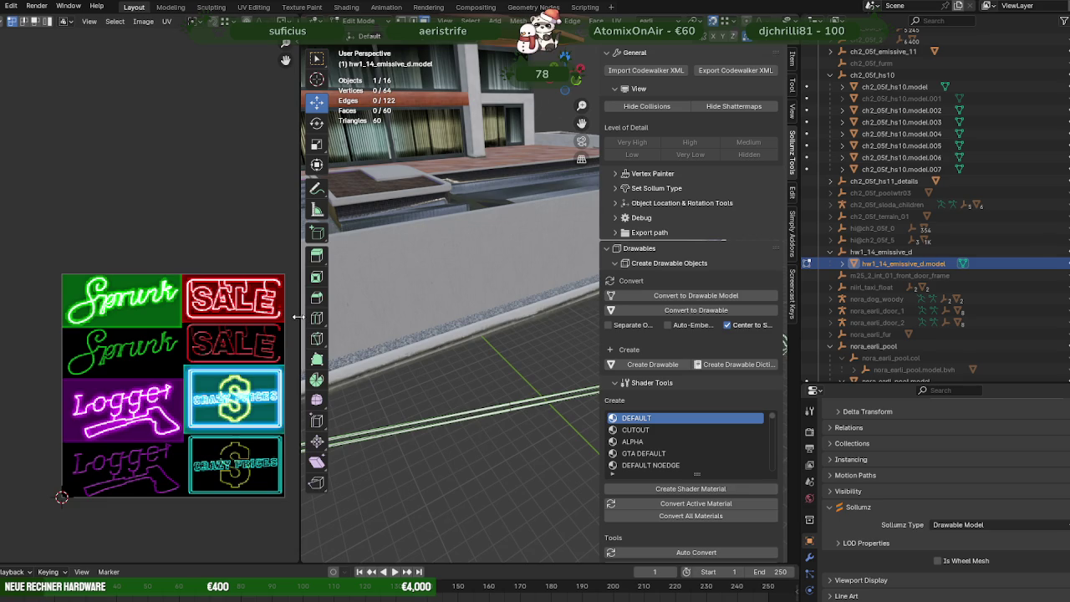
{"action": "left_click_drag", "start_coordinate": [298, 317], "coordinate": [114, 317]}
{"action": "mouse_move", "coordinate": [352, 335]}
{"action": "middle_mouse_down"}
{"action": "mouse_move", "coordinate": [329, 306]}
{"action": "mouse_move", "coordinate": [410, 284]}
{"action": "mouse_move", "coordinate": [446, 210]}
{"action": "mouse_move", "coordinate": [497, 289]}
{"action": "mouse_move", "coordinate": [543, 281]}
{"action": "middle_mouse_up"}
{"action": "scroll", "coordinate": [329, 306], "scroll_direction": "up", "scroll_amount": 3}
{"action": "scroll", "coordinate": [344, 316], "scroll_direction": "up", "scroll_amount": 2}
{"action": "left_click", "coordinate": [347, 316]}
{"action": "key", "text": "3"}
{"action": "left_click", "coordinate": [347, 317]}
{"action": "mouse_move", "coordinate": [468, 265]}
{"action": "middle_mouse_down"}
{"action": "mouse_move", "coordinate": [264, 242]}
{"action": "mouse_move", "coordinate": [330, 303]}
{"action": "middle_mouse_up"}
Step: Duplicate the gravel ledge strip faces in place and separate them into their own object
{"action": "scroll", "coordinate": [360, 333], "scroll_direction": "up", "scroll_amount": 3}
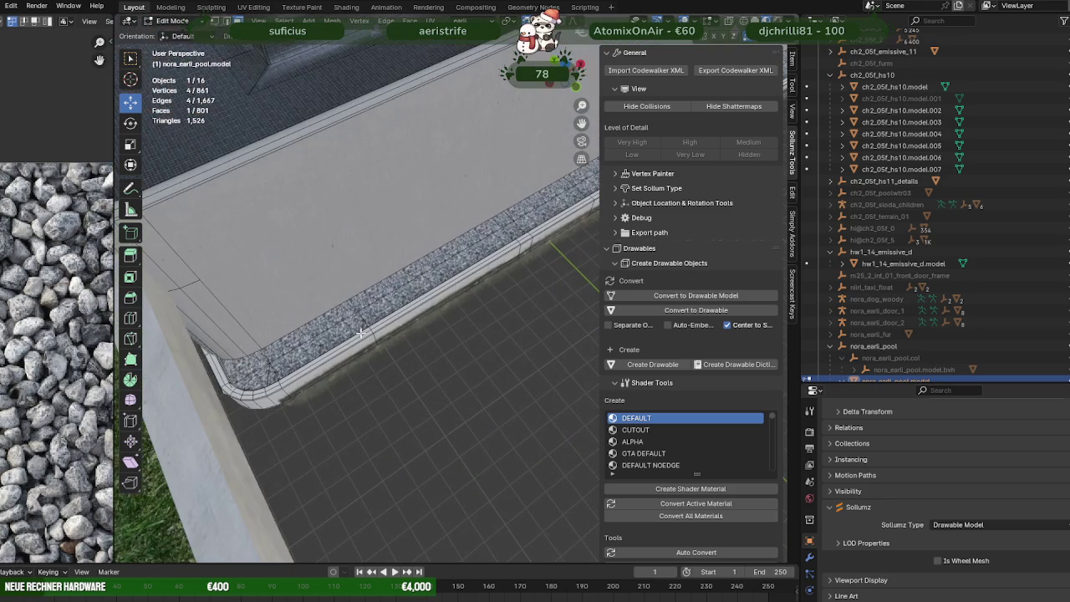
{"action": "left_click", "coordinate": [250, 355], "text": "ctrl"}
{"action": "mouse_move", "coordinate": [250, 355]}
{"action": "middle_mouse_down"}
{"action": "mouse_move", "coordinate": [383, 276]}
{"action": "mouse_move", "coordinate": [470, 372]}
{"action": "middle_mouse_up"}
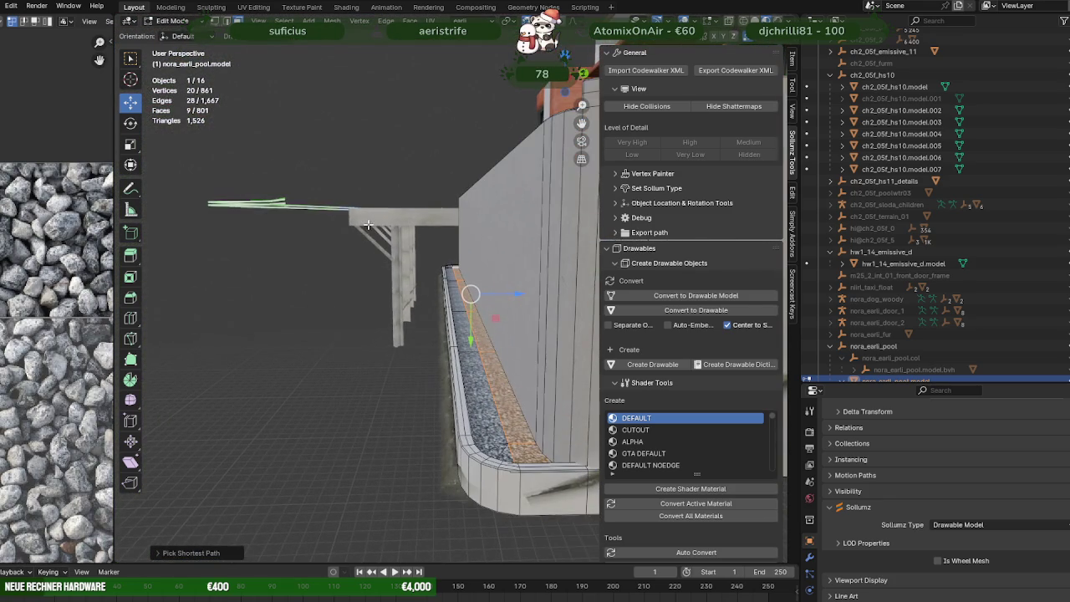
{"action": "key", "text": "shift+d"}
{"action": "right_click", "coordinate": [471, 345]}
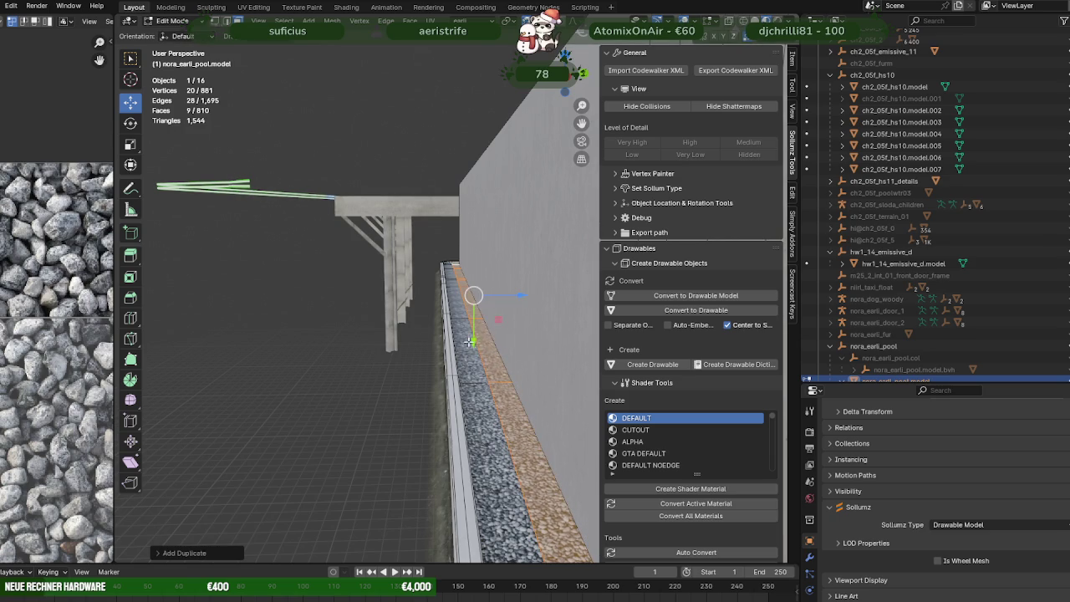
{"action": "left_click_drag", "start_coordinate": [473, 340], "coordinate": [474, 340]}
{"action": "left_click", "coordinate": [473, 339]}
{"action": "key", "text": "ctrl+f"}
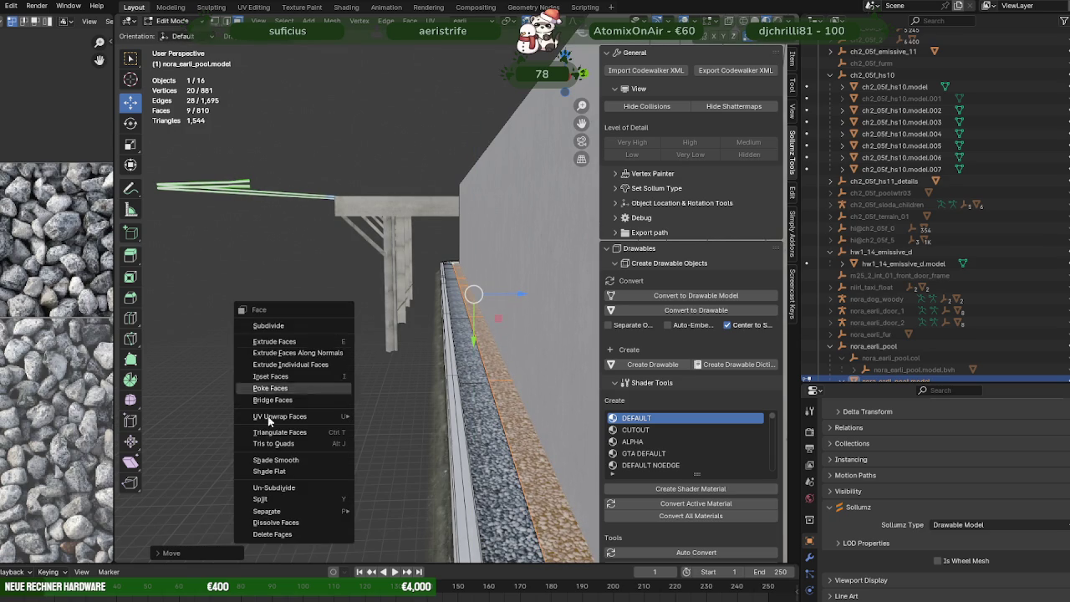
{"action": "left_click", "coordinate": [387, 510]}
Step: Join the separated ledge strip into hw1_14_emissive_d.model
{"action": "key", "text": "Tab"}
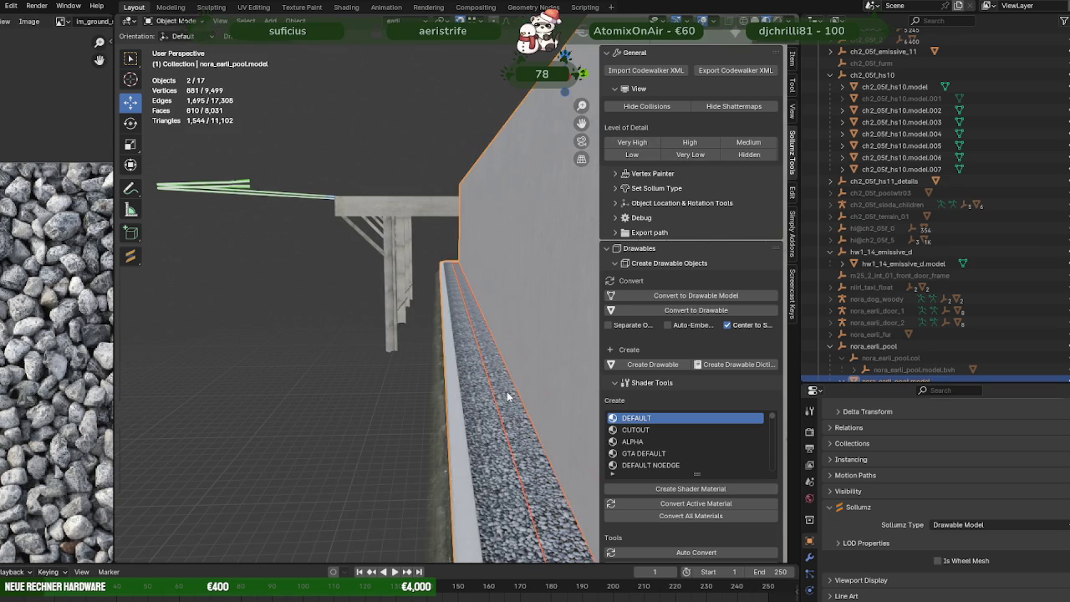
{"action": "mouse_move", "coordinate": [422, 364]}
{"action": "middle_mouse_down"}
{"action": "mouse_move", "coordinate": [305, 295]}
{"action": "mouse_move", "coordinate": [344, 347]}
{"action": "middle_mouse_up"}
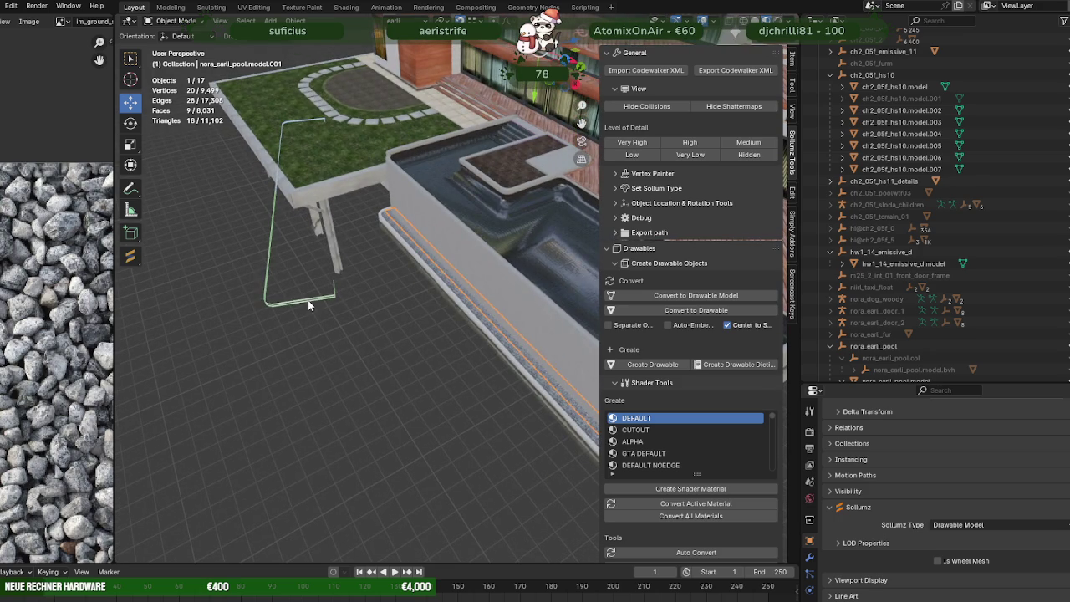
{"action": "left_click", "coordinate": [309, 300], "text": "shift"}
{"action": "right_click", "coordinate": [358, 344]}
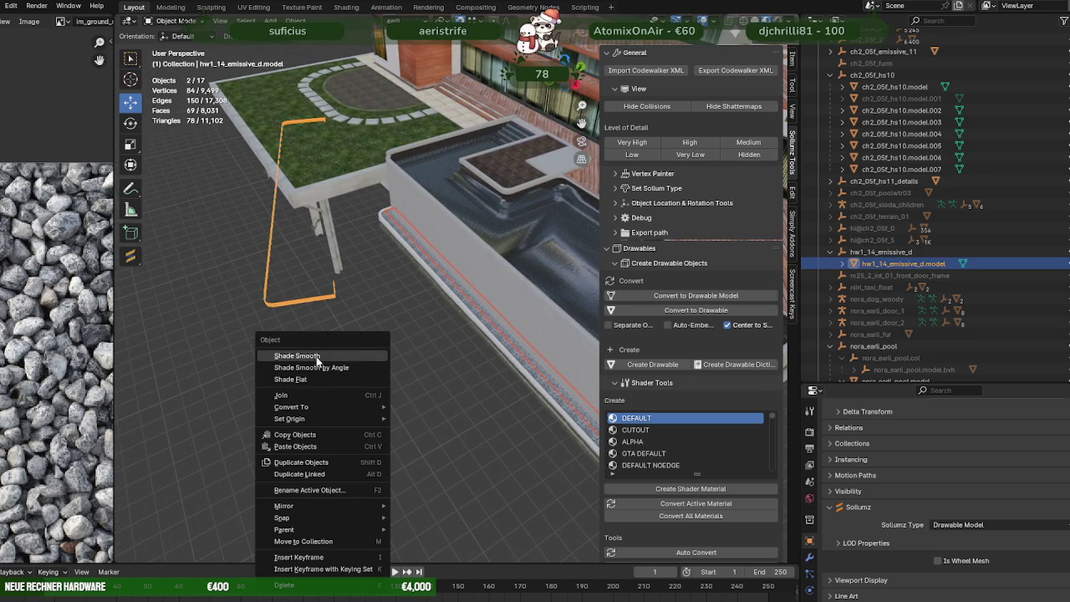
{"action": "left_click", "coordinate": [283, 395]}
{"action": "key", "text": "Tab"}
Step: Assign the lm_neon01 material to the new strip's faces
{"action": "left_click", "coordinate": [496, 323]}
{"action": "scroll", "coordinate": [891, 571], "scroll_direction": "down", "scroll_amount": 1}
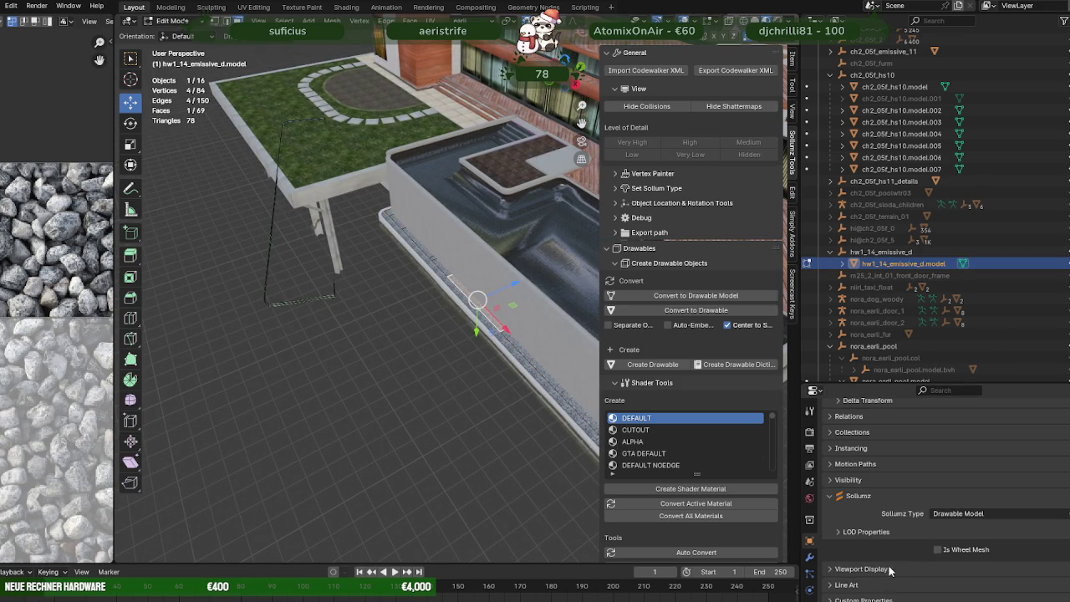
{"action": "scroll", "coordinate": [811, 589], "scroll_direction": "down", "scroll_amount": 1}
{"action": "left_click", "coordinate": [810, 595]}
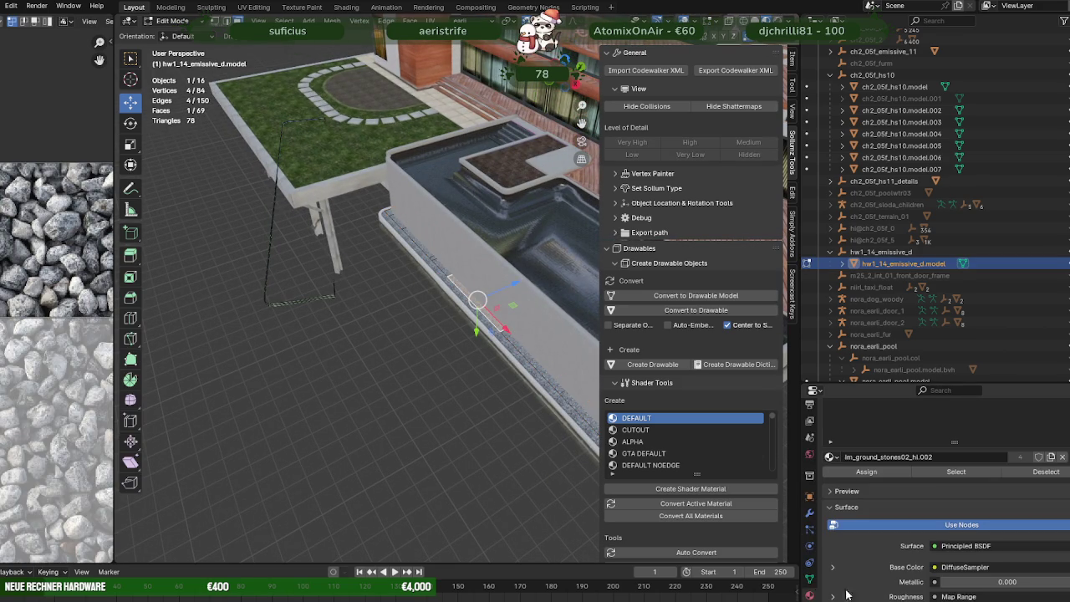
{"action": "left_click", "coordinate": [947, 472]}
{"action": "left_click", "coordinate": [320, 297]}
{"action": "key", "text": "ctrl+z"}
{"action": "left_click", "coordinate": [880, 472]}
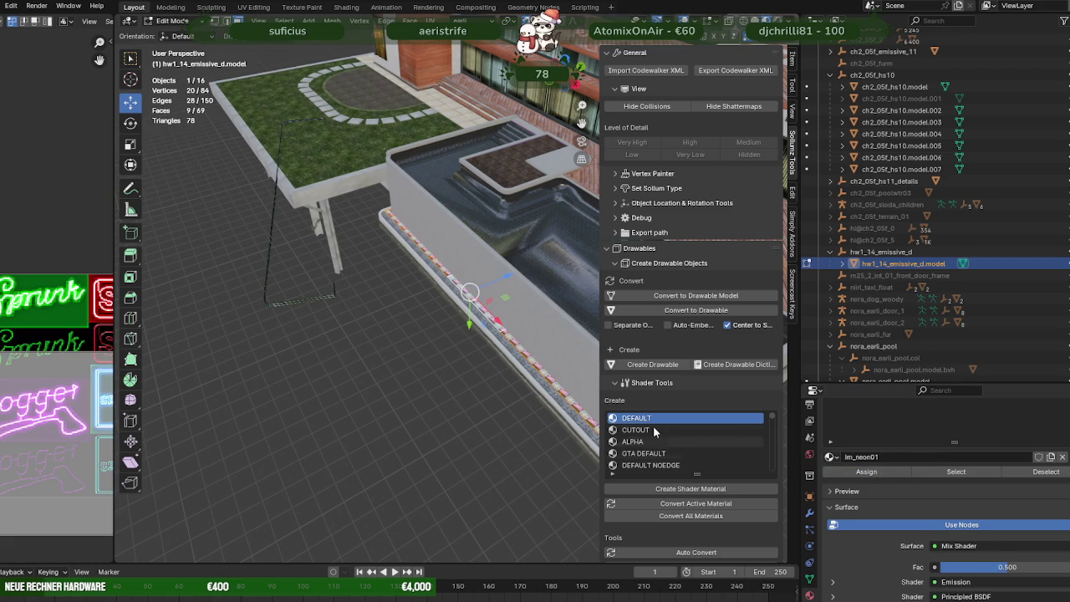
Step: Scale down the strip's UVs twice over the neon sign texture
{"action": "scroll", "coordinate": [247, 364], "scroll_direction": "down", "scroll_amount": 3}
{"action": "scroll", "coordinate": [44, 362], "scroll_direction": "down", "scroll_amount": 5}
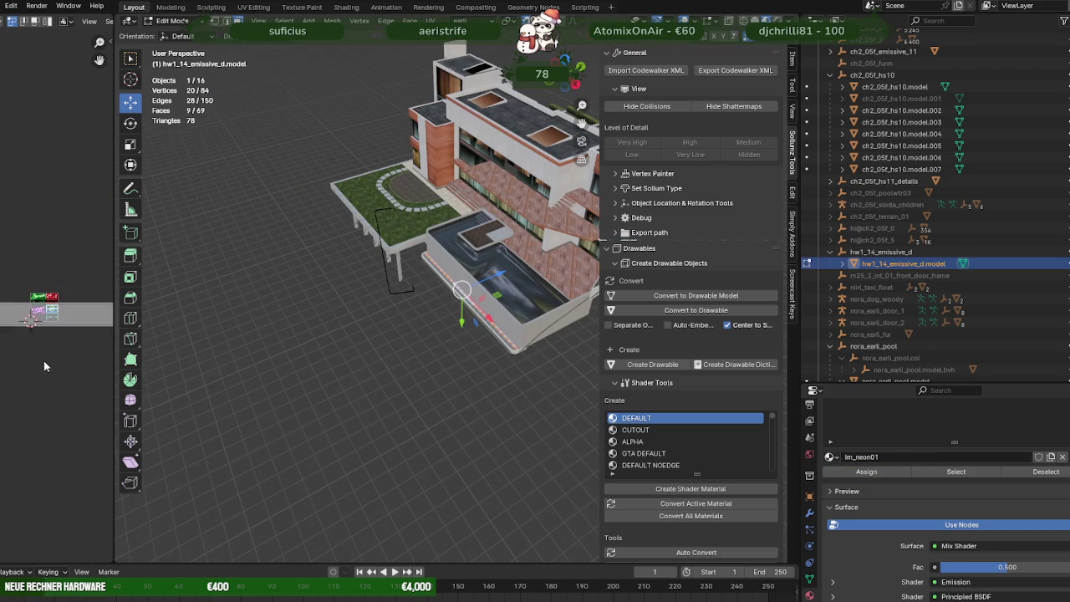
{"action": "key", "text": "s"}
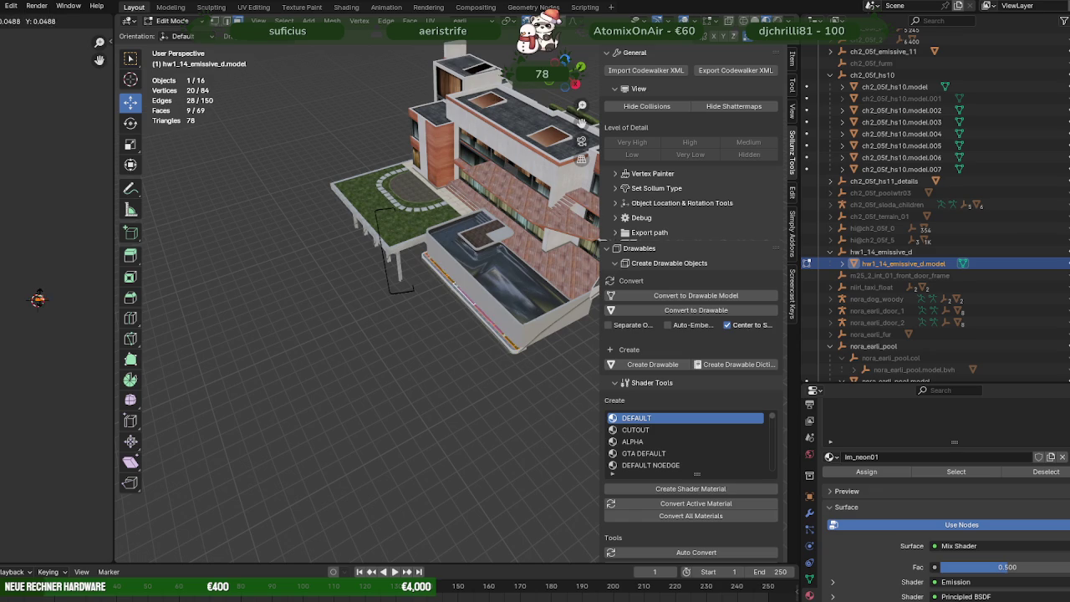
{"action": "left_click", "coordinate": [38, 300]}
{"action": "scroll", "coordinate": [50, 359], "scroll_direction": "up", "scroll_amount": 4}
{"action": "key", "text": "s"}
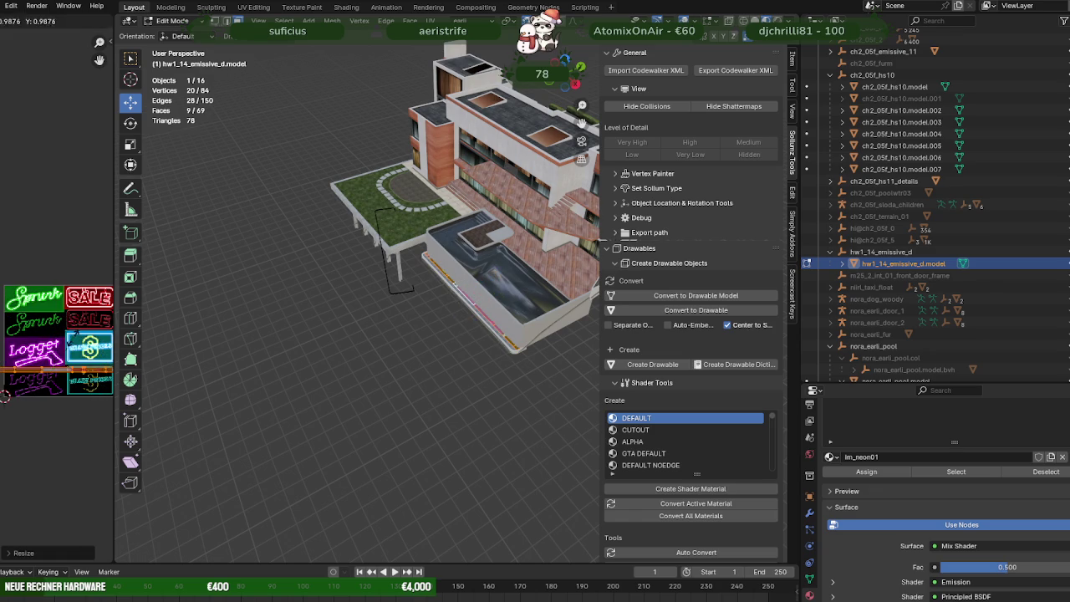
{"action": "left_click", "coordinate": [62, 373]}
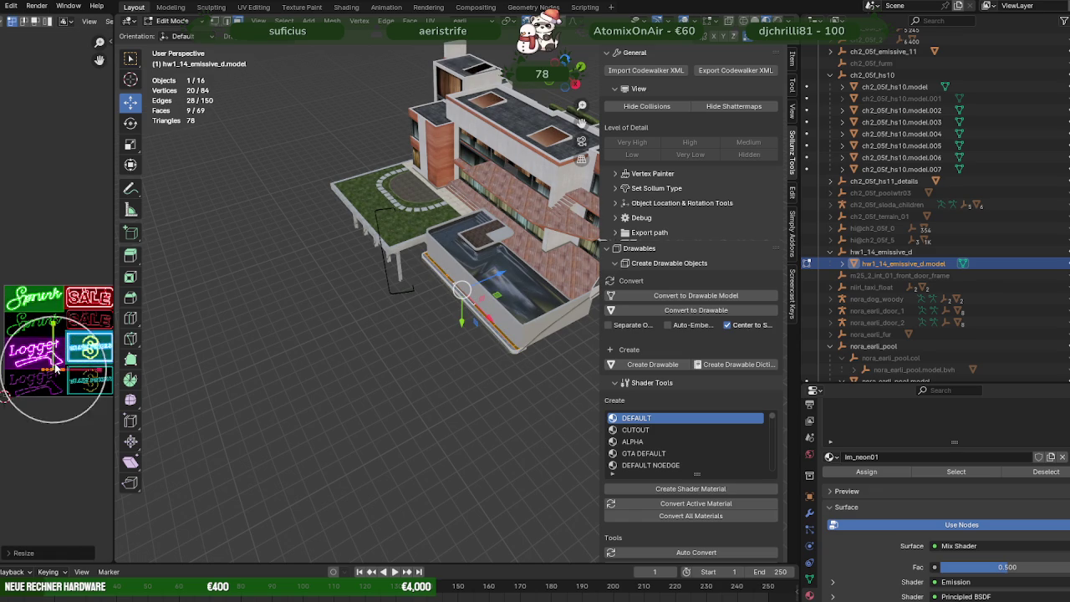
Step: Widen the UV Editor panel to give the neon texture more room
{"action": "scroll", "coordinate": [67, 375], "scroll_direction": "up", "scroll_amount": 3}
{"action": "left_click_drag", "start_coordinate": [115, 378], "coordinate": [303, 378]}
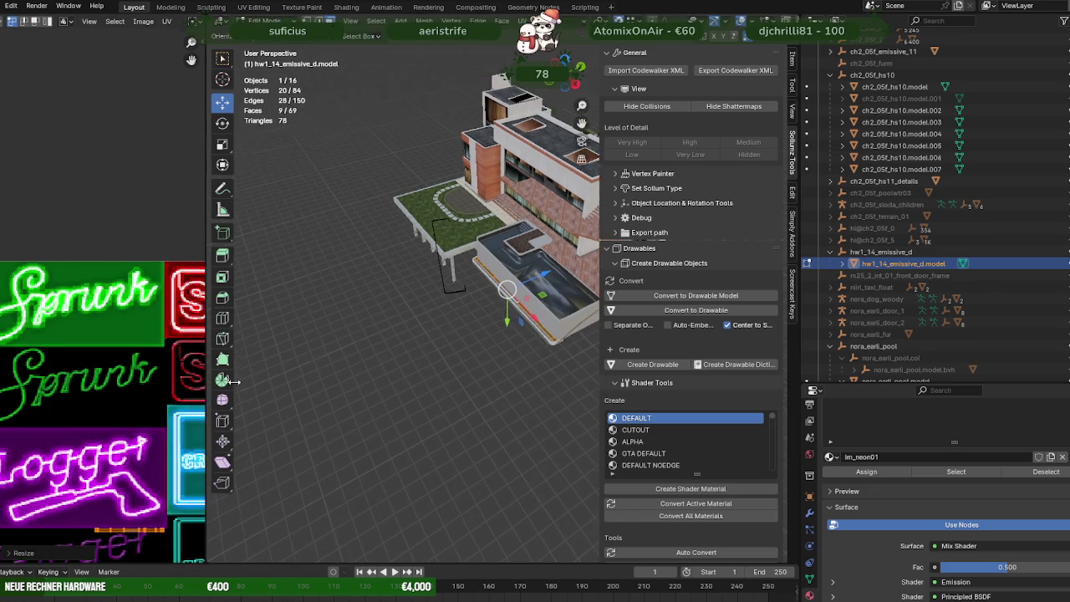
{"action": "scroll", "coordinate": [171, 367], "scroll_direction": "down", "scroll_amount": 3}
{"action": "scroll", "coordinate": [115, 354], "scroll_direction": "up", "scroll_amount": 4}
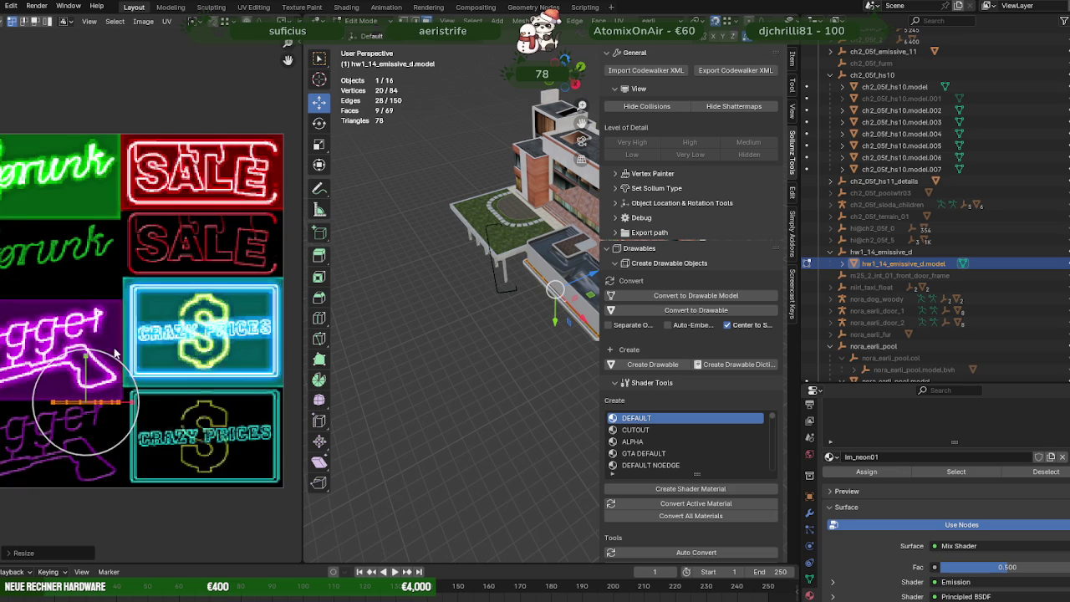
{"action": "scroll", "coordinate": [122, 383], "scroll_direction": "up", "scroll_amount": 1}
Step: Move the ledge strip's UVs up onto a thin cyan tube line of the texture
{"action": "key", "text": "s"}
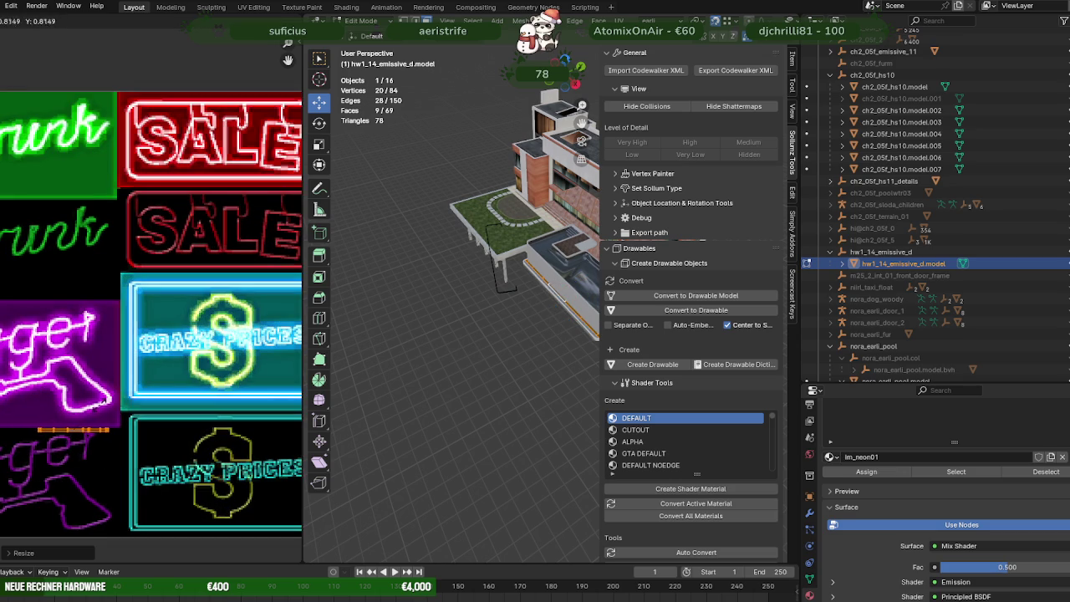
{"action": "right_click", "coordinate": [97, 408]}
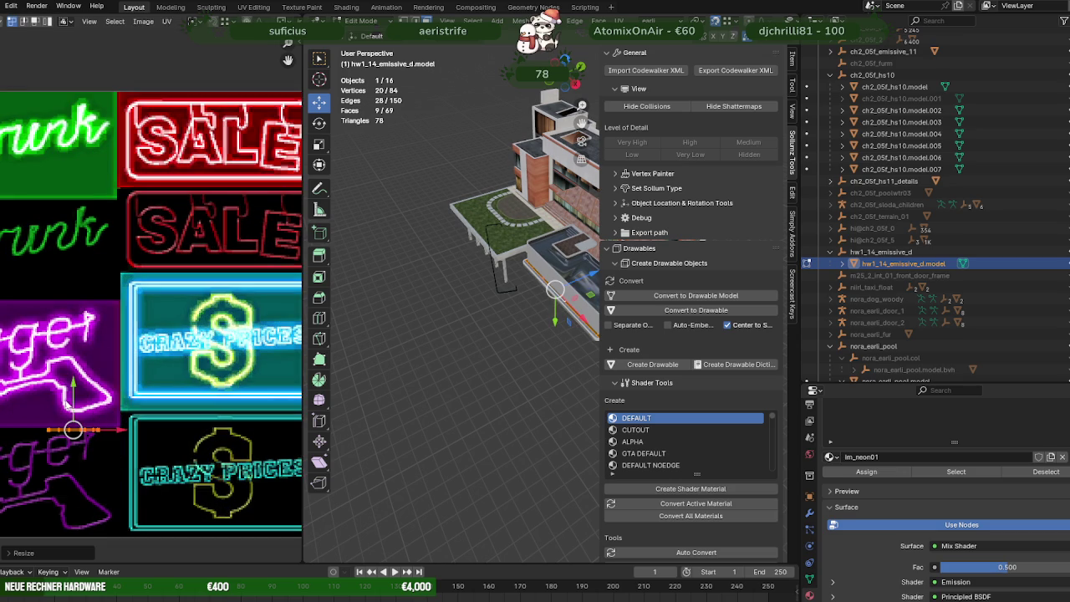
{"action": "left_click_drag", "start_coordinate": [74, 398], "coordinate": [74, 368]}
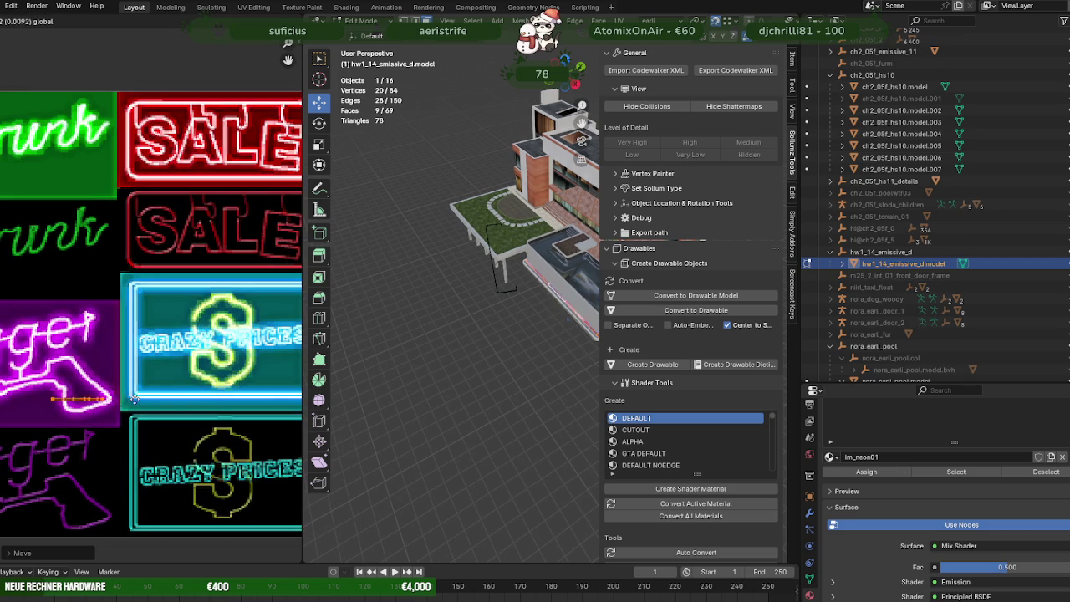
{"action": "scroll", "coordinate": [122, 399], "scroll_direction": "up", "scroll_amount": 2}
{"action": "scroll", "coordinate": [125, 392], "scroll_direction": "up", "scroll_amount": 3}
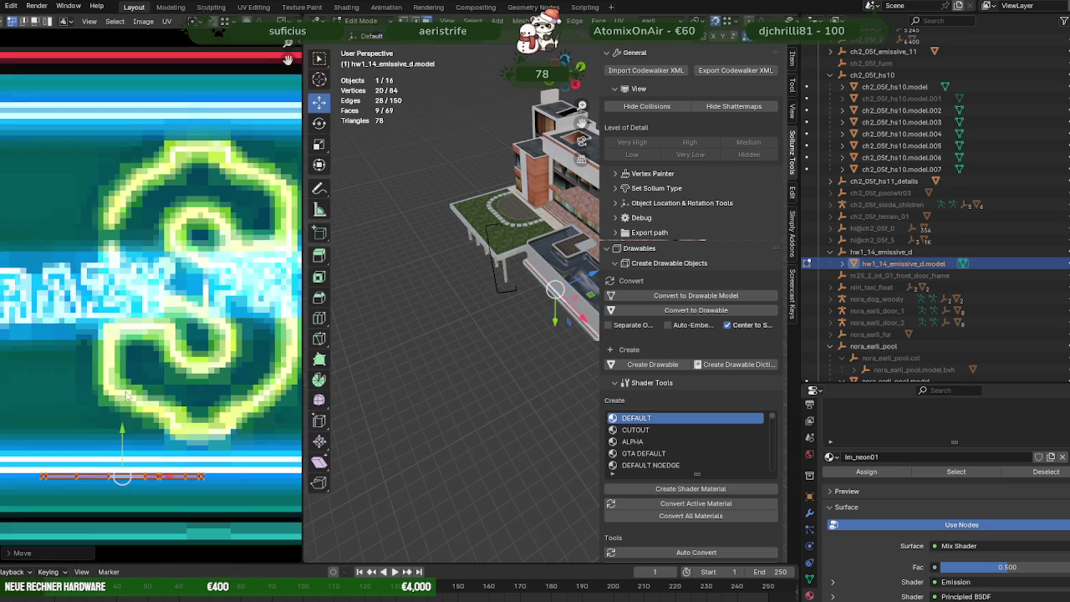
{"action": "left_click_drag", "start_coordinate": [122, 437], "coordinate": [122, 423]}
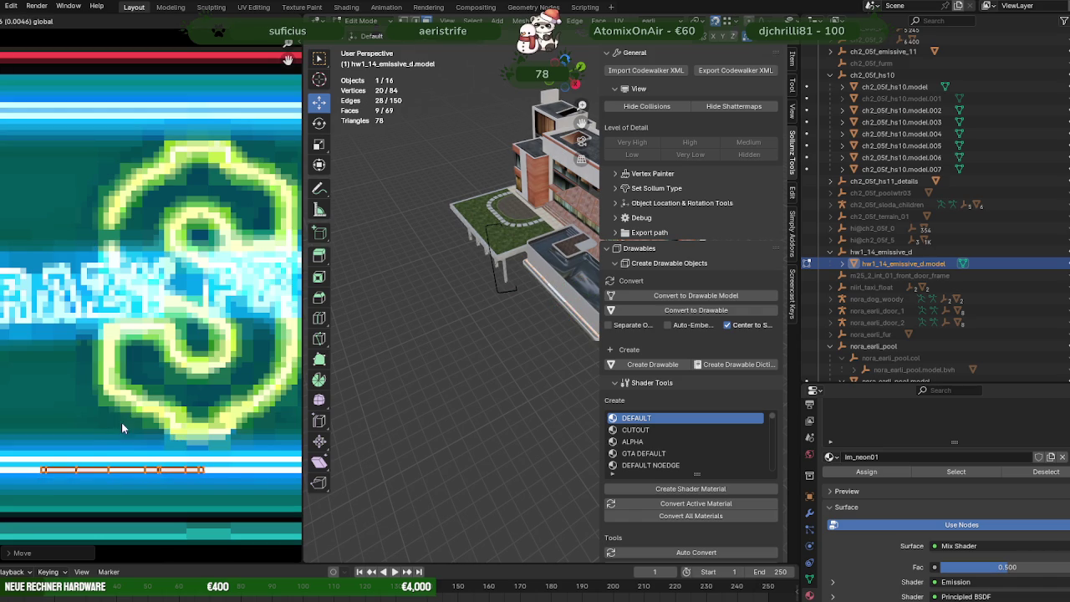
{"action": "scroll", "coordinate": [122, 423], "scroll_direction": "down", "scroll_amount": 3}
{"action": "scroll", "coordinate": [126, 401], "scroll_direction": "down", "scroll_amount": 2}
{"action": "scroll", "coordinate": [406, 318], "scroll_direction": "up", "scroll_amount": 3}
{"action": "scroll", "coordinate": [474, 322], "scroll_direction": "up", "scroll_amount": 3}
Step: Select a single edge of the ledge strip from a low viewing angle
{"action": "mouse_move", "coordinate": [474, 322]}
{"action": "middle_mouse_down"}
{"action": "mouse_move", "coordinate": [405, 348]}
{"action": "mouse_move", "coordinate": [518, 348]}
{"action": "middle_mouse_up"}
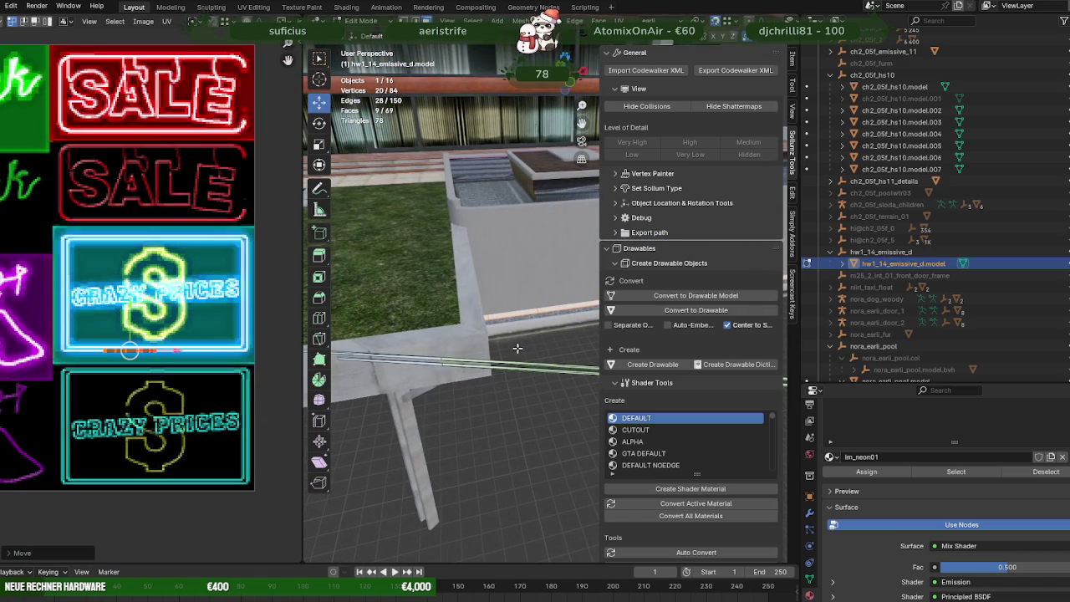
{"action": "left_click", "coordinate": [407, 356]}
{"action": "scroll", "coordinate": [251, 330], "scroll_direction": "up", "scroll_amount": 1}
{"action": "scroll", "coordinate": [273, 335], "scroll_direction": "up", "scroll_amount": 1}
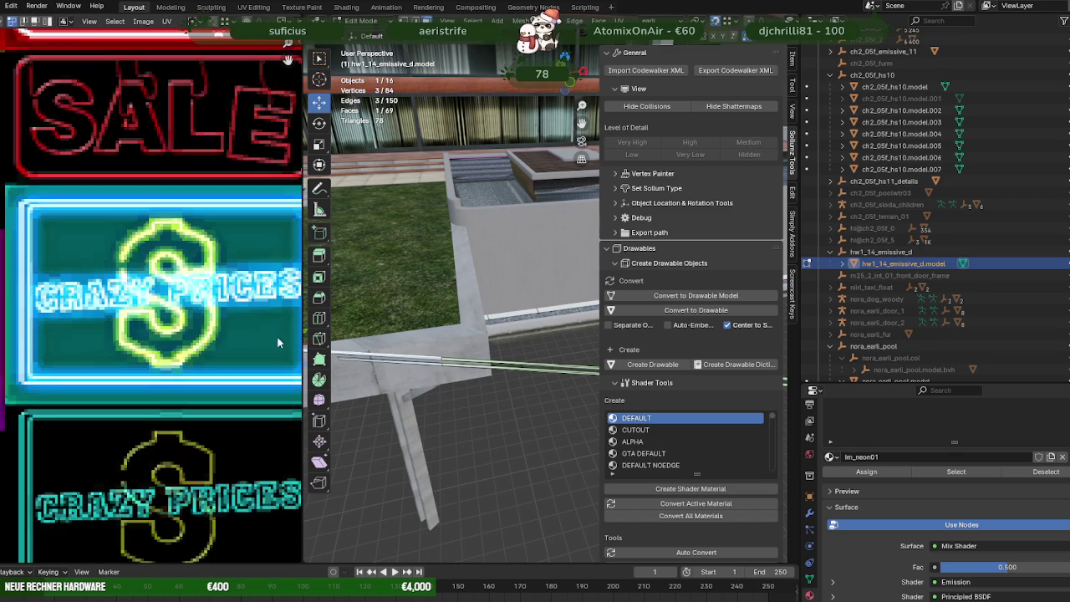
{"action": "scroll", "coordinate": [165, 329], "scroll_direction": "up", "scroll_amount": 1}
{"action": "scroll", "coordinate": [167, 329], "scroll_direction": "up", "scroll_amount": 1}
{"action": "scroll", "coordinate": [177, 337], "scroll_direction": "up", "scroll_amount": 1}
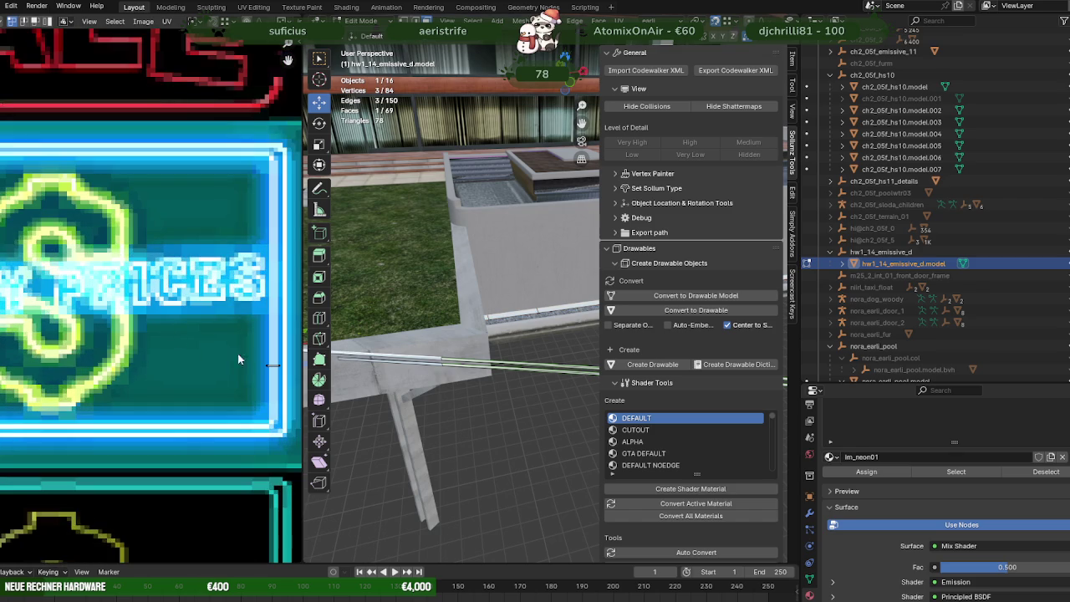
{"action": "scroll", "coordinate": [402, 351], "scroll_direction": "down", "scroll_amount": 3}
Step: Add another ledge edge to the selection and switch the view to wireframe
{"action": "middle_click_drag", "start_coordinate": [468, 334], "coordinate": [501, 324]}
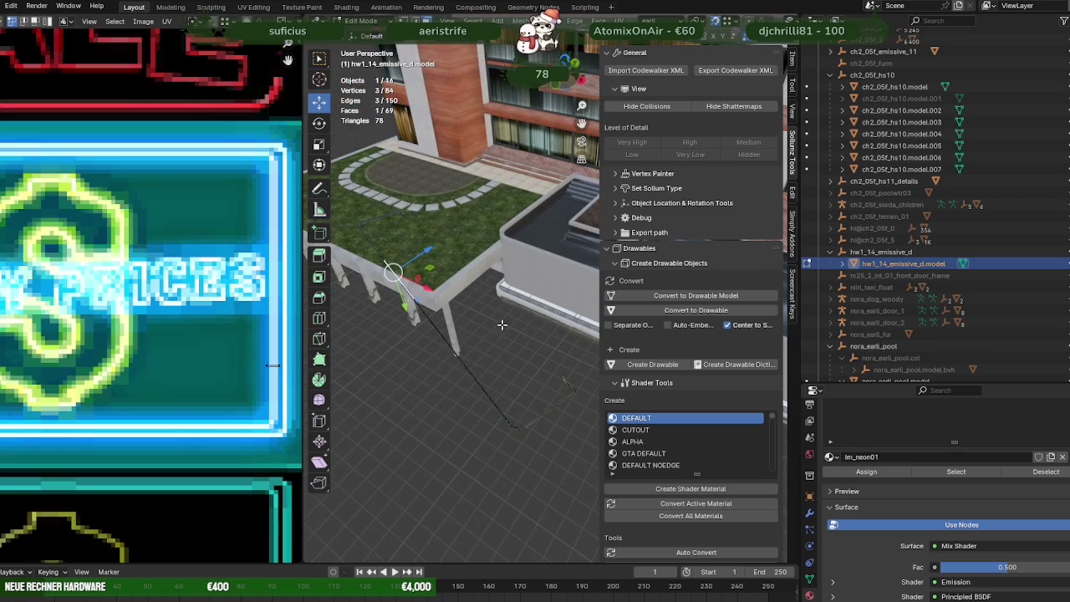
{"action": "left_click", "coordinate": [544, 302], "text": "shift"}
{"action": "scroll", "coordinate": [421, 307], "scroll_direction": "down", "scroll_amount": 3}
{"action": "middle_click_drag", "start_coordinate": [420, 306], "coordinate": [468, 320]}
{"action": "key", "text": "shift+z"}
{"action": "middle_click_drag", "start_coordinate": [545, 325], "coordinate": [523, 348]}
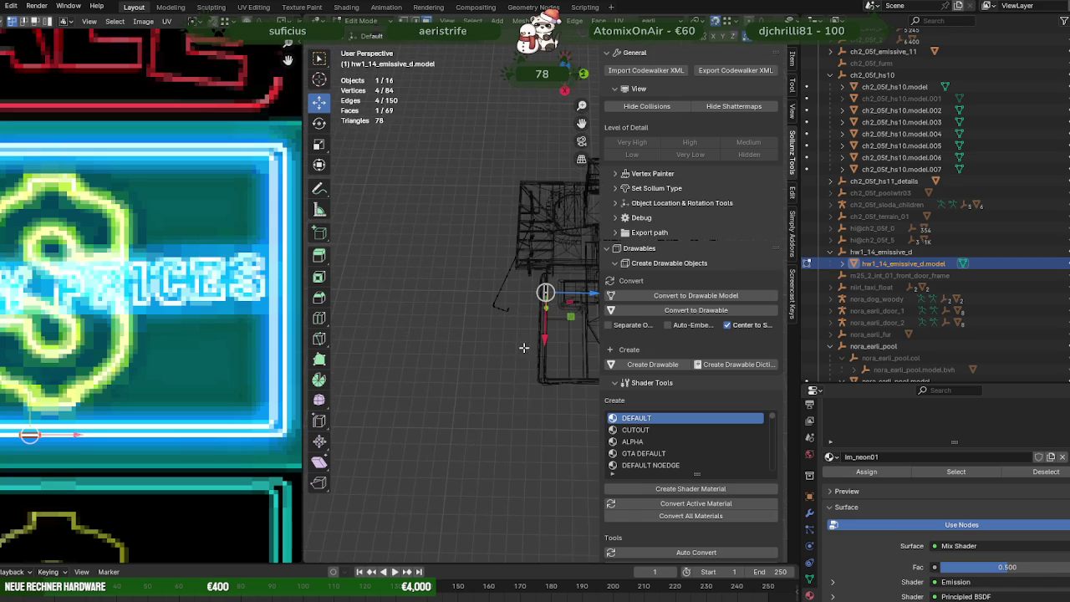
Step: Box-select the vertical strip of ledge faces and frame it in the view
{"action": "left_click_drag", "start_coordinate": [529, 266], "coordinate": [571, 415]}
{"action": "left_click_drag", "start_coordinate": [526, 271], "coordinate": [571, 408]}
{"action": "key", "text": "KP_Decimal"}
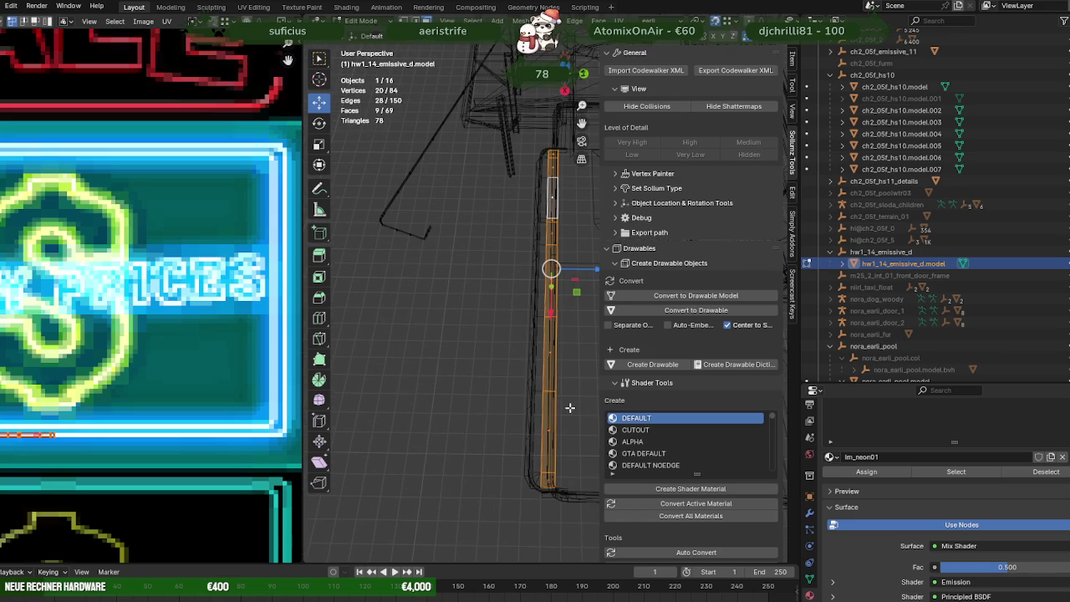
{"action": "scroll", "coordinate": [119, 362], "scroll_direction": "down", "scroll_amount": 3}
Step: Rotate the strip's UVs 90° and place them on the sign's cyan border tube
{"action": "key", "text": "g"}
{"action": "left_click", "coordinate": [62, 292]}
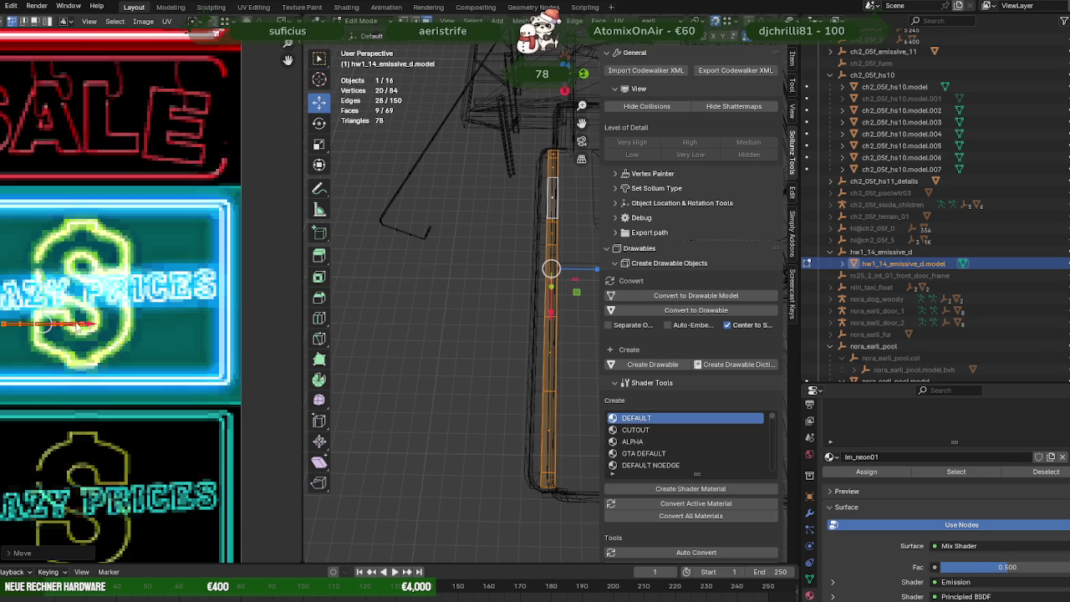
{"action": "key", "text": "g"}
{"action": "right_click", "coordinate": [244, 327]}
{"action": "key", "text": "Escape"}
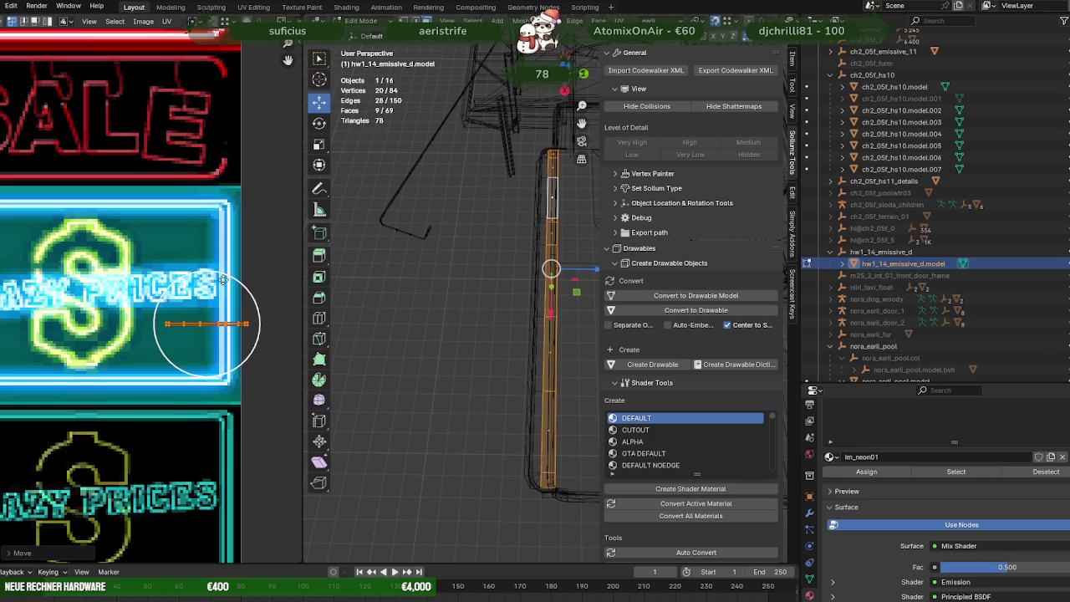
{"action": "key", "text": "r"}
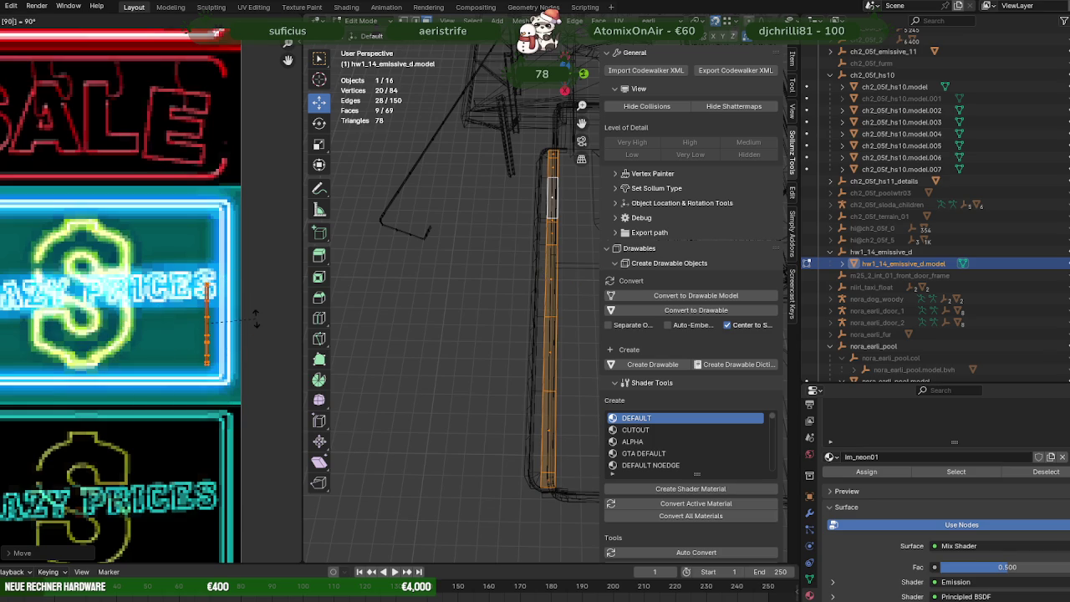
{"action": "key", "text": "Return"}
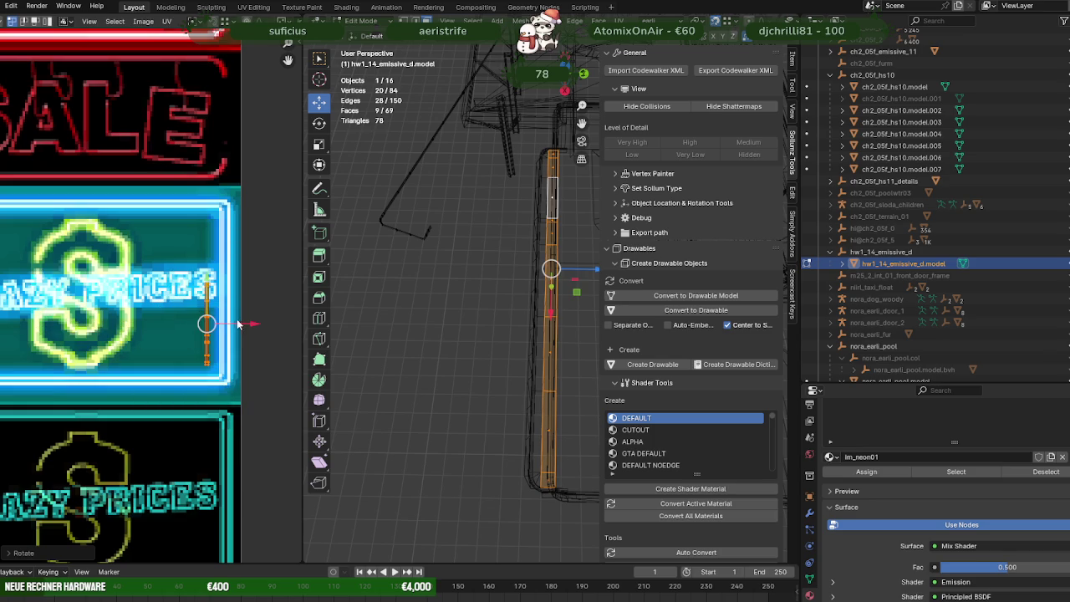
{"action": "key", "text": "g"}
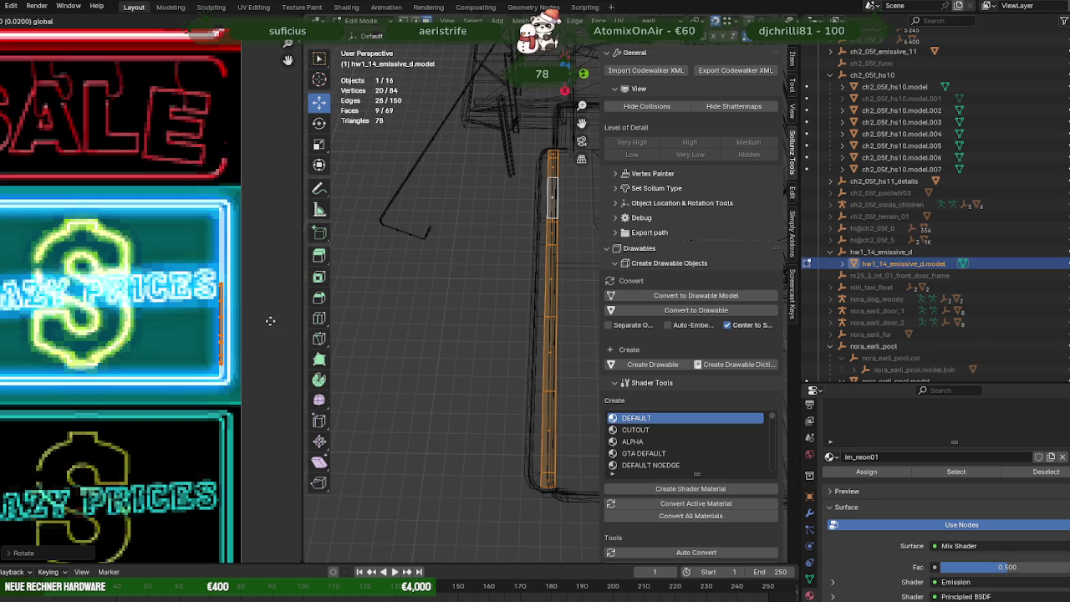
{"action": "left_click", "coordinate": [270, 320]}
Step: Nudge the UV strip up into its final position and return to Object Mode
{"action": "scroll", "coordinate": [271, 317], "scroll_direction": "up", "scroll_amount": 2}
{"action": "scroll", "coordinate": [270, 313], "scroll_direction": "up", "scroll_amount": 1}
{"action": "scroll", "coordinate": [271, 305], "scroll_direction": "down", "scroll_amount": 1}
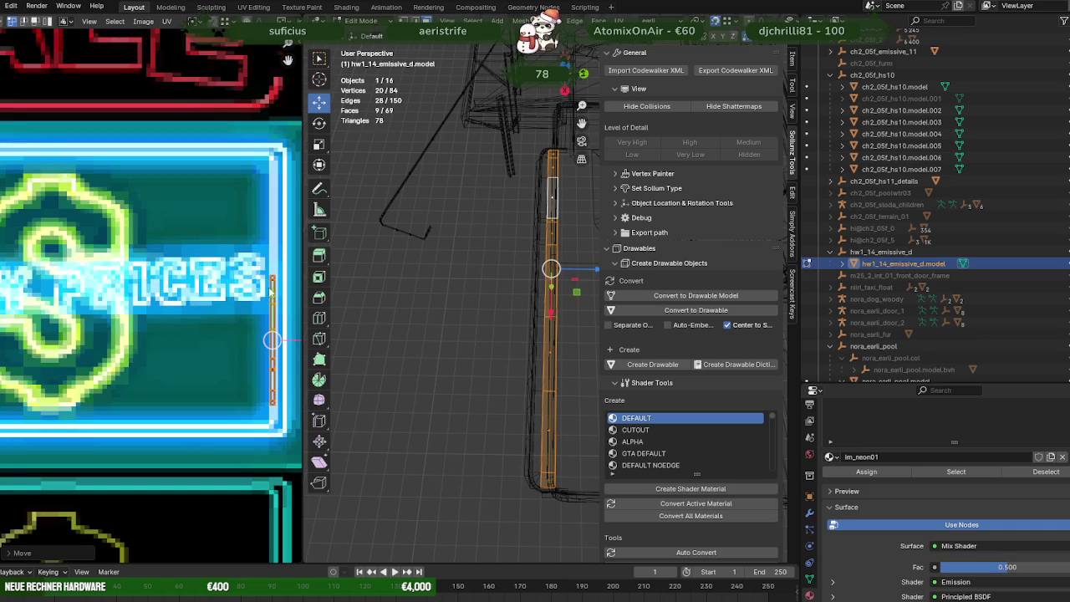
{"action": "key", "text": "g"}
{"action": "left_click", "coordinate": [274, 253]}
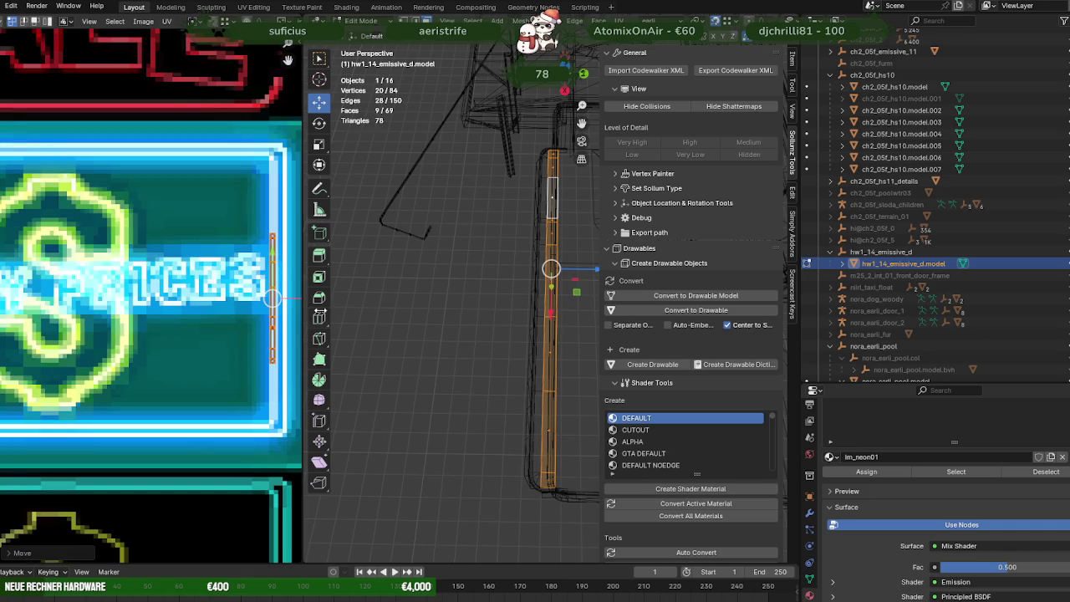
{"action": "middle_click_drag", "start_coordinate": [480, 366], "coordinate": [428, 381]}
{"action": "key", "text": "Tab"}
{"action": "scroll", "coordinate": [430, 360], "scroll_direction": "up", "scroll_amount": 3}
{"action": "mouse_move", "coordinate": [431, 360]}
{"action": "middle_mouse_down"}
{"action": "mouse_move", "coordinate": [433, 323]}
{"action": "mouse_move", "coordinate": [478, 345]}
{"action": "middle_mouse_up"}
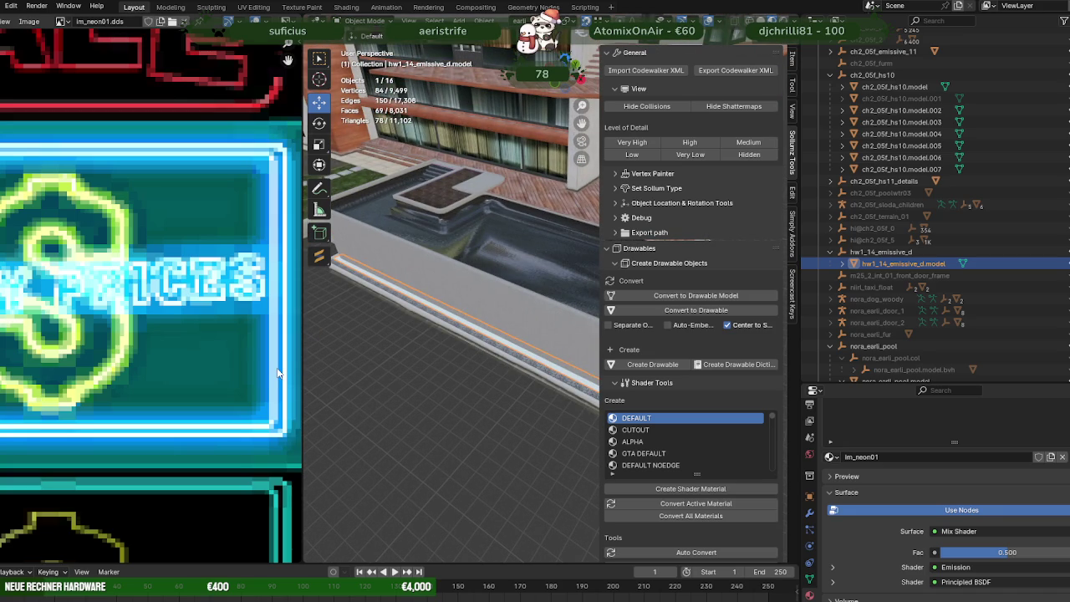
Step: Zoom and tilt down over the pool ledge, then bring the CodeWalker pool view forward
{"action": "scroll", "coordinate": [435, 318], "scroll_direction": "down", "scroll_amount": 5}
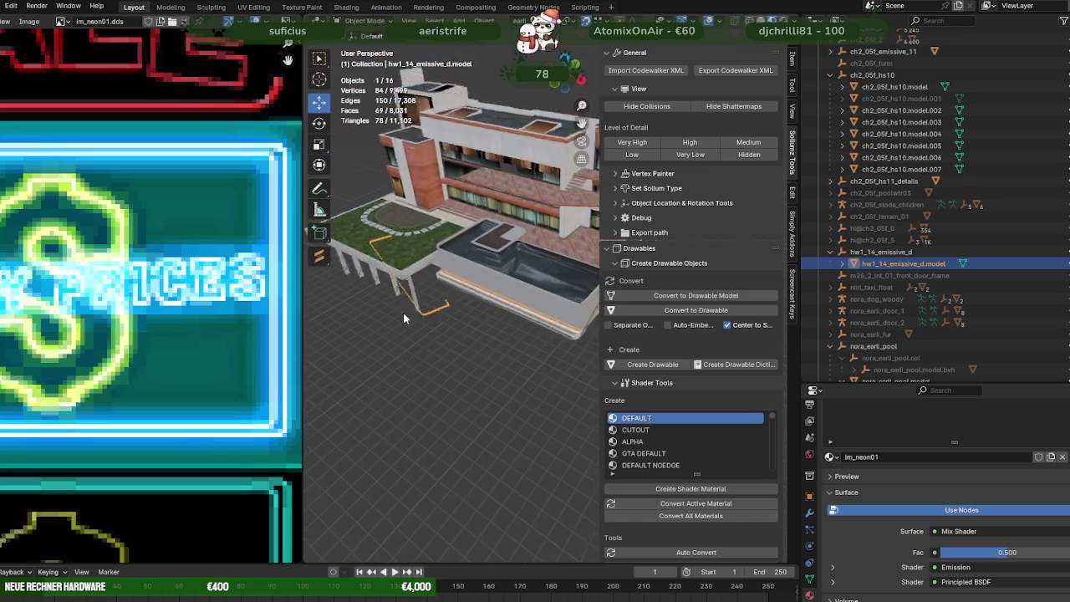
{"action": "scroll", "coordinate": [502, 309], "scroll_direction": "up", "scroll_amount": 4}
{"action": "scroll", "coordinate": [468, 335], "scroll_direction": "up", "scroll_amount": 3}
{"action": "middle_click_drag", "start_coordinate": [454, 360], "coordinate": [438, 350]}
{"action": "scroll", "coordinate": [440, 353], "scroll_direction": "up", "scroll_amount": 2}
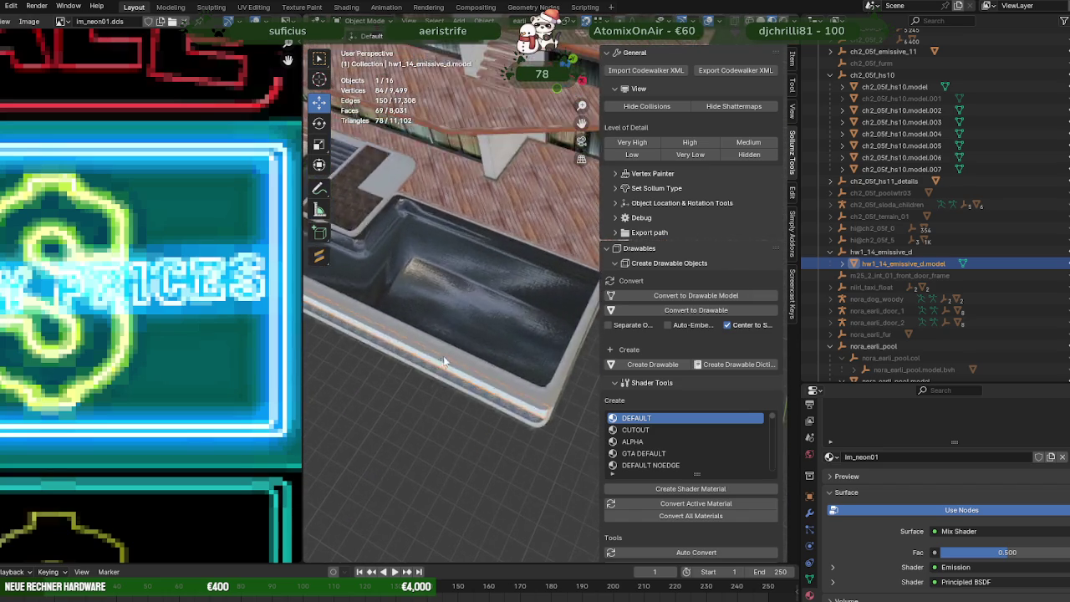
{"action": "scroll", "coordinate": [452, 349], "scroll_direction": "up", "scroll_amount": 3}
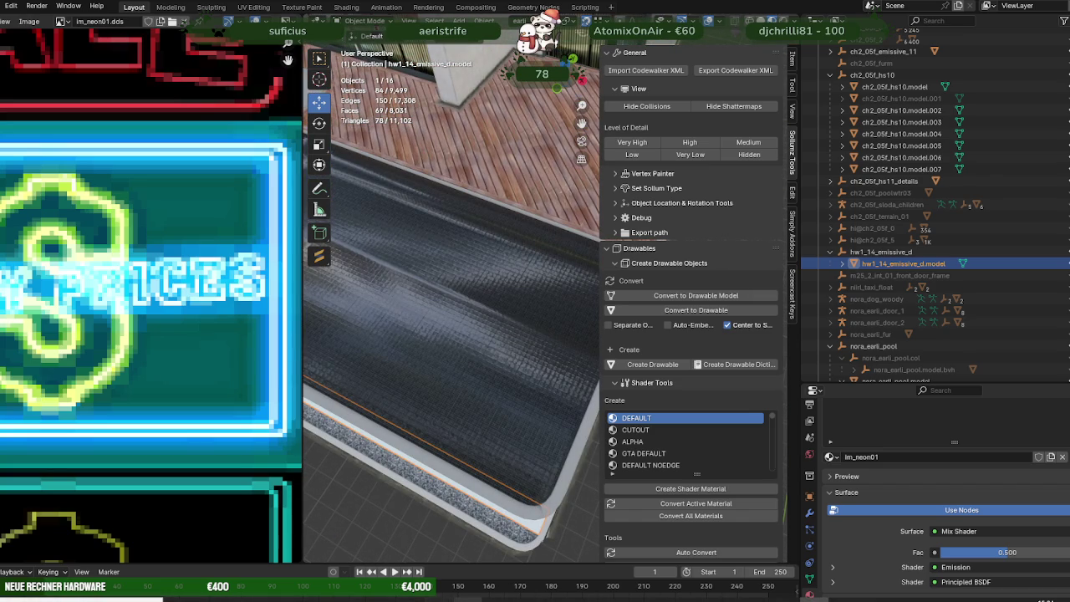
{"action": "left_click", "coordinate": [472, 543]}
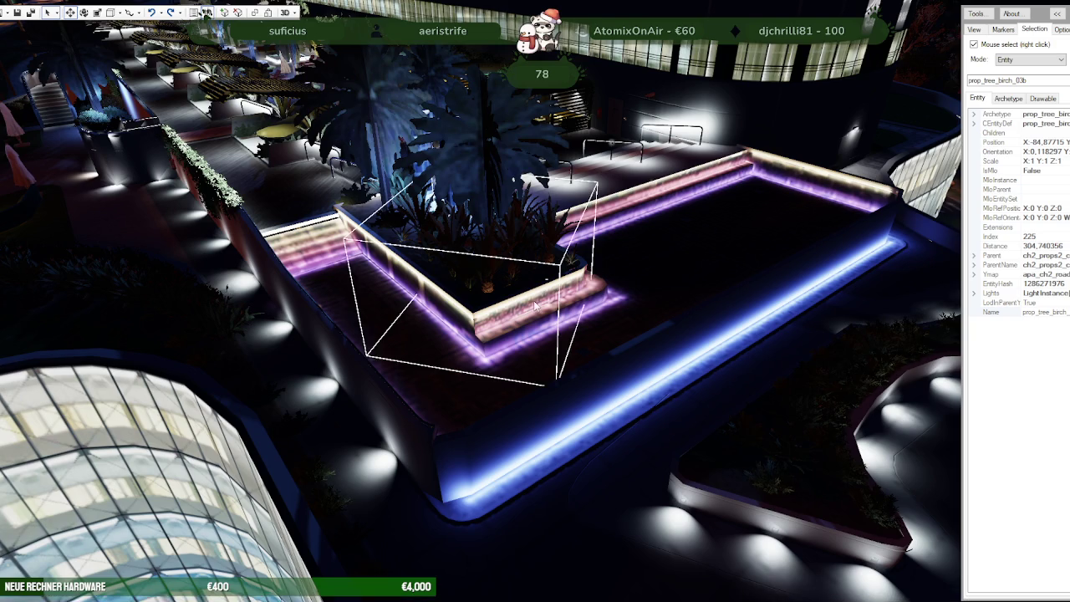
Step: Orbit and zoom close around the lit planter in CodeWalker, then return to Forge
{"action": "scroll", "coordinate": [580, 336], "scroll_direction": "up", "scroll_amount": 3}
{"action": "mouse_move", "coordinate": [579, 336]}
{"action": "left_mouse_down"}
{"action": "mouse_move", "coordinate": [707, 341]}
{"action": "mouse_move", "coordinate": [635, 360]}
{"action": "mouse_move", "coordinate": [475, 365]}
{"action": "mouse_move", "coordinate": [410, 297]}
{"action": "mouse_move", "coordinate": [780, 483]}
{"action": "mouse_move", "coordinate": [707, 430]}
{"action": "mouse_move", "coordinate": [652, 422]}
{"action": "mouse_move", "coordinate": [769, 415]}
{"action": "left_mouse_up"}
{"action": "scroll", "coordinate": [706, 341], "scroll_direction": "up", "scroll_amount": 3}
{"action": "scroll", "coordinate": [755, 489], "scroll_direction": "up", "scroll_amount": 3}
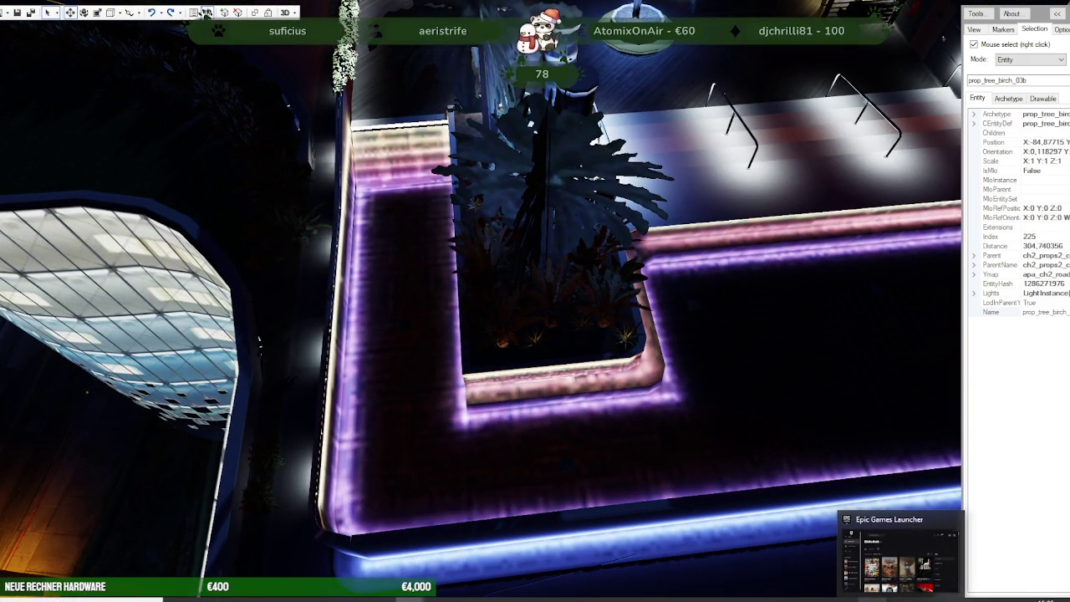
{"action": "left_click", "coordinate": [722, 595]}
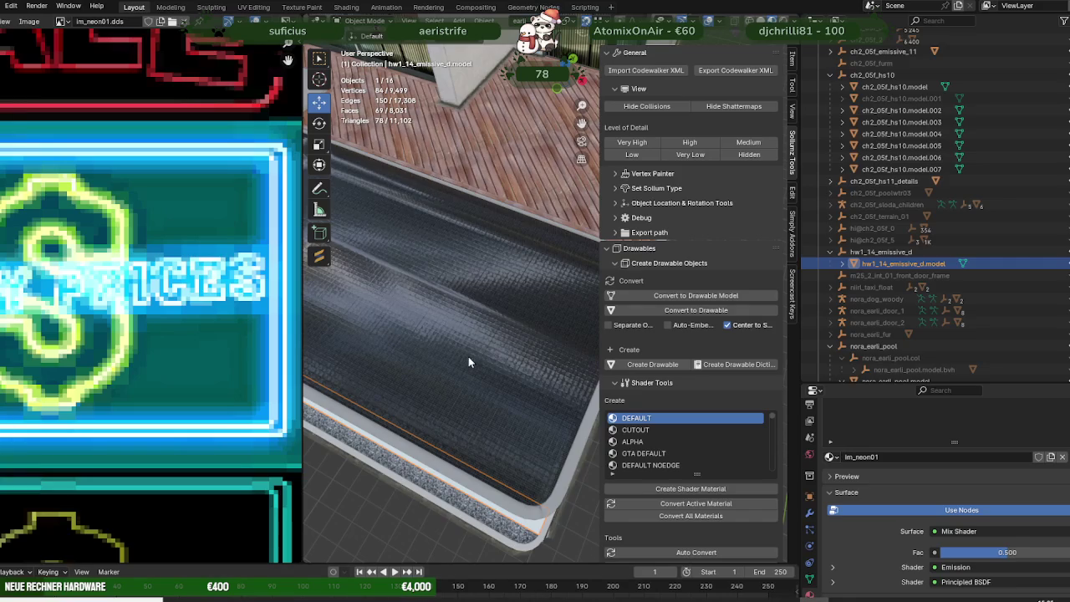
{"action": "scroll", "coordinate": [429, 334], "scroll_direction": "down", "scroll_amount": 3}
{"action": "scroll", "coordinate": [452, 319], "scroll_direction": "down", "scroll_amount": 3}
{"action": "scroll", "coordinate": [473, 330], "scroll_direction": "down", "scroll_amount": 2}
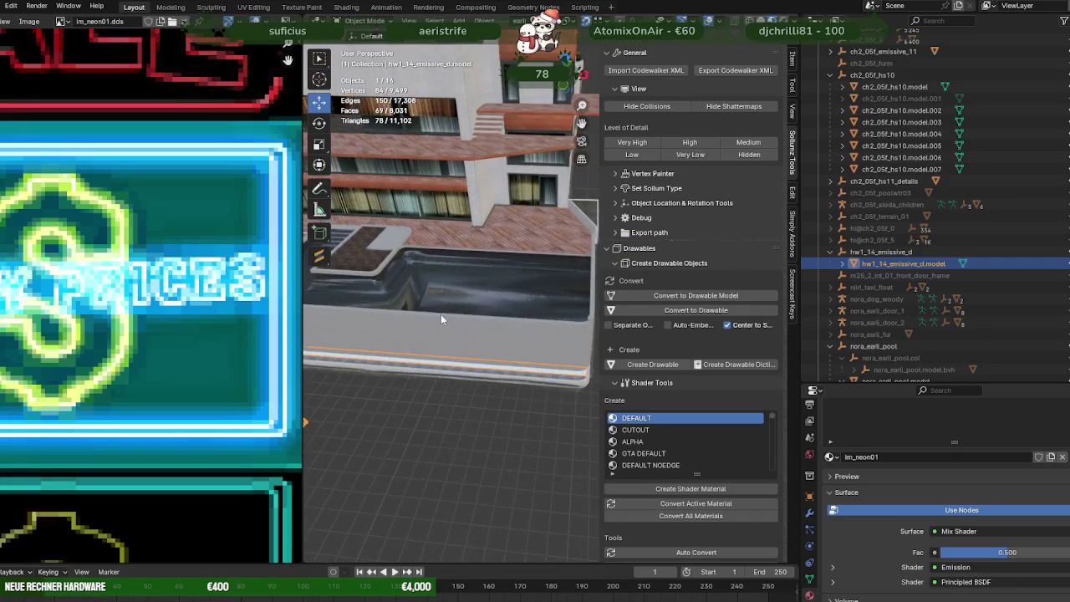
{"action": "scroll", "coordinate": [489, 344], "scroll_direction": "down", "scroll_amount": 2}
{"action": "mouse_move", "coordinate": [489, 343]}
{"action": "middle_mouse_down"}
{"action": "mouse_move", "coordinate": [381, 355]}
{"action": "mouse_move", "coordinate": [427, 343]}
{"action": "mouse_move", "coordinate": [500, 349]}
{"action": "mouse_move", "coordinate": [486, 360]}
{"action": "middle_mouse_up"}
{"action": "left_click", "coordinate": [506, 316]}
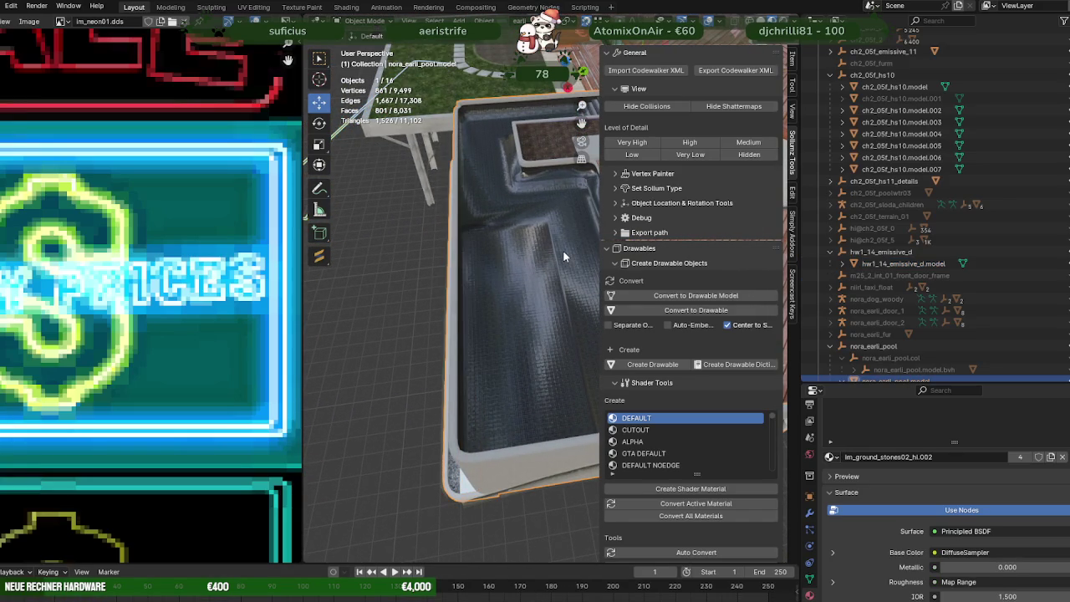
{"action": "key", "text": "Tab"}
{"action": "mouse_move", "coordinate": [564, 248]}
{"action": "middle_mouse_down"}
{"action": "mouse_move", "coordinate": [525, 256]}
{"action": "mouse_move", "coordinate": [472, 188]}
{"action": "mouse_move", "coordinate": [447, 275]}
{"action": "mouse_move", "coordinate": [489, 305]}
{"action": "middle_mouse_up"}
{"action": "left_click", "coordinate": [473, 188]}
{"action": "left_click", "coordinate": [472, 189], "text": "shift"}
{"action": "left_click", "coordinate": [488, 427]}
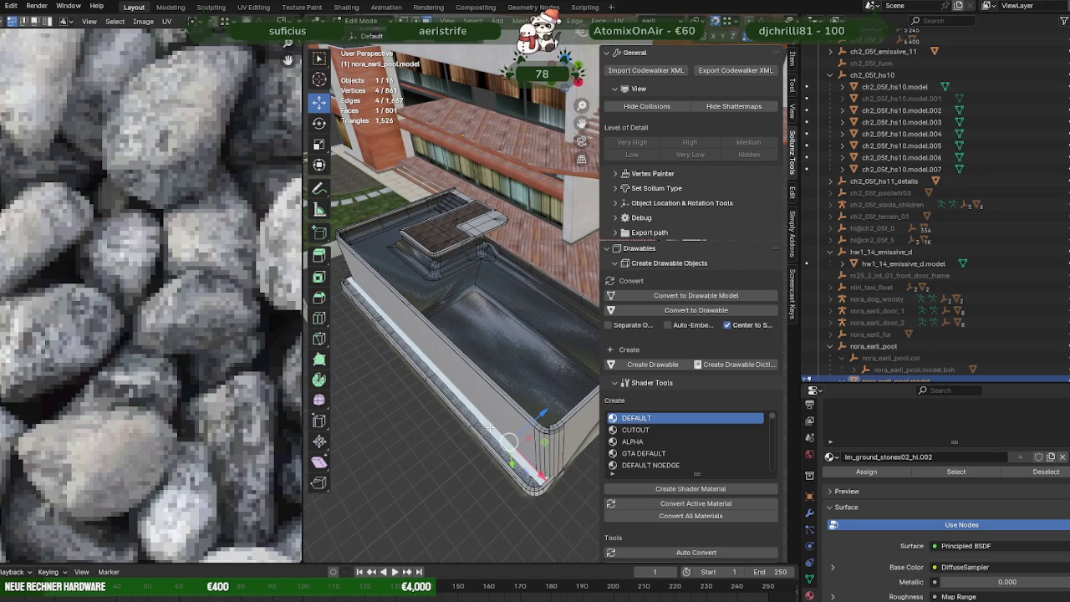
{"action": "key", "text": "shift+d"}
{"action": "right_click", "coordinate": [518, 420]}
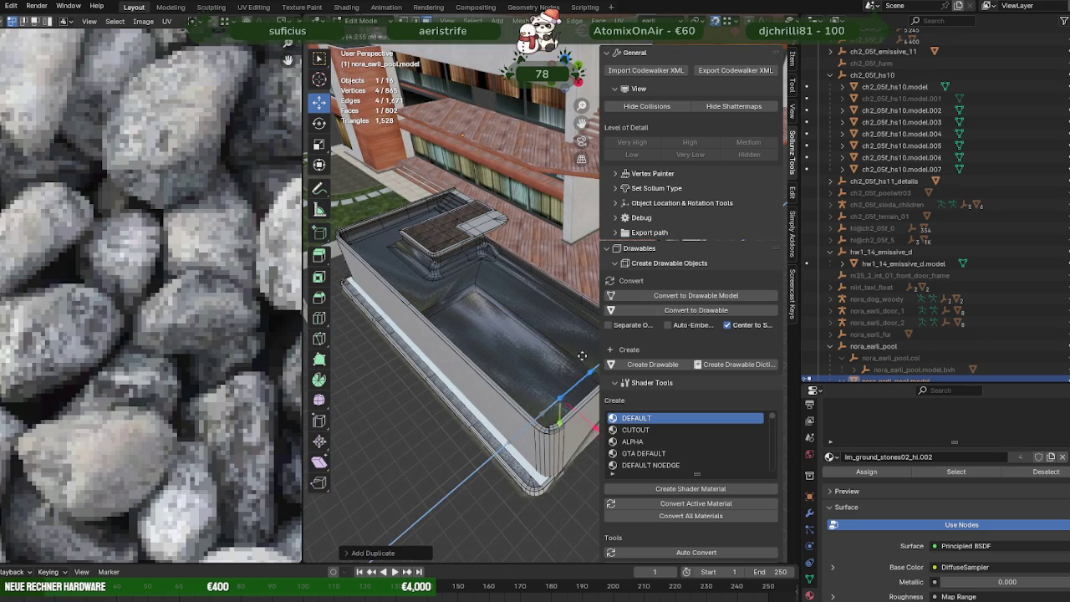
{"action": "middle_click_drag", "start_coordinate": [582, 357], "coordinate": [431, 362]}
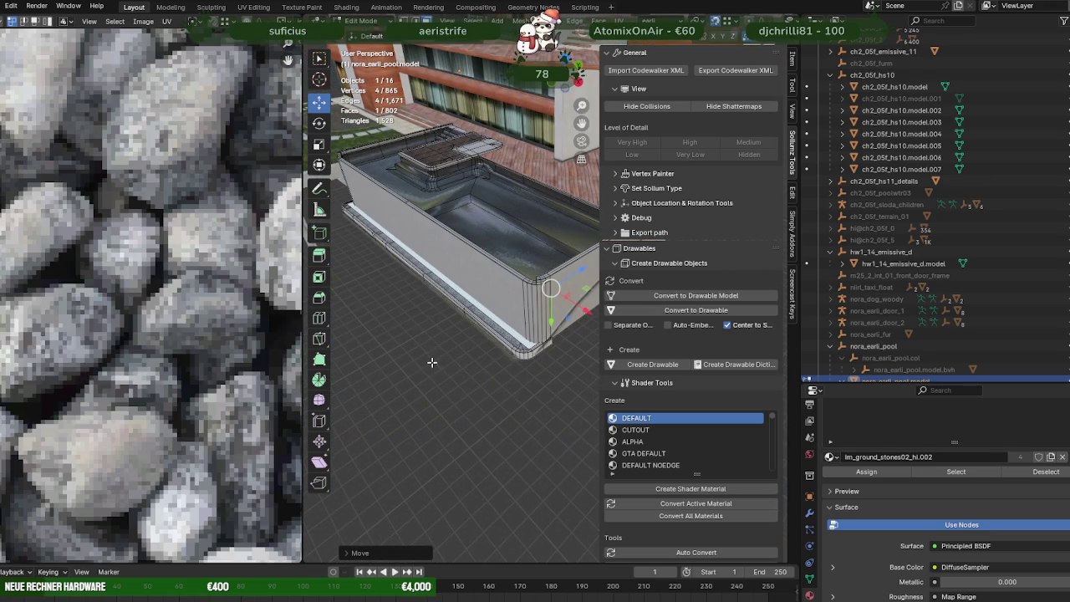
{"action": "key", "text": "ctrl+z"}
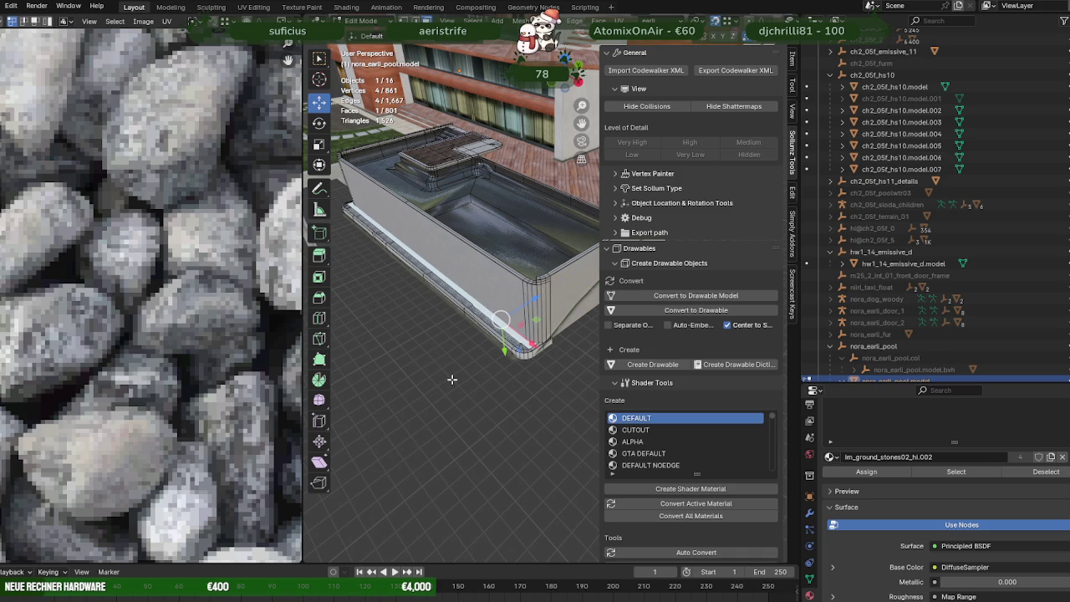
{"action": "key", "text": "ctrl+z"}
{"action": "key", "text": "ctrl+z"}
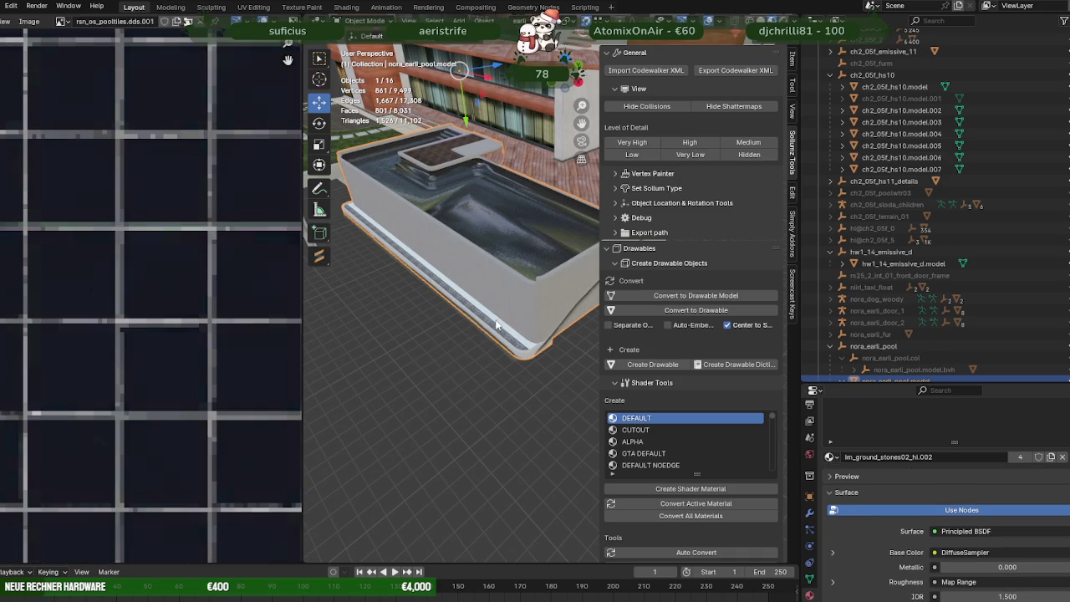
{"action": "key", "text": "ctrl+z"}
{"action": "key", "text": "ctrl+z"}
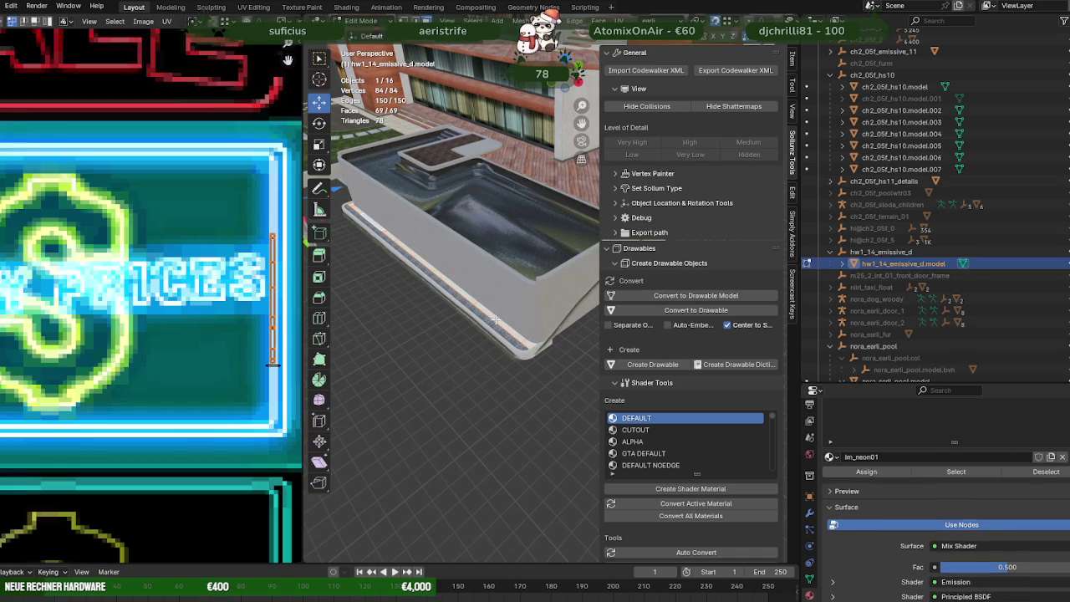
Step: Select runs of the neon strip in wireframe and frame them in the view
{"action": "scroll", "coordinate": [495, 320], "scroll_direction": "down", "scroll_amount": 5}
{"action": "middle_click_drag", "start_coordinate": [495, 320], "coordinate": [459, 307]}
{"action": "key", "text": "shift+z"}
{"action": "left_click_drag", "start_coordinate": [438, 202], "coordinate": [493, 291]}
{"action": "middle_click_drag", "start_coordinate": [492, 293], "coordinate": [483, 357]}
{"action": "mouse_move", "coordinate": [426, 249]}
{"action": "left_mouse_down"}
{"action": "mouse_move", "coordinate": [495, 328]}
{"action": "mouse_move", "coordinate": [519, 334]}
{"action": "left_mouse_up"}
{"action": "key", "text": "KP_Decimal"}
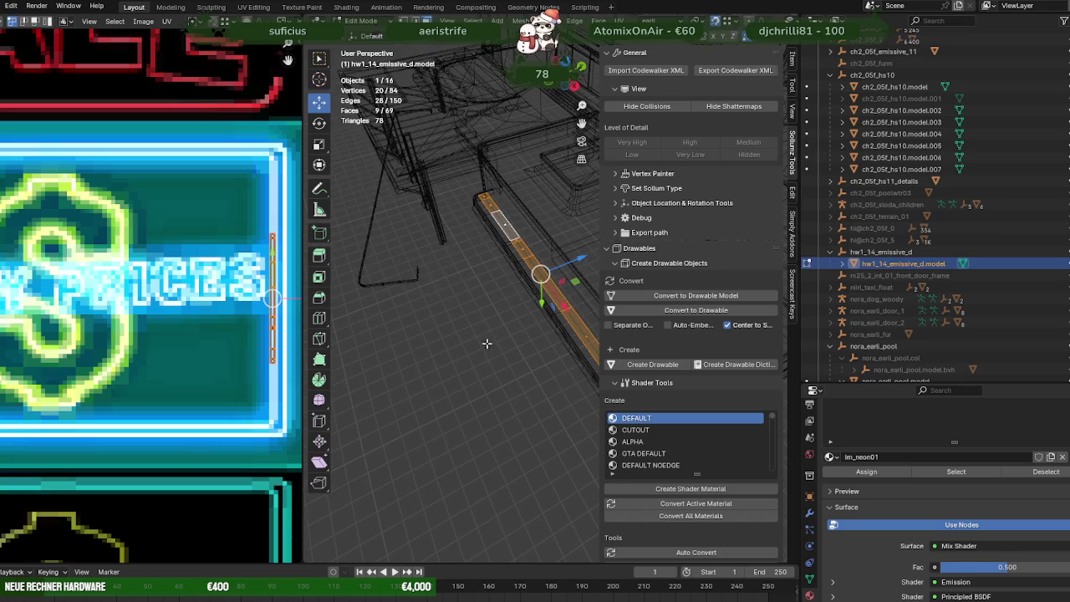
{"action": "key", "text": "shift+z"}
Step: Slide the selected strip edge sideways along the ledge
{"action": "middle_click_drag", "start_coordinate": [487, 345], "coordinate": [487, 276]}
{"action": "scroll", "coordinate": [487, 276], "scroll_direction": "up", "scroll_amount": 2}
{"action": "scroll", "coordinate": [482, 266], "scroll_direction": "up", "scroll_amount": 2}
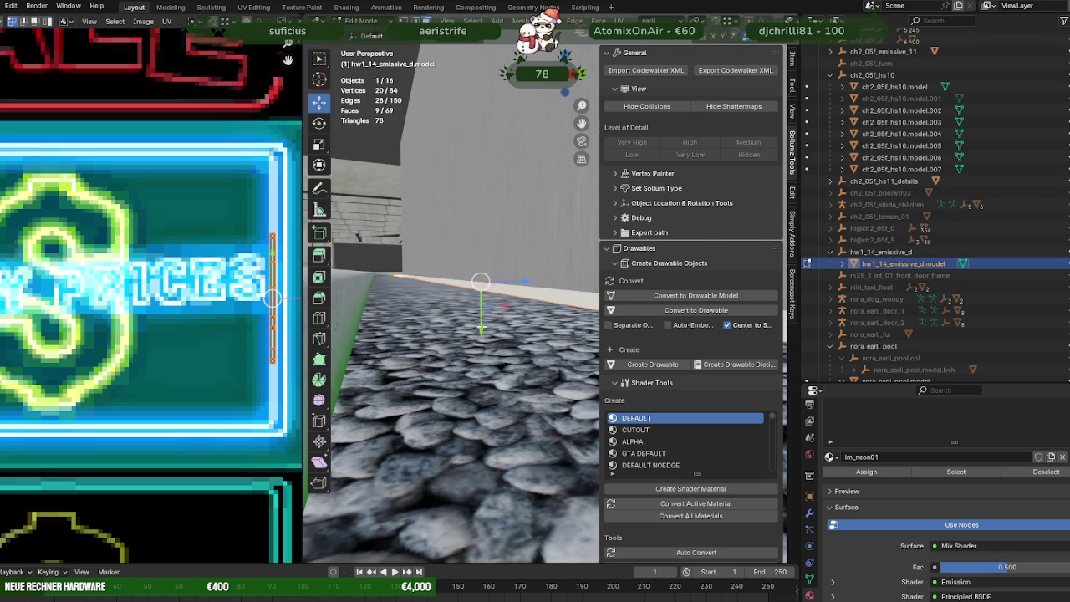
{"action": "left_click_drag", "start_coordinate": [481, 328], "coordinate": [481, 334]}
{"action": "mouse_move", "coordinate": [481, 335]}
{"action": "middle_mouse_down"}
{"action": "mouse_move", "coordinate": [447, 321]}
{"action": "mouse_move", "coordinate": [424, 387]}
{"action": "mouse_move", "coordinate": [493, 387]}
{"action": "middle_mouse_up"}
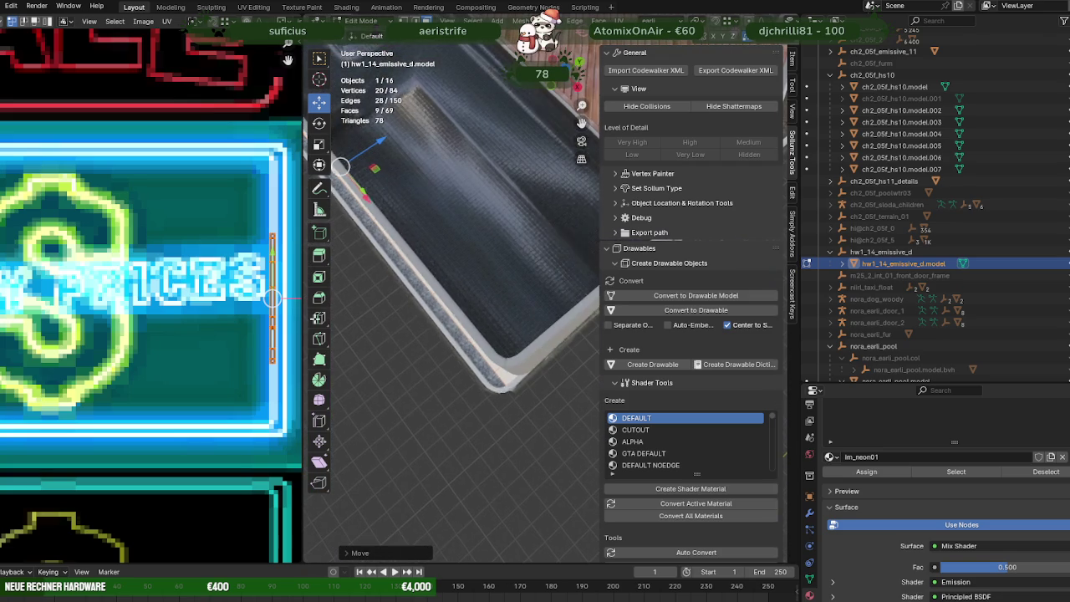
Step: Duplicate the strip's corner face with Shift+D and move the copy along the Y axis
{"action": "left_click", "coordinate": [491, 366]}
{"action": "key", "text": "shift+d"}
{"action": "left_click_drag", "start_coordinate": [517, 296], "coordinate": [525, 266]}
{"action": "mouse_move", "coordinate": [525, 266]}
{"action": "middle_mouse_down"}
{"action": "mouse_move", "coordinate": [564, 249]}
{"action": "mouse_move", "coordinate": [529, 290]}
{"action": "mouse_move", "coordinate": [495, 452]}
{"action": "middle_mouse_up"}
{"action": "left_click_drag", "start_coordinate": [495, 451], "coordinate": [495, 423]}
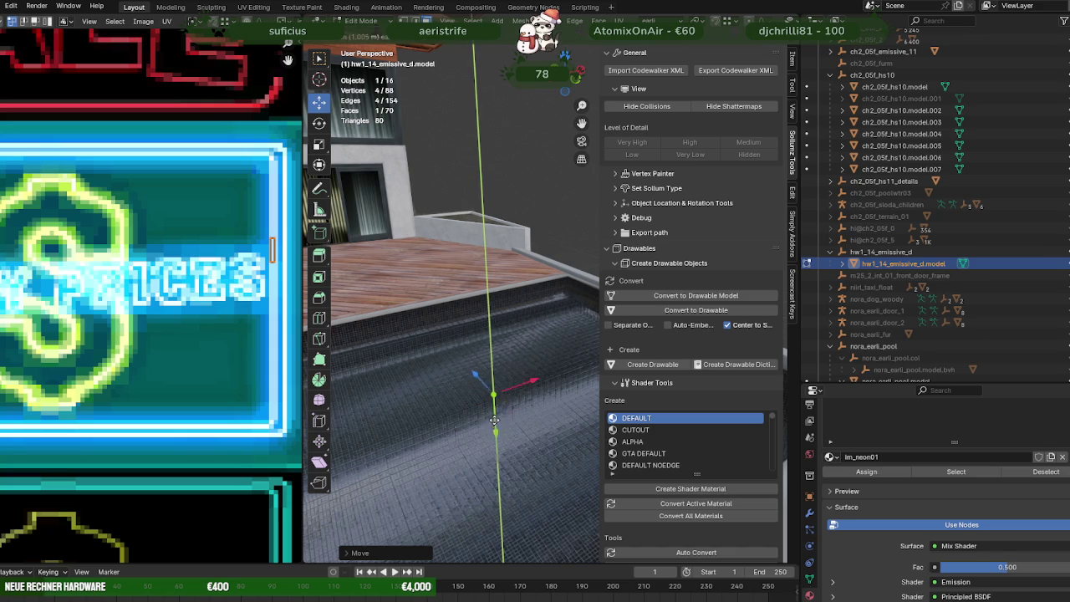
{"action": "key", "text": "z"}
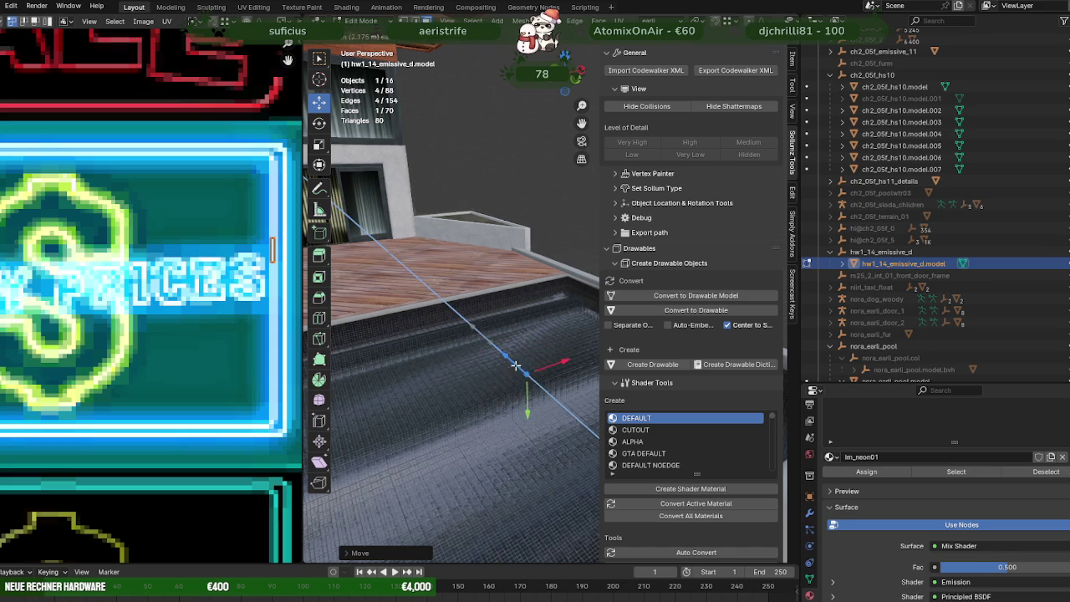
{"action": "key", "text": "y"}
{"action": "left_click_drag", "start_coordinate": [524, 394], "coordinate": [522, 398]}
{"action": "right_click", "coordinate": [521, 399]}
{"action": "right_click", "coordinate": [522, 399]}
{"action": "key", "text": "Escape"}
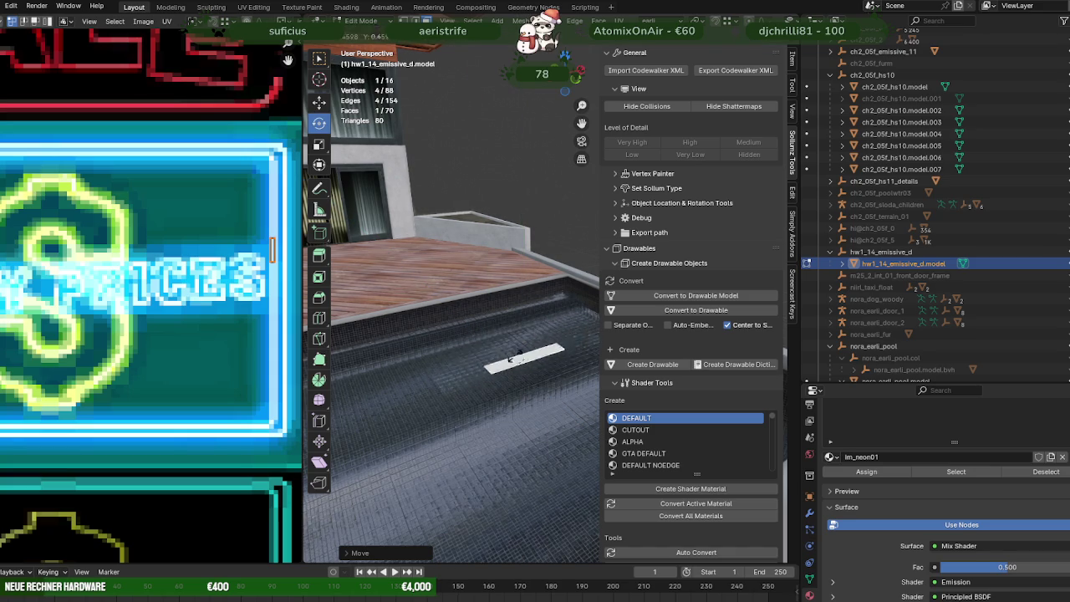
Step: Scale the duplicated face down into a thin strip
{"action": "middle_click_drag", "start_coordinate": [510, 358], "coordinate": [493, 409]}
{"action": "key", "text": "shift+space"}
{"action": "key", "text": "s"}
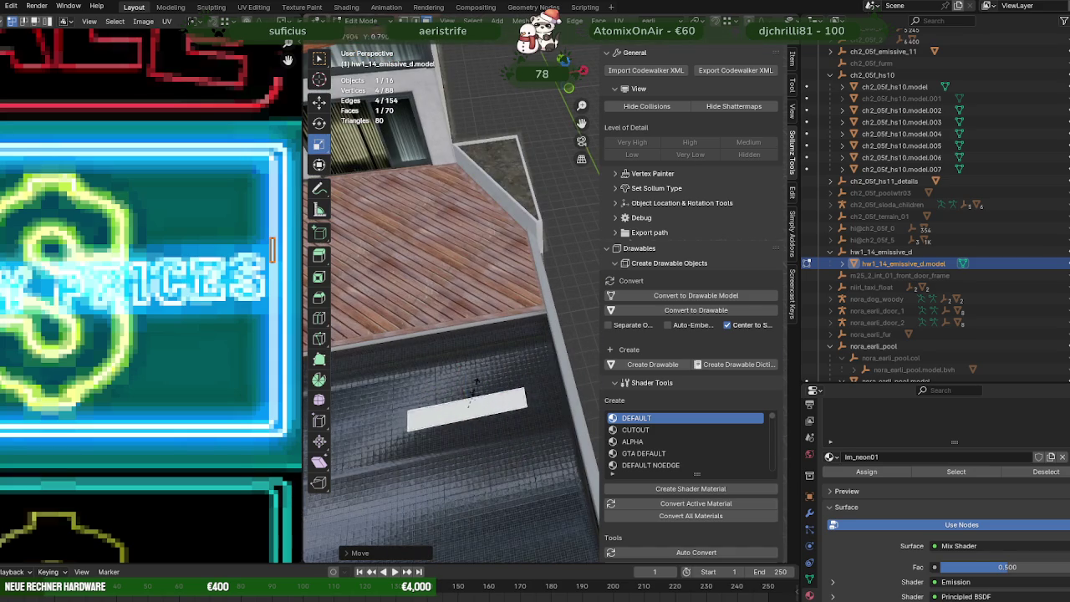
{"action": "middle_click_drag", "start_coordinate": [468, 373], "coordinate": [460, 365]}
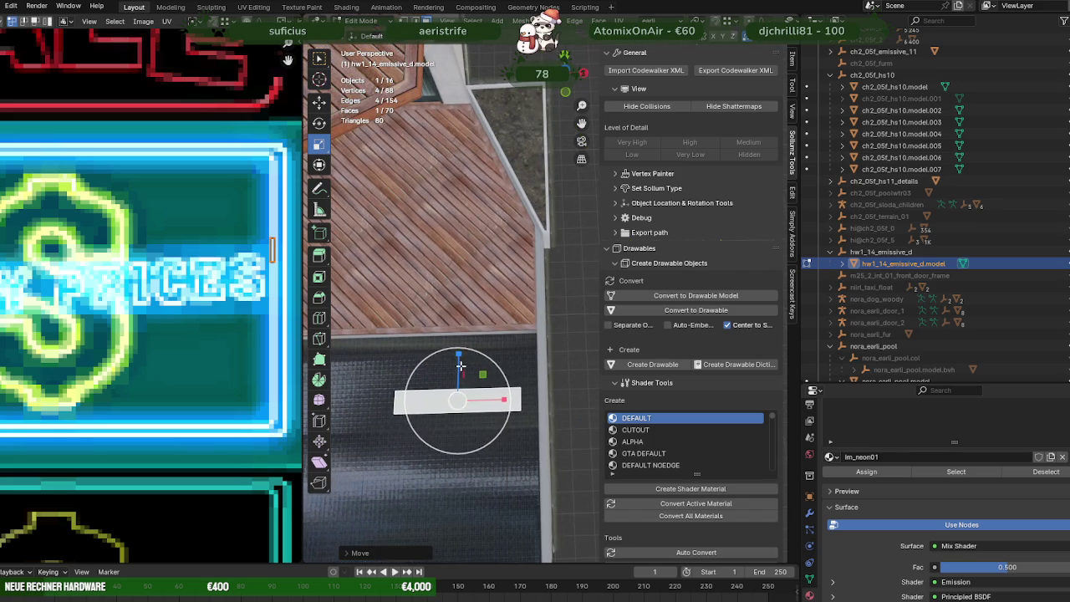
{"action": "mouse_move", "coordinate": [458, 358]}
{"action": "left_mouse_down"}
{"action": "mouse_move", "coordinate": [458, 382]}
{"action": "mouse_move", "coordinate": [489, 401]}
{"action": "left_mouse_up"}
{"action": "key", "text": "shift+space"}
{"action": "key", "text": "g"}
Step: Move the thin strip onto the pool's inner tiled step and enlarge the 3D view
{"action": "mouse_move", "coordinate": [494, 401]}
{"action": "middle_mouse_down"}
{"action": "mouse_move", "coordinate": [567, 358]}
{"action": "mouse_move", "coordinate": [535, 324]}
{"action": "middle_mouse_up"}
{"action": "key", "text": "KP_Decimal"}
{"action": "mouse_move", "coordinate": [516, 289]}
{"action": "left_mouse_down"}
{"action": "mouse_move", "coordinate": [389, 276]}
{"action": "mouse_move", "coordinate": [410, 278]}
{"action": "left_mouse_up"}
{"action": "mouse_move", "coordinate": [510, 306]}
{"action": "middle_mouse_down"}
{"action": "mouse_move", "coordinate": [490, 351]}
{"action": "mouse_move", "coordinate": [469, 334]}
{"action": "middle_mouse_up"}
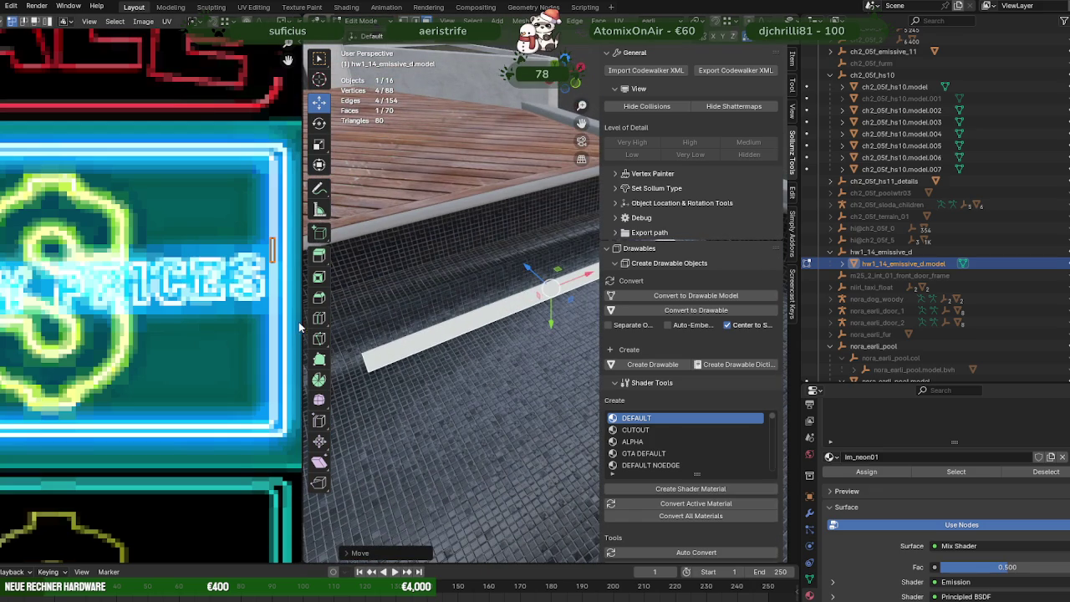
{"action": "left_click_drag", "start_coordinate": [302, 318], "coordinate": [98, 319]}
{"action": "mouse_move", "coordinate": [376, 318]}
{"action": "middle_mouse_down"}
{"action": "mouse_move", "coordinate": [428, 333]}
{"action": "mouse_move", "coordinate": [497, 434]}
{"action": "mouse_move", "coordinate": [494, 394]}
{"action": "mouse_move", "coordinate": [452, 481]}
{"action": "middle_mouse_up"}
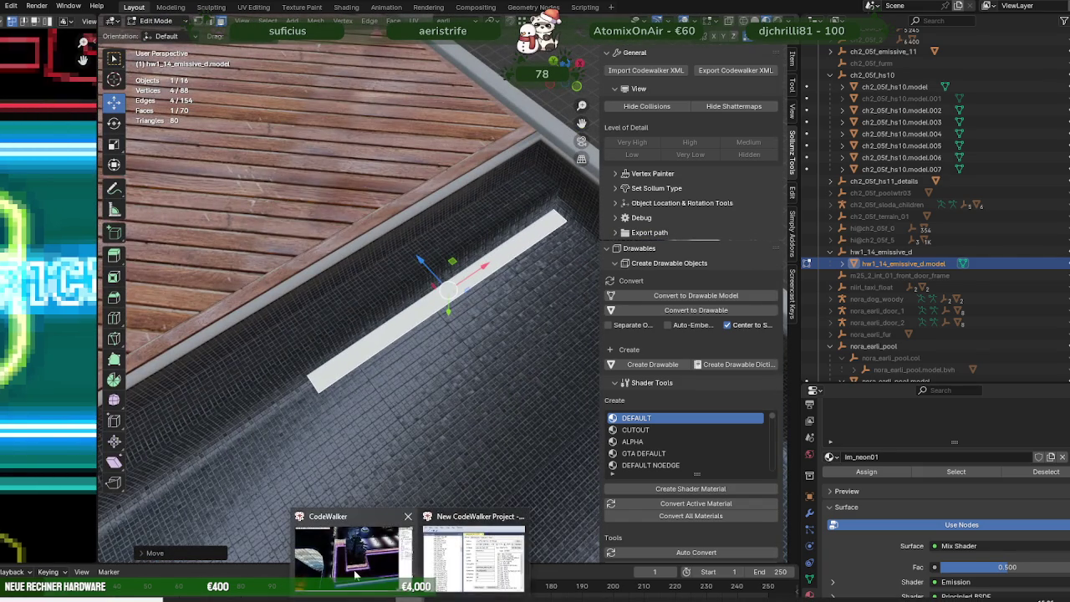
Step: Check the purple-lit pool in CodeWalker, then switch back to Forge
{"action": "mouse_move", "coordinate": [351, 585]}
{"action": "left_click", "coordinate": [343, 553]}
{"action": "mouse_move", "coordinate": [637, 381]}
{"action": "left_mouse_down"}
{"action": "mouse_move", "coordinate": [754, 356]}
{"action": "mouse_move", "coordinate": [679, 368]}
{"action": "left_mouse_up"}
{"action": "scroll", "coordinate": [679, 368], "scroll_direction": "up", "scroll_amount": 1}
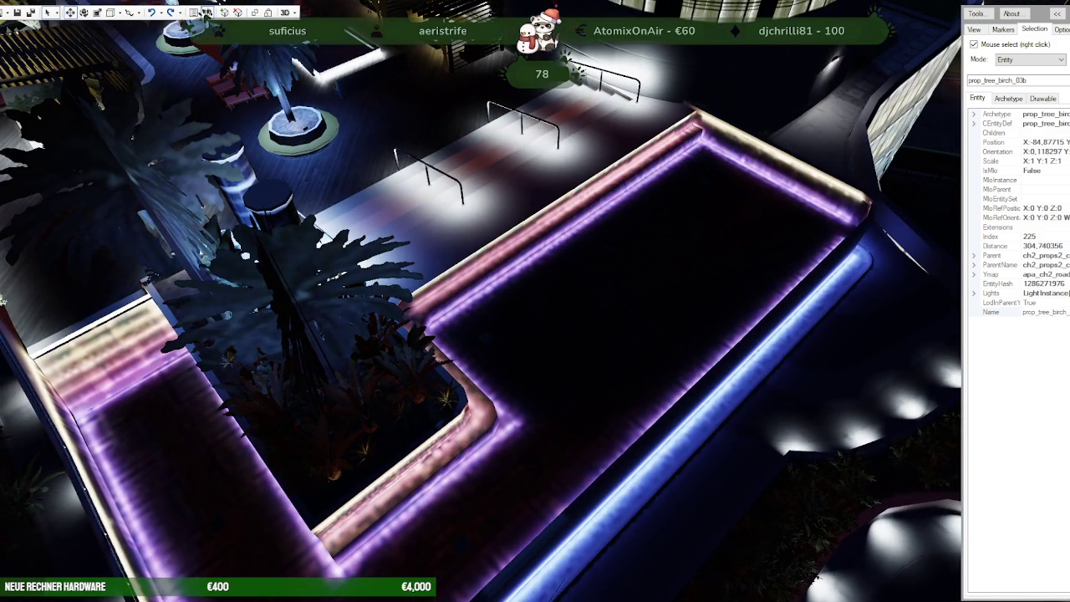
{"action": "key", "text": "alt+Tab"}
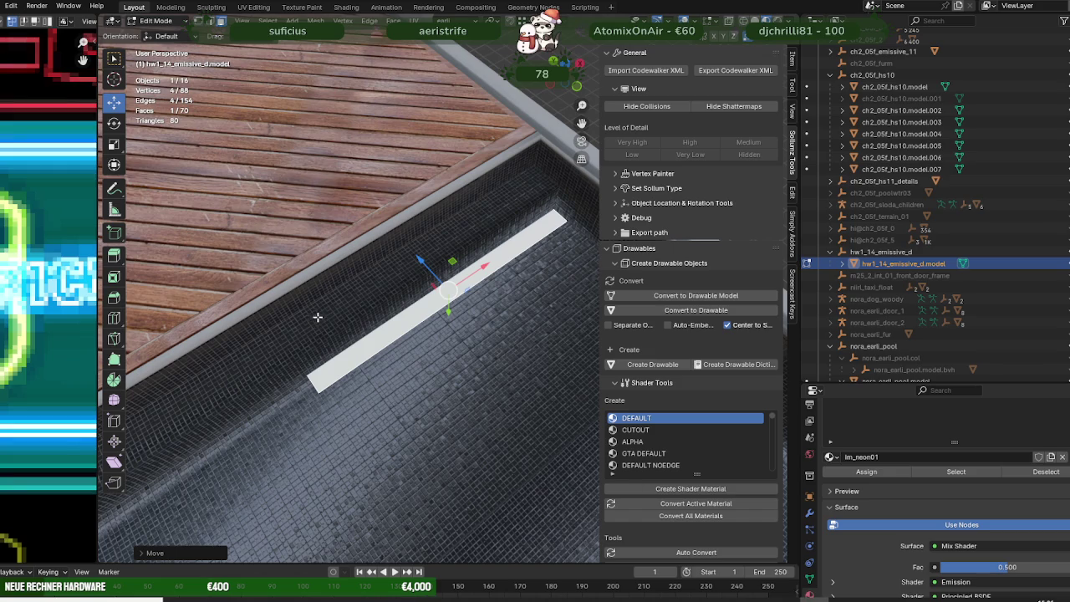
{"action": "scroll", "coordinate": [351, 318], "scroll_direction": "up", "scroll_amount": 2}
Step: View the white strip side-on along the pool wall and enlarge the pink neon texture panel
{"action": "scroll", "coordinate": [371, 296], "scroll_direction": "up", "scroll_amount": 2}
{"action": "middle_click_drag", "start_coordinate": [370, 297], "coordinate": [410, 291]}
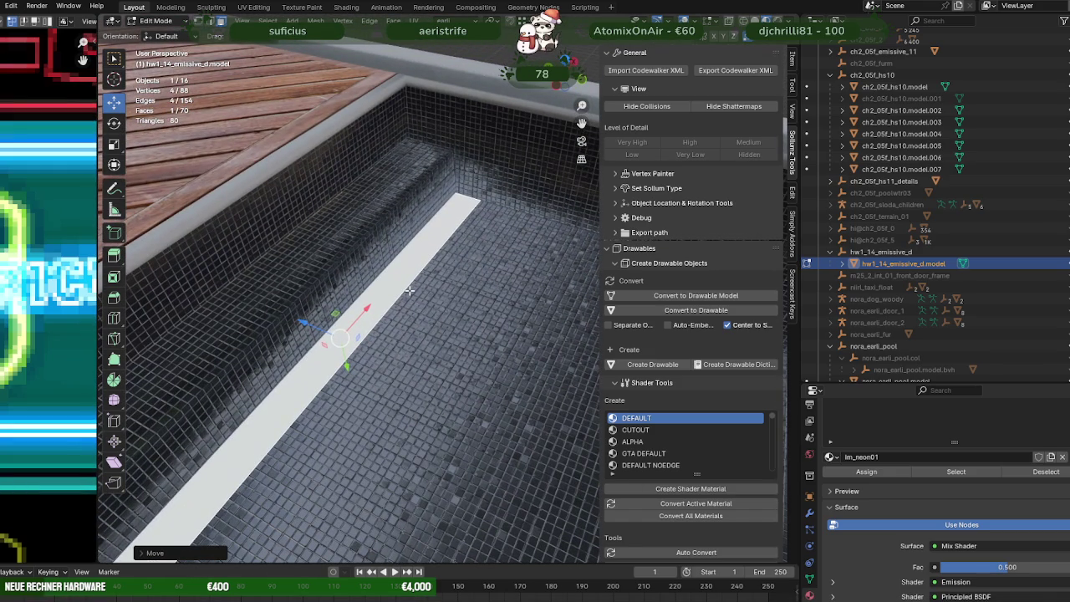
{"action": "mouse_move", "coordinate": [410, 291]}
{"action": "middle_mouse_down"}
{"action": "mouse_move", "coordinate": [248, 275]}
{"action": "mouse_move", "coordinate": [291, 297]}
{"action": "mouse_move", "coordinate": [298, 282]}
{"action": "mouse_move", "coordinate": [357, 318]}
{"action": "mouse_move", "coordinate": [312, 330]}
{"action": "middle_mouse_up"}
{"action": "scroll", "coordinate": [71, 305], "scroll_direction": "down", "scroll_amount": 5}
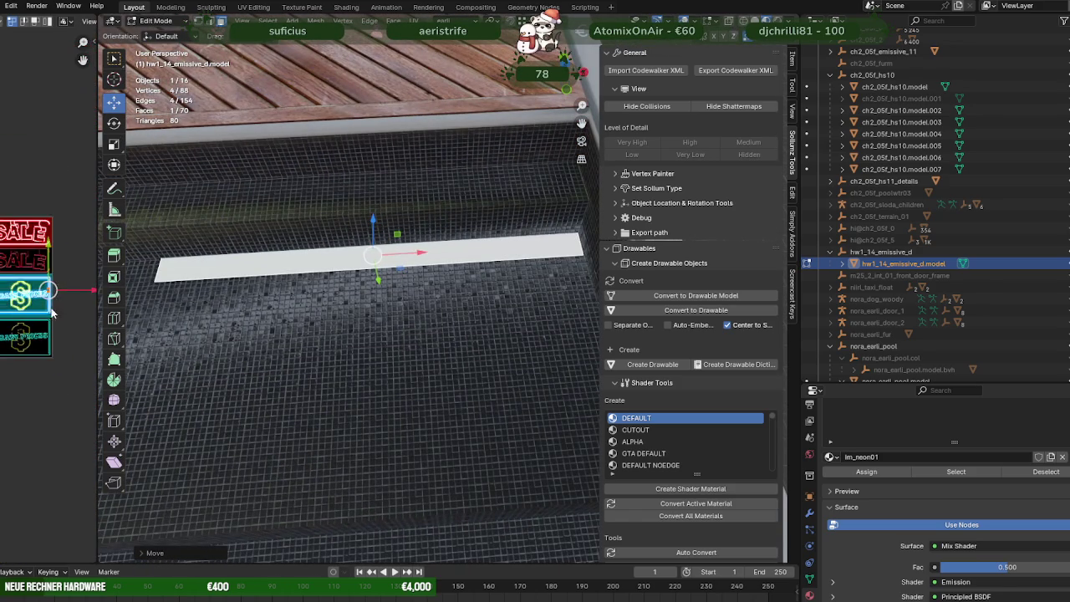
{"action": "scroll", "coordinate": [56, 294], "scroll_direction": "down", "scroll_amount": 3}
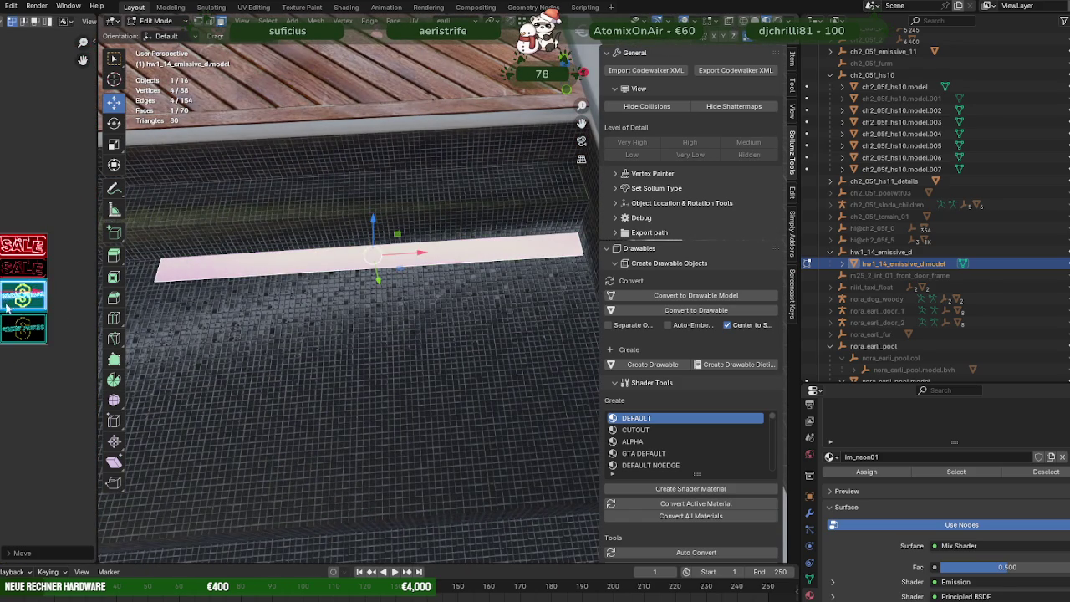
{"action": "scroll", "coordinate": [61, 291], "scroll_direction": "up", "scroll_amount": 3}
{"action": "middle_click_drag", "start_coordinate": [51, 284], "coordinate": [117, 289]}
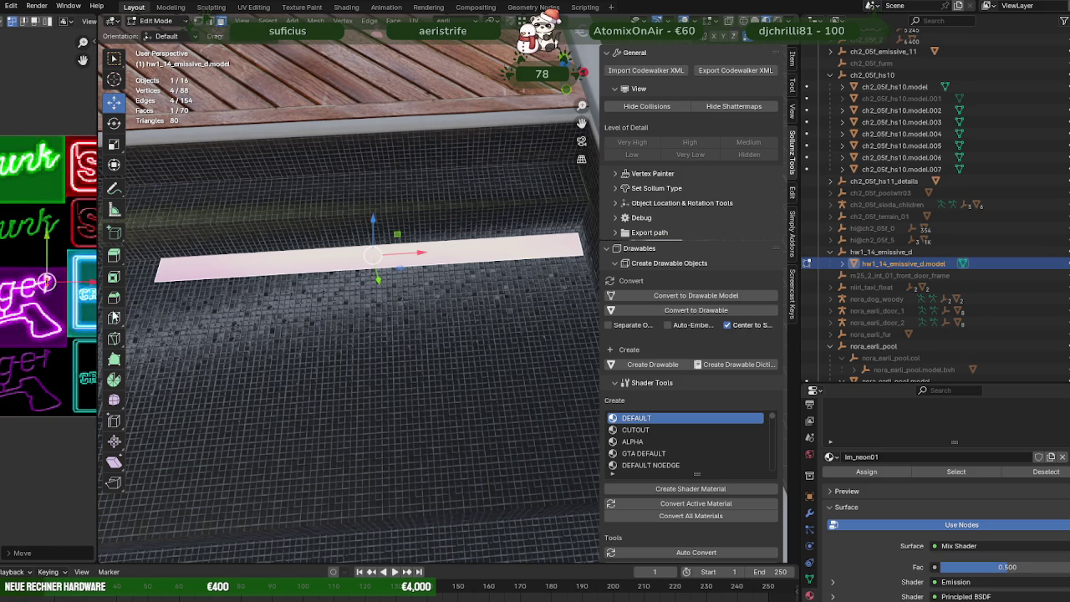
{"action": "left_click_drag", "start_coordinate": [94, 310], "coordinate": [338, 309]}
{"action": "scroll", "coordinate": [194, 299], "scroll_direction": "up", "scroll_amount": 3}
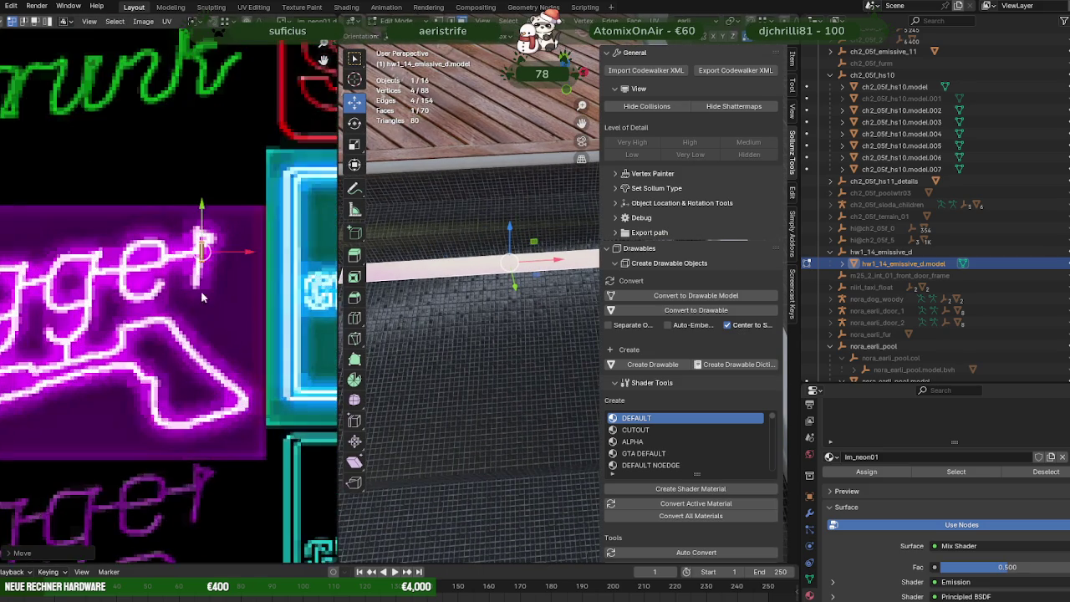
{"action": "scroll", "coordinate": [226, 268], "scroll_direction": "up", "scroll_amount": 2}
Step: Slide the strip's UV edges left and up onto a straight stretch of the pink tube
{"action": "left_click_drag", "start_coordinate": [270, 230], "coordinate": [144, 244]}
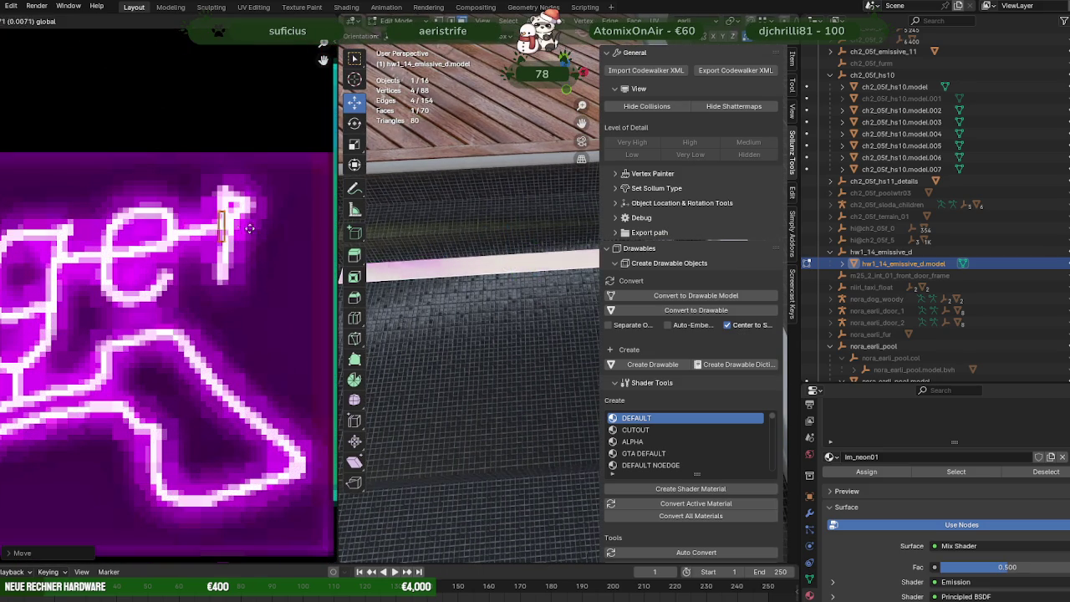
{"action": "mouse_move", "coordinate": [144, 244]}
{"action": "left_mouse_down"}
{"action": "mouse_move", "coordinate": [106, 215]}
{"action": "mouse_move", "coordinate": [106, 234]}
{"action": "left_mouse_up"}
{"action": "left_click_drag", "start_coordinate": [156, 268], "coordinate": [150, 264]}
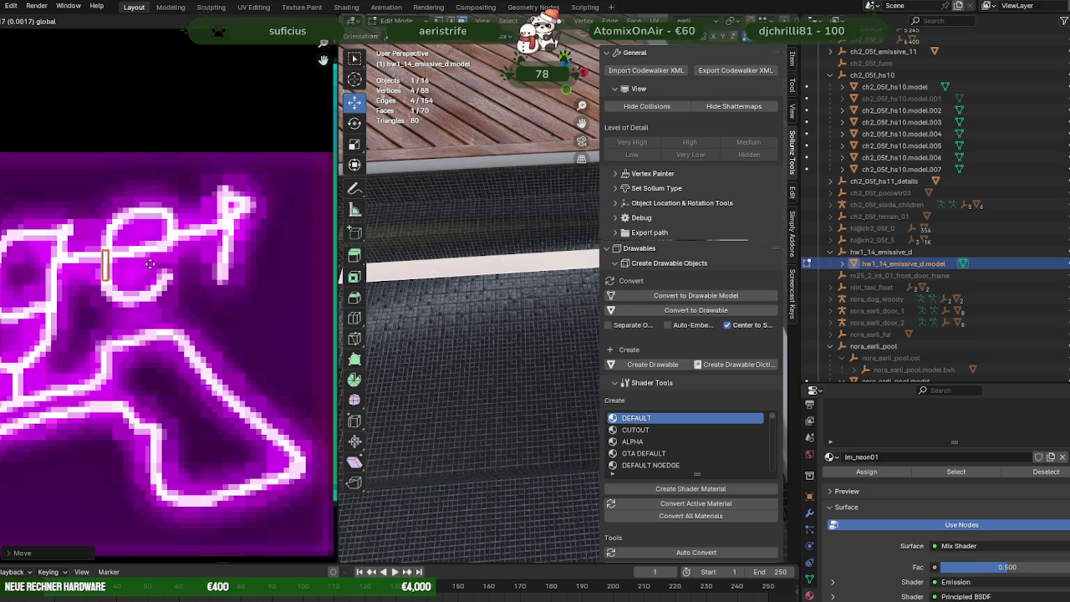
{"action": "scroll", "coordinate": [150, 265], "scroll_direction": "down", "scroll_amount": 5}
{"action": "scroll", "coordinate": [144, 279], "scroll_direction": "up", "scroll_amount": 3}
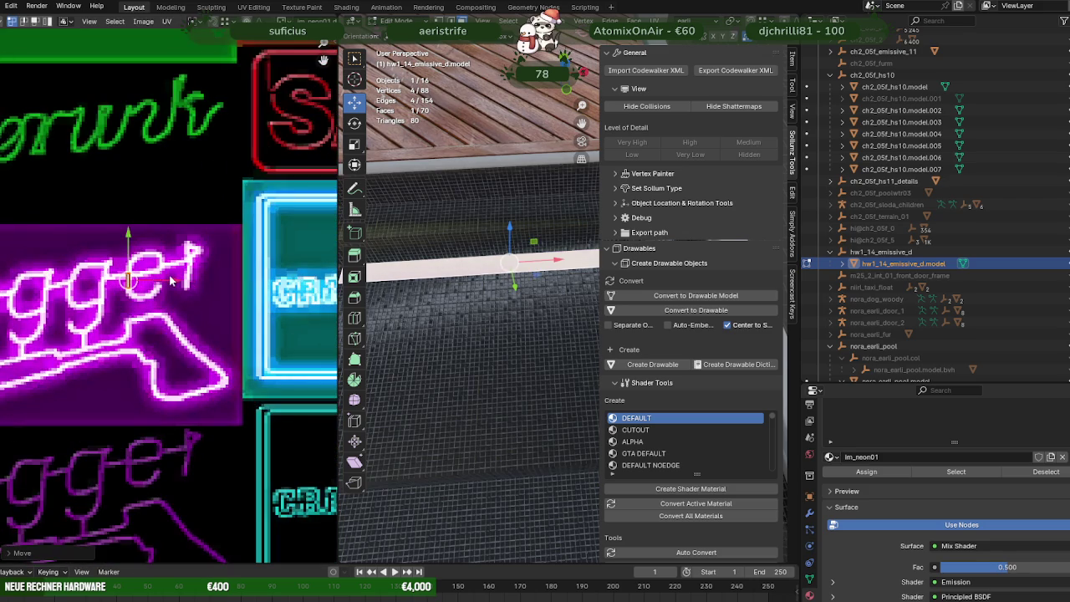
{"action": "left_click_drag", "start_coordinate": [167, 283], "coordinate": [156, 280]}
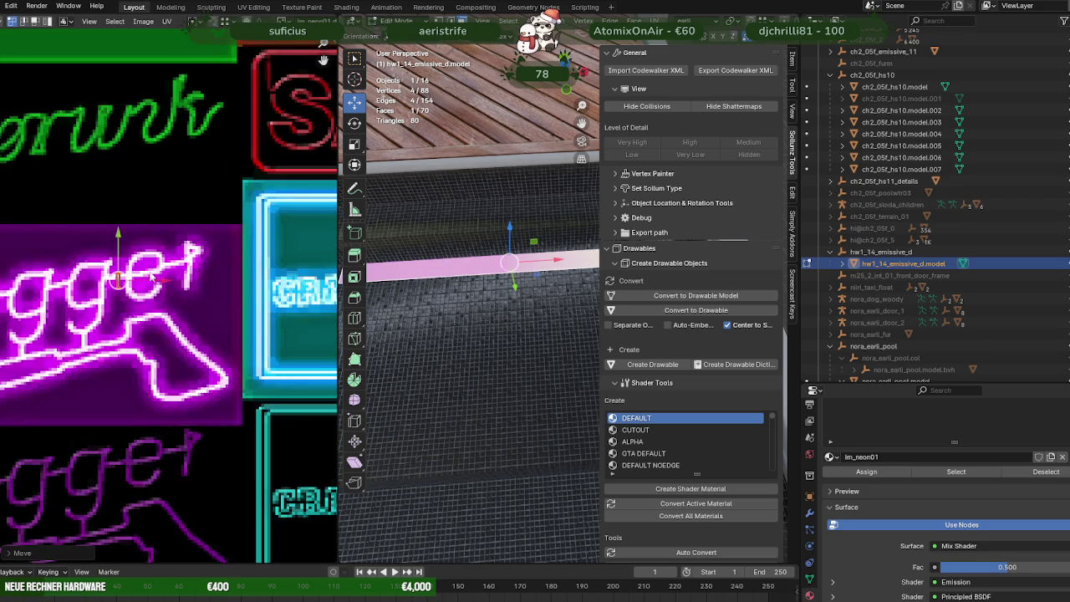
{"action": "left_click_drag", "start_coordinate": [120, 244], "coordinate": [120, 221]}
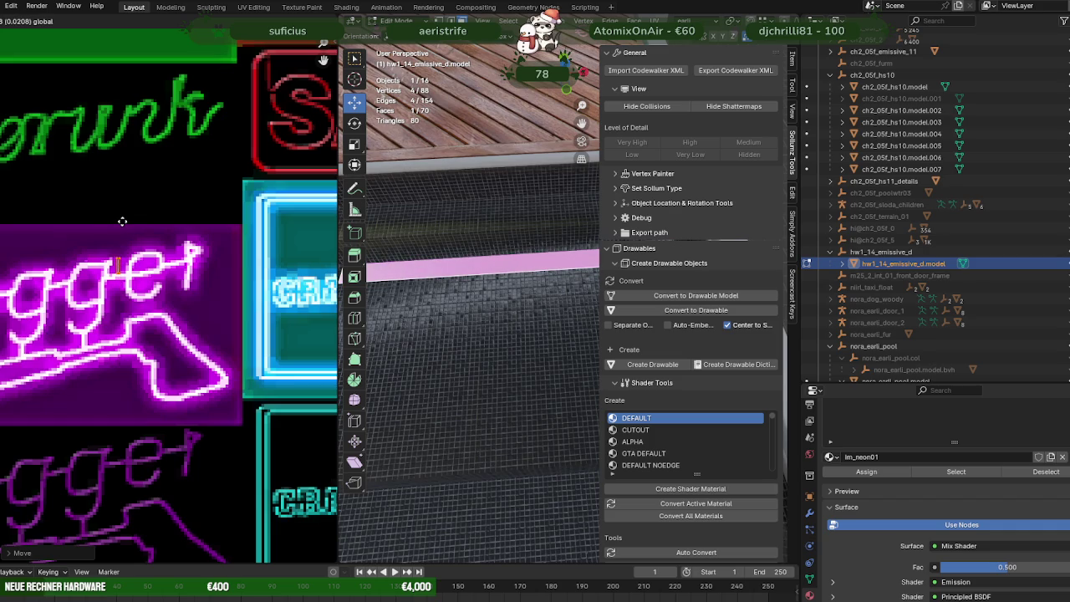
Step: Select another strip part near the pool edge and pan the texture to its UV edge
{"action": "left_click_drag", "start_coordinate": [122, 221], "coordinate": [122, 221]}
{"action": "mouse_move", "coordinate": [535, 255]}
{"action": "middle_mouse_down"}
{"action": "mouse_move", "coordinate": [502, 308]}
{"action": "mouse_move", "coordinate": [506, 365]}
{"action": "middle_mouse_up"}
{"action": "left_click", "coordinate": [505, 366]}
{"action": "scroll", "coordinate": [219, 299], "scroll_direction": "down", "scroll_amount": 6}
{"action": "scroll", "coordinate": [219, 299], "scroll_direction": "up", "scroll_amount": 1}
{"action": "scroll", "coordinate": [219, 300], "scroll_direction": "up", "scroll_amount": 5}
{"action": "scroll", "coordinate": [219, 299], "scroll_direction": "down", "scroll_amount": 2, "text": "ctrl"}
{"action": "scroll", "coordinate": [201, 298], "scroll_direction": "down", "scroll_amount": 3, "text": "ctrl"}
{"action": "scroll", "coordinate": [178, 296], "scroll_direction": "up", "scroll_amount": 3}
{"action": "scroll", "coordinate": [178, 297], "scroll_direction": "up", "scroll_amount": 2}
{"action": "middle_click_drag", "start_coordinate": [178, 296], "coordinate": [144, 297]}
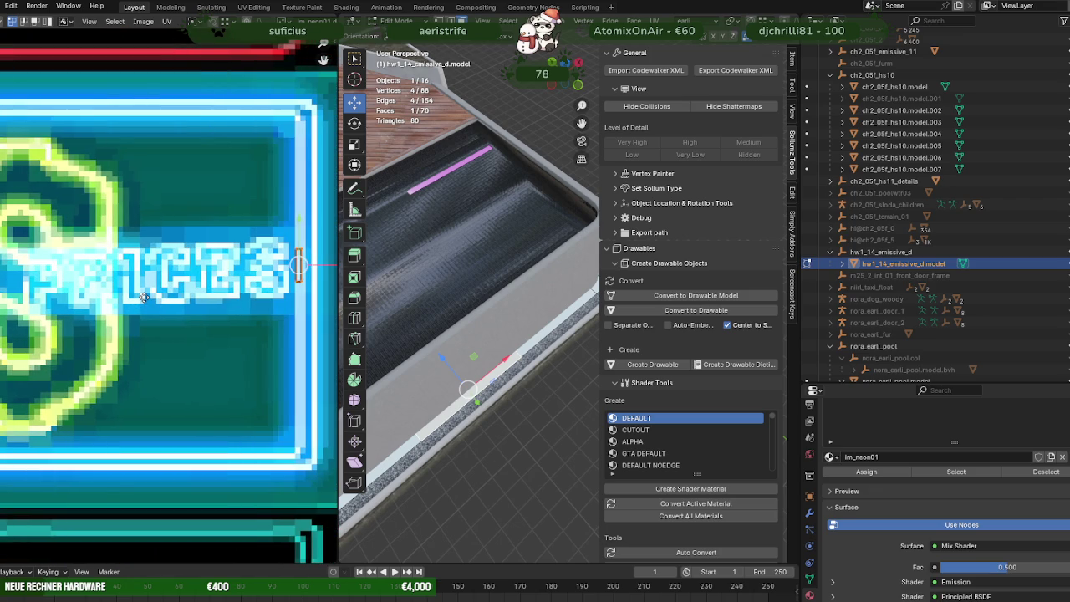
Step: Lengthen the pink neon strip by sliding its end edge along the X axis
{"action": "left_click", "coordinate": [456, 166]}
{"action": "key", "text": "KP_Decimal"}
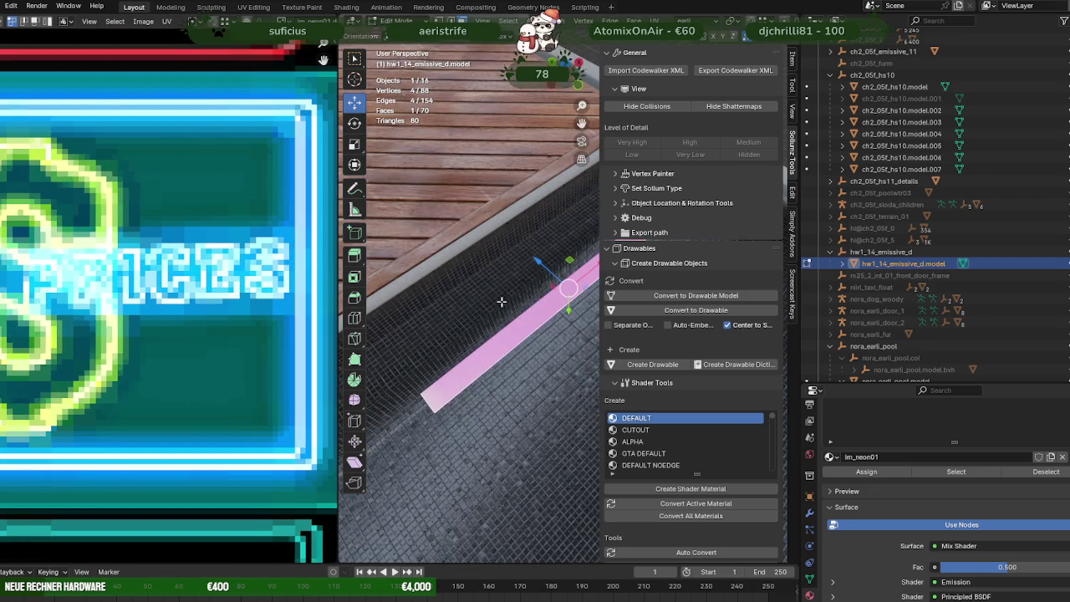
{"action": "middle_click_drag", "start_coordinate": [503, 301], "coordinate": [343, 298]}
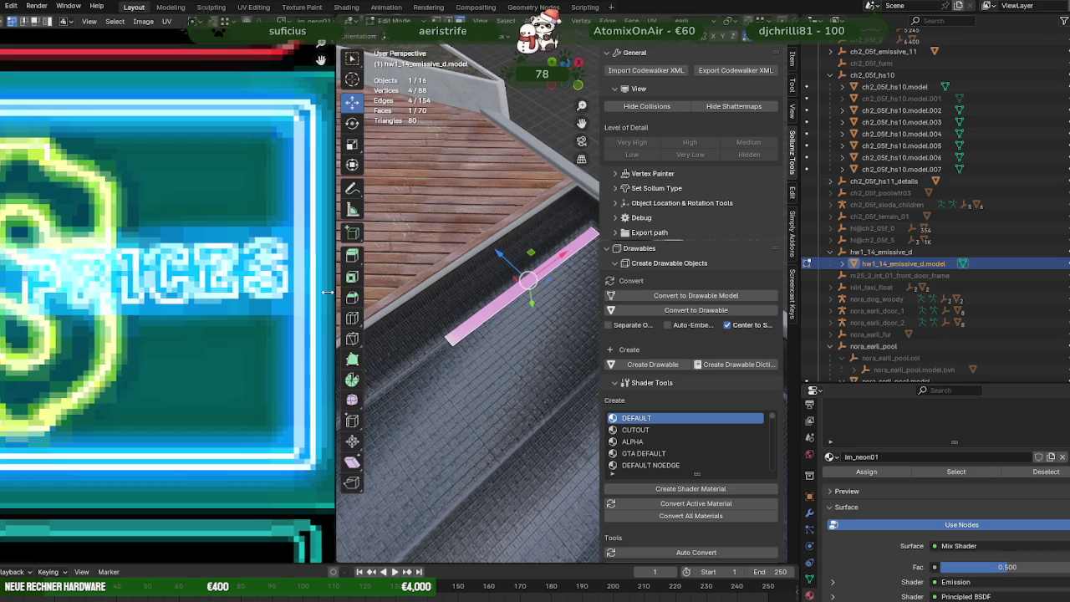
{"action": "left_click_drag", "start_coordinate": [333, 291], "coordinate": [34, 294]}
{"action": "middle_click_drag", "start_coordinate": [250, 294], "coordinate": [284, 287]}
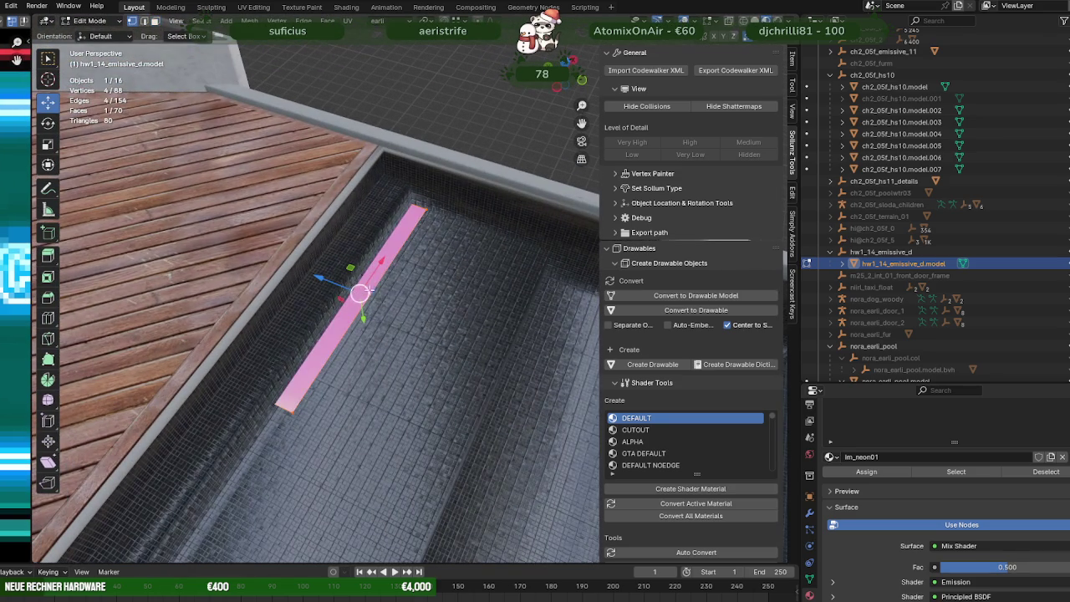
{"action": "key", "text": "shift+z"}
{"action": "scroll", "coordinate": [398, 284], "scroll_direction": "down", "scroll_amount": 2}
{"action": "left_click_drag", "start_coordinate": [317, 346], "coordinate": [363, 380]}
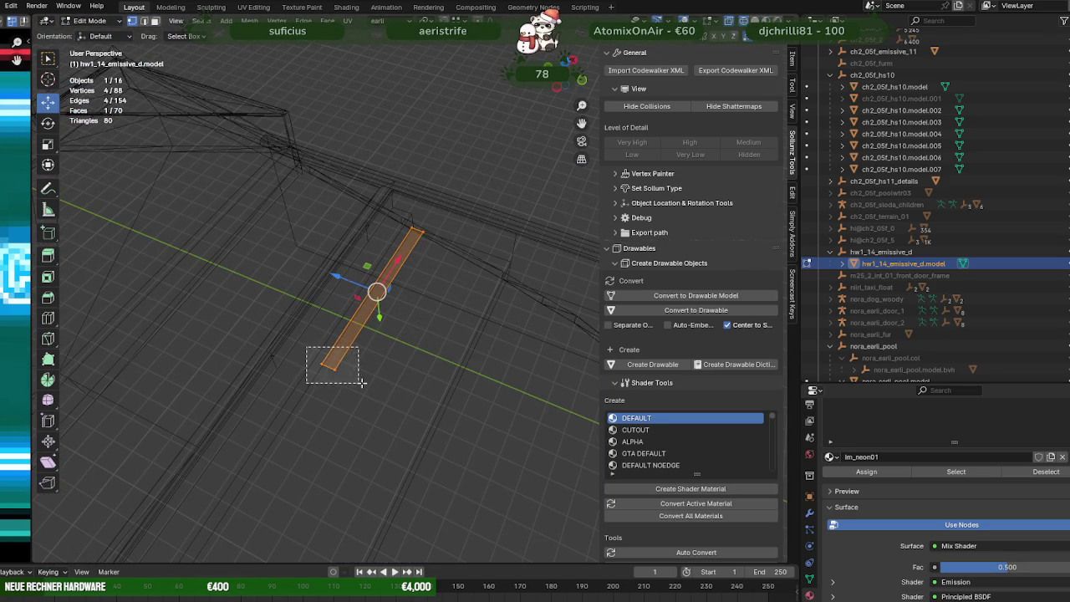
{"action": "mouse_move", "coordinate": [363, 377]}
{"action": "middle_mouse_down"}
{"action": "mouse_move", "coordinate": [328, 353]}
{"action": "mouse_move", "coordinate": [279, 354]}
{"action": "mouse_move", "coordinate": [454, 287]}
{"action": "middle_mouse_up"}
{"action": "key", "text": "shift+z"}
{"action": "key", "text": "g"}
{"action": "key", "text": "x"}
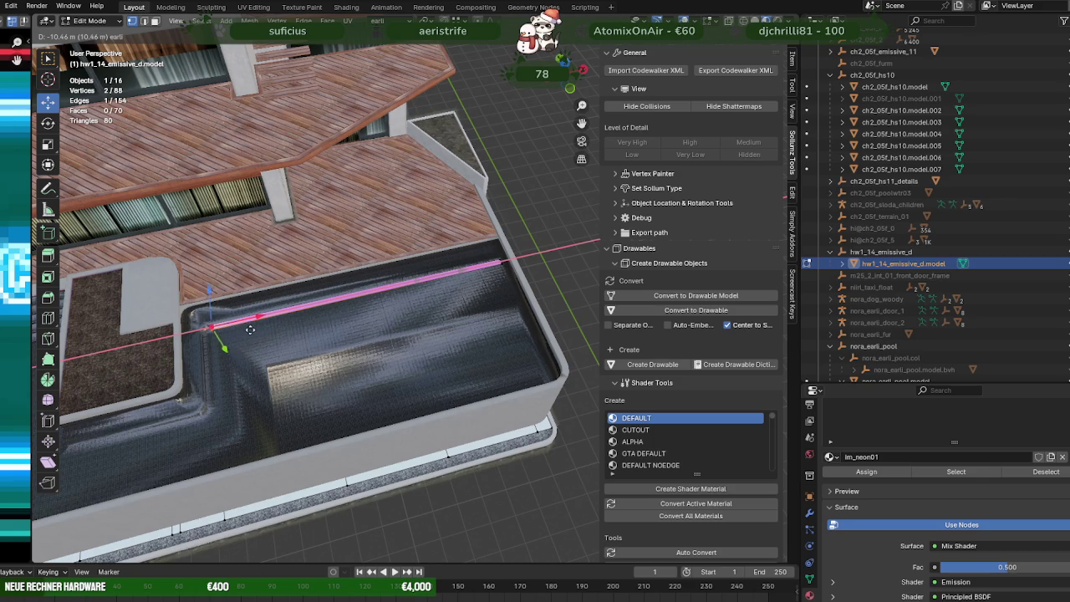
{"action": "left_click", "coordinate": [246, 333]}
Step: Extrude the strip's end edge along X into a new section following the pool ledge
{"action": "key", "text": "KP_Decimal"}
{"action": "mouse_move", "coordinate": [245, 333]}
{"action": "middle_mouse_down"}
{"action": "mouse_move", "coordinate": [370, 339]}
{"action": "mouse_move", "coordinate": [365, 329]}
{"action": "middle_mouse_up"}
{"action": "key", "text": "KP_Divide"}
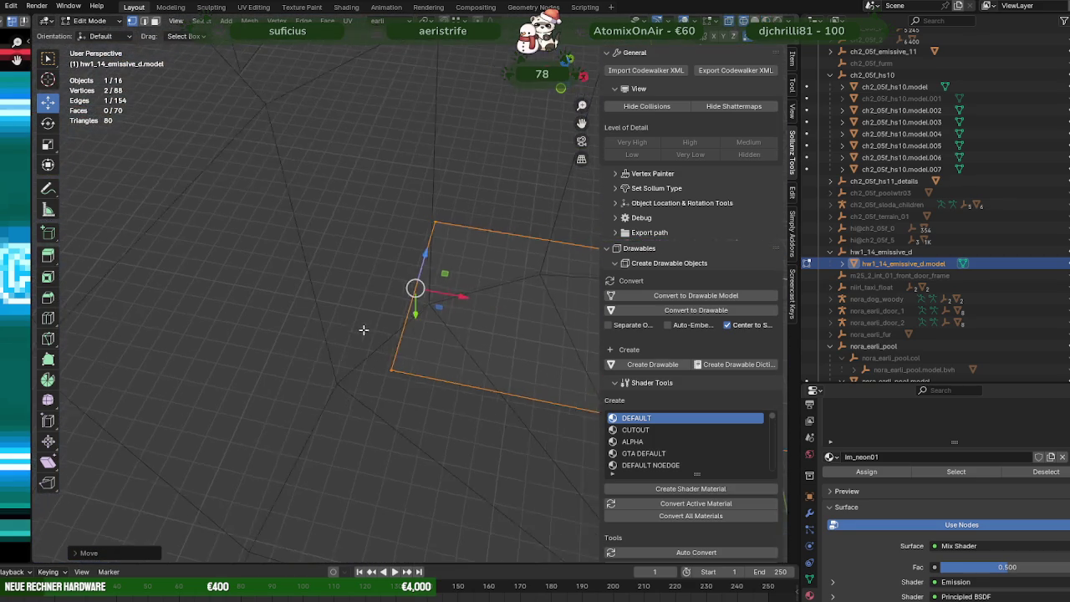
{"action": "key", "text": "e"}
{"action": "key", "text": "x"}
{"action": "key", "text": "KP_Divide"}
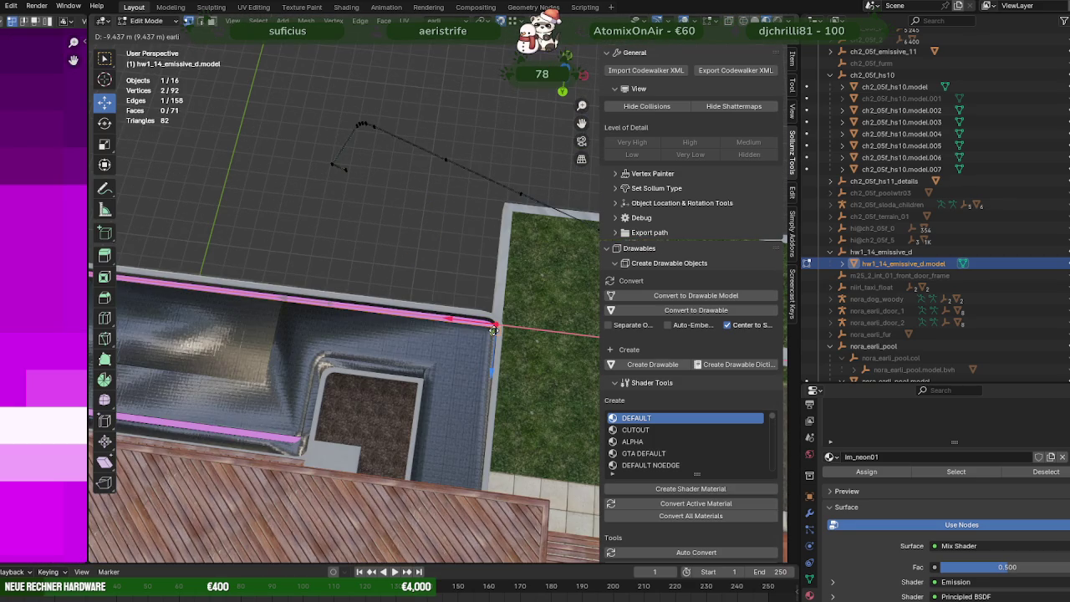
{"action": "left_click", "coordinate": [493, 331]}
{"action": "key", "text": "KP_Decimal"}
{"action": "mouse_move", "coordinate": [491, 326]}
{"action": "middle_mouse_down"}
{"action": "mouse_move", "coordinate": [440, 345]}
{"action": "mouse_move", "coordinate": [443, 293]}
{"action": "mouse_move", "coordinate": [349, 311]}
{"action": "mouse_move", "coordinate": [444, 289]}
{"action": "mouse_move", "coordinate": [495, 312]}
{"action": "mouse_move", "coordinate": [492, 415]}
{"action": "mouse_move", "coordinate": [480, 394]}
{"action": "mouse_move", "coordinate": [502, 410]}
{"action": "middle_mouse_up"}
Step: Duplicate the strip's end face and move the copy onto the inner pool ledge
{"action": "left_click", "coordinate": [485, 383], "text": "shift"}
{"action": "key", "text": "shift+d"}
{"action": "right_click", "coordinate": [510, 424]}
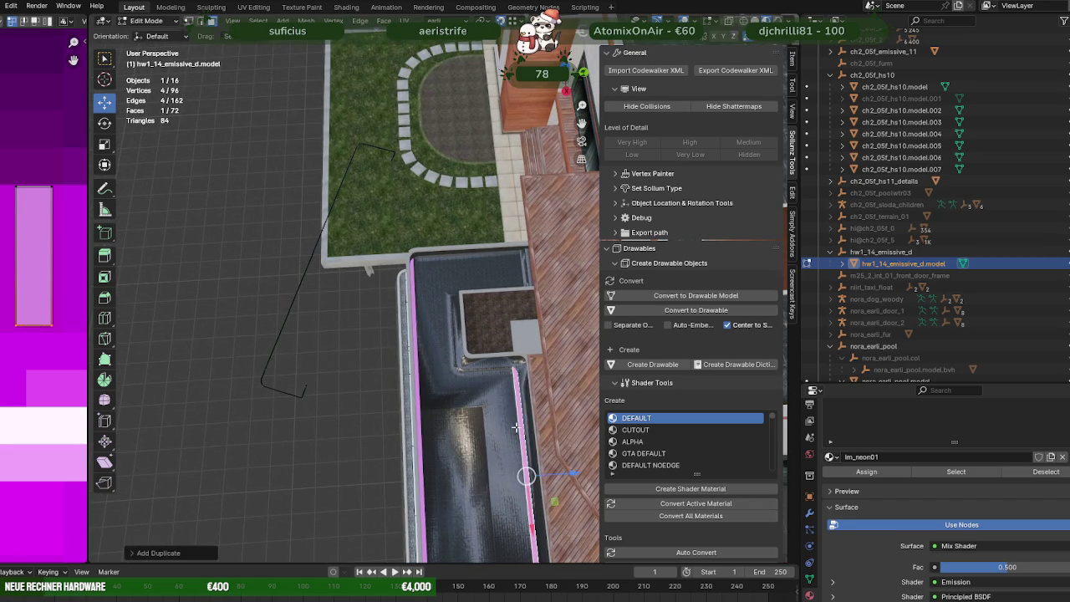
{"action": "key", "text": "g"}
{"action": "key", "text": "x"}
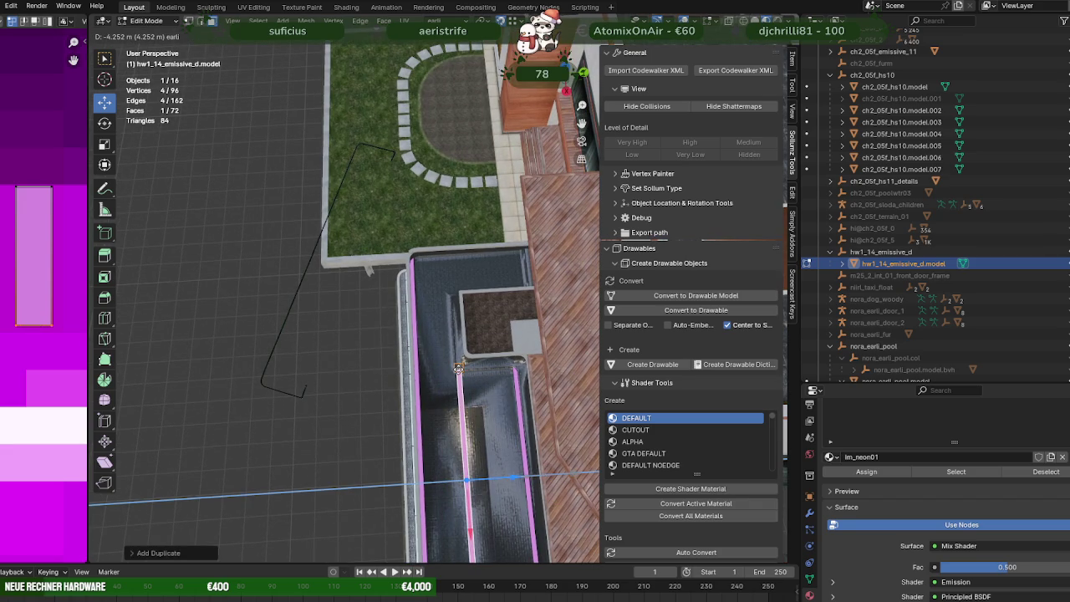
{"action": "left_click", "coordinate": [453, 372]}
{"action": "left_click_drag", "start_coordinate": [460, 527], "coordinate": [453, 410]}
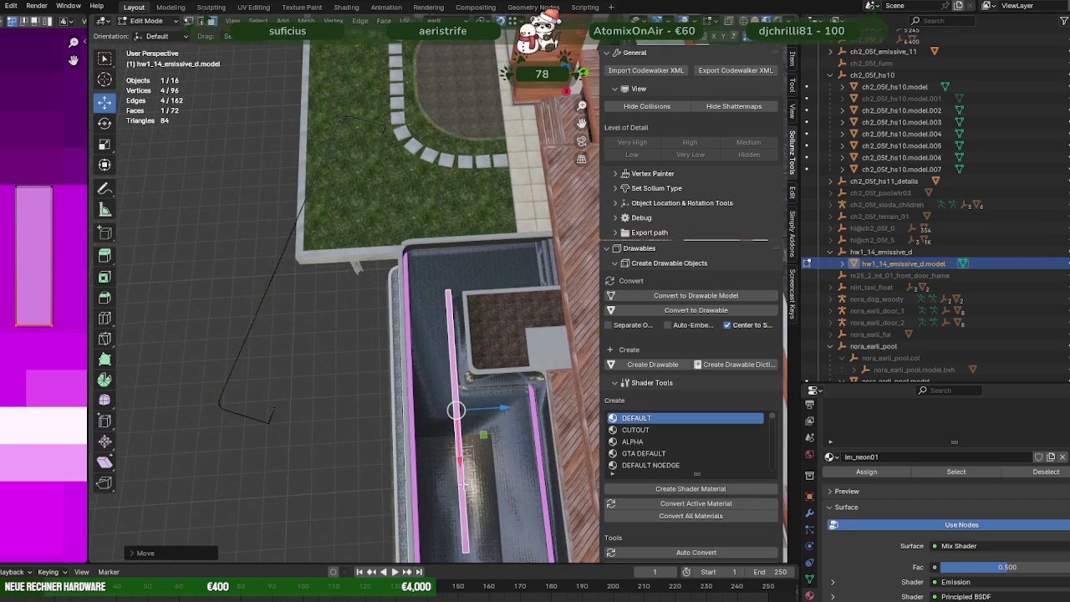
Step: Slide the new strip's end edge along the inner ledge and reposition its face
{"action": "key", "text": "shift+z"}
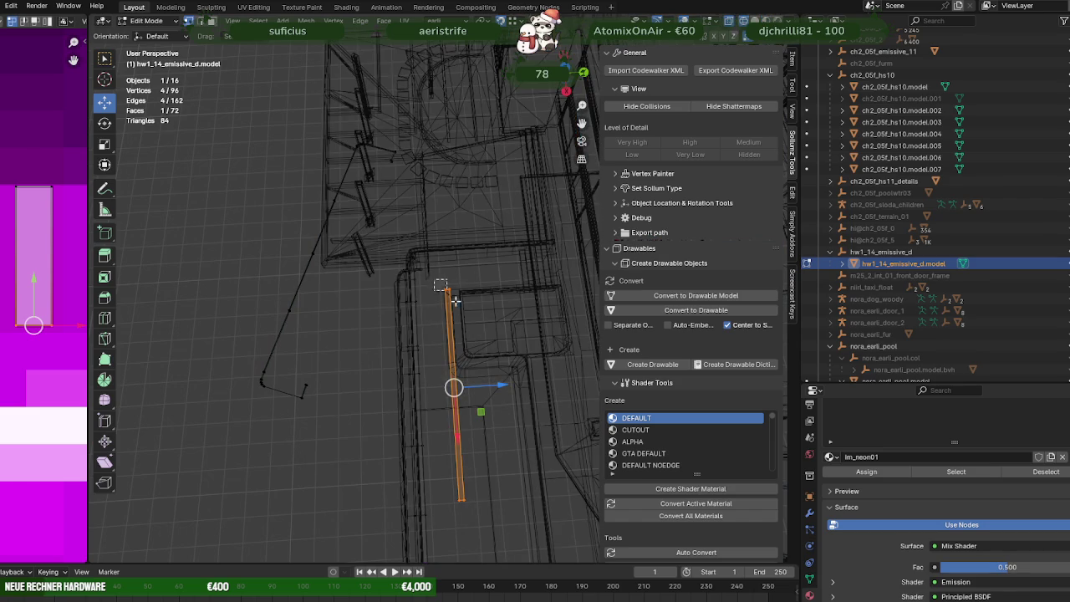
{"action": "left_click", "coordinate": [461, 498]}
{"action": "key", "text": "shift+z"}
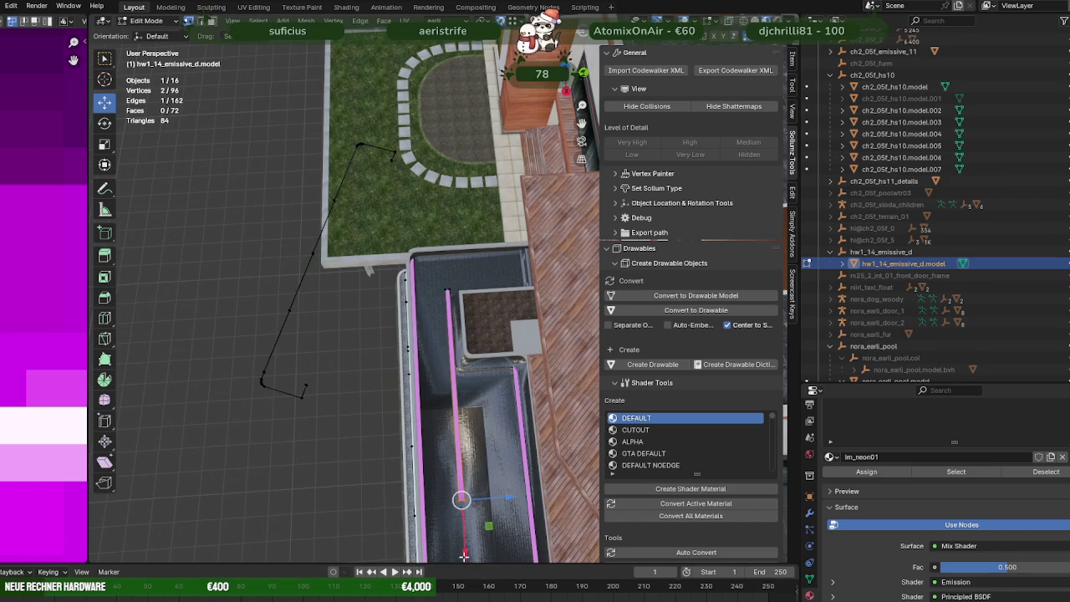
{"action": "left_click_drag", "start_coordinate": [463, 556], "coordinate": [450, 434]}
{"action": "scroll", "coordinate": [458, 413], "scroll_direction": "up", "scroll_amount": 2}
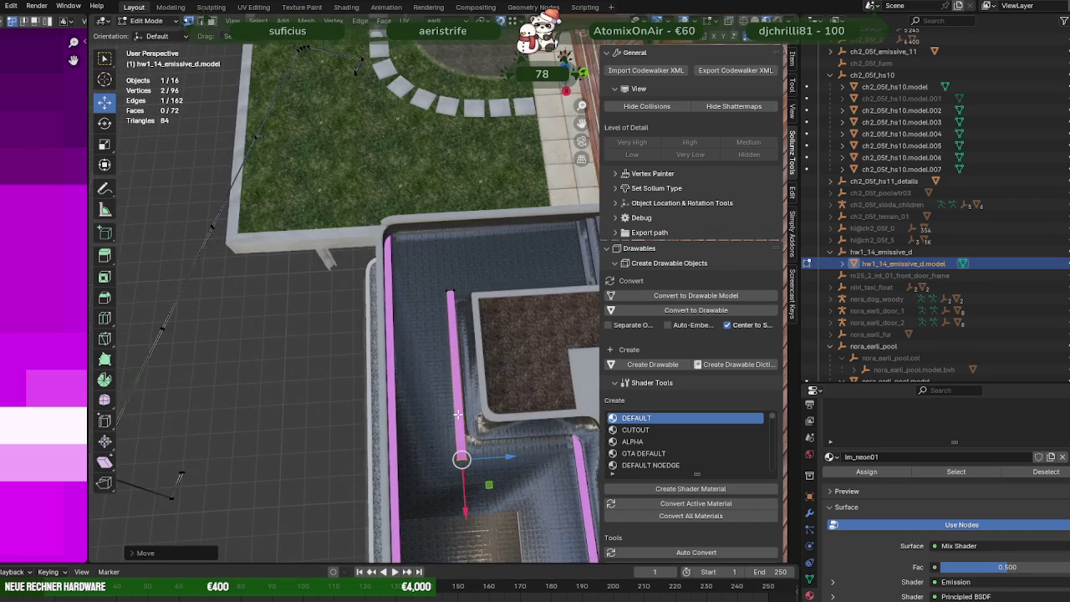
{"action": "scroll", "coordinate": [457, 413], "scroll_direction": "up", "scroll_amount": 4}
{"action": "mouse_move", "coordinate": [443, 287]}
{"action": "middle_mouse_down"}
{"action": "mouse_move", "coordinate": [438, 248]}
{"action": "mouse_move", "coordinate": [427, 252]}
{"action": "mouse_move", "coordinate": [459, 255]}
{"action": "middle_mouse_up"}
{"action": "left_click", "coordinate": [420, 249]}
{"action": "left_click_drag", "start_coordinate": [442, 195], "coordinate": [468, 225]}
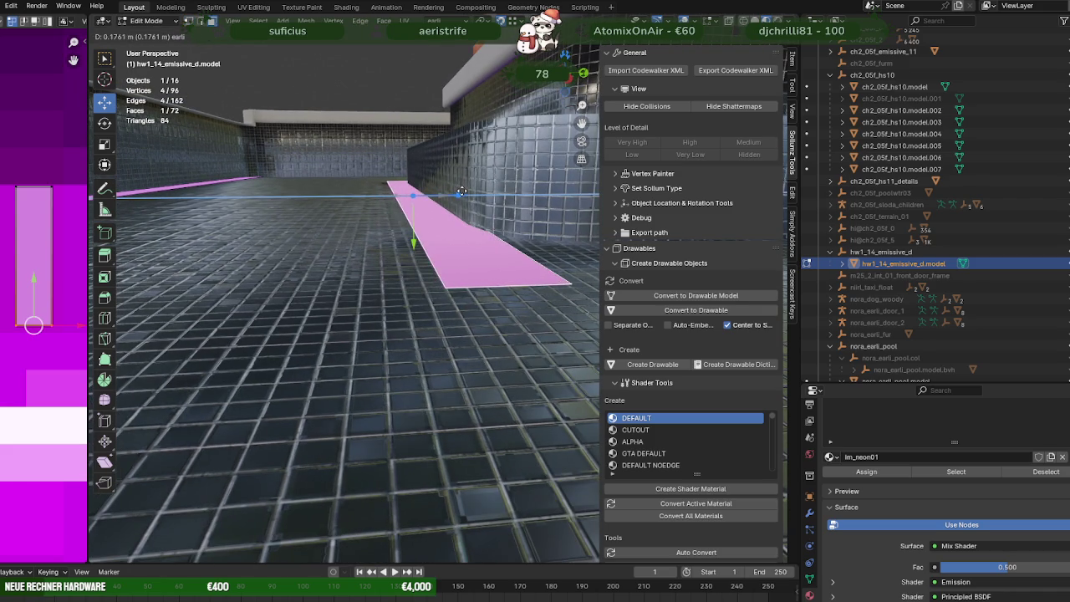
{"action": "mouse_move", "coordinate": [469, 225]}
{"action": "middle_mouse_down"}
{"action": "mouse_move", "coordinate": [513, 262]}
{"action": "mouse_move", "coordinate": [239, 239]}
{"action": "middle_mouse_up"}
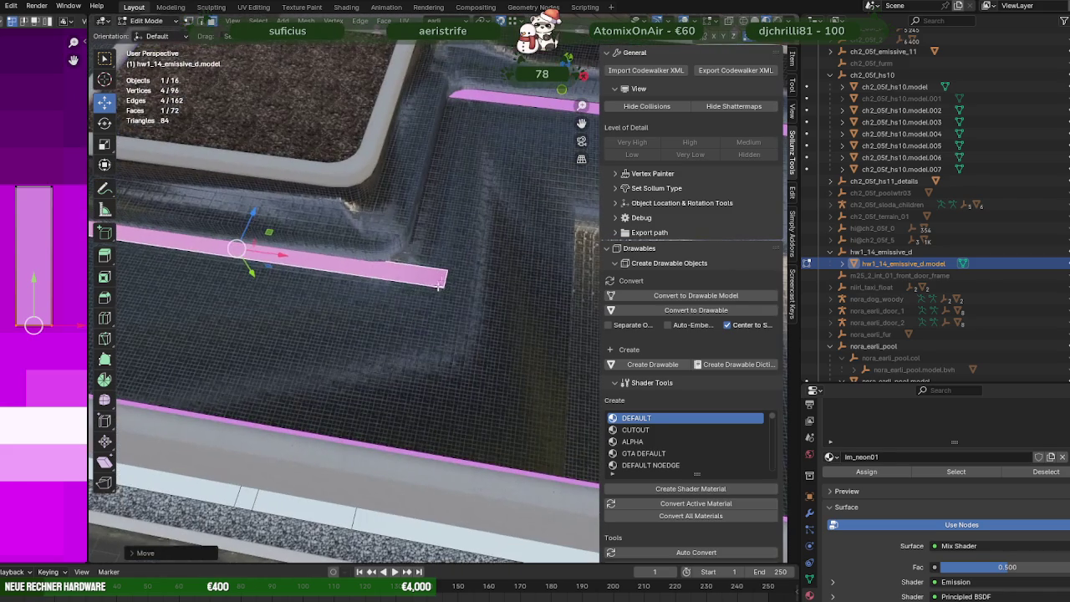
Step: Pull the new strip's end back about 0.57 m along X to the planter corner
{"action": "left_click", "coordinate": [445, 279]}
{"action": "mouse_move", "coordinate": [478, 284]}
{"action": "left_mouse_down"}
{"action": "mouse_move", "coordinate": [450, 278]}
{"action": "mouse_move", "coordinate": [458, 72]}
{"action": "left_mouse_up"}
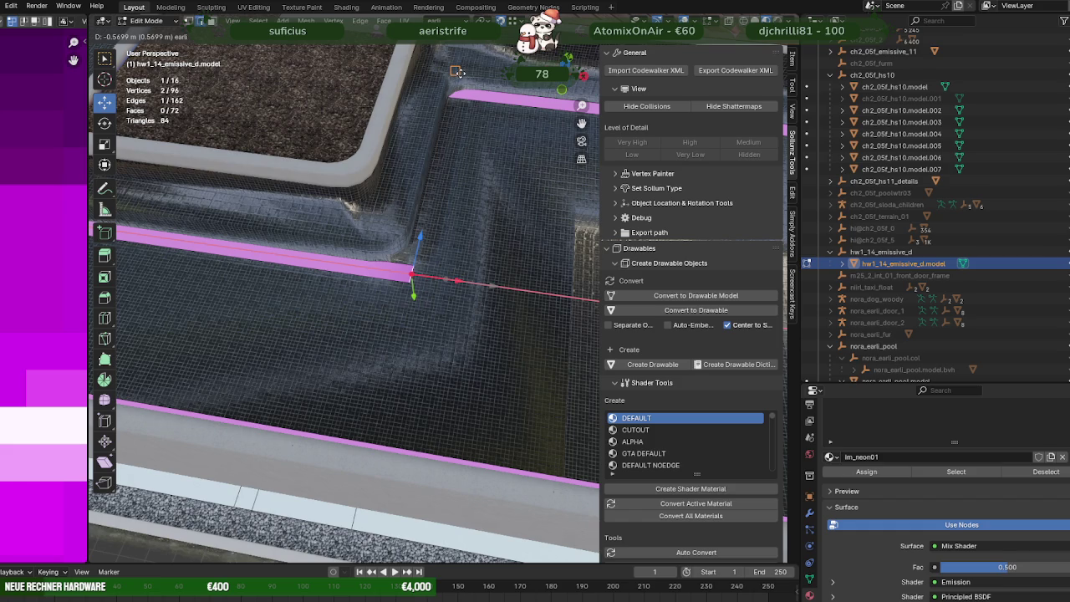
{"action": "left_click_drag", "start_coordinate": [458, 72], "coordinate": [459, 75]}
{"action": "mouse_move", "coordinate": [309, 278]}
{"action": "middle_mouse_down", "text": "shift"}
{"action": "mouse_move", "coordinate": [475, 290]}
{"action": "mouse_move", "coordinate": [345, 286]}
{"action": "middle_mouse_up", "text": "shift"}
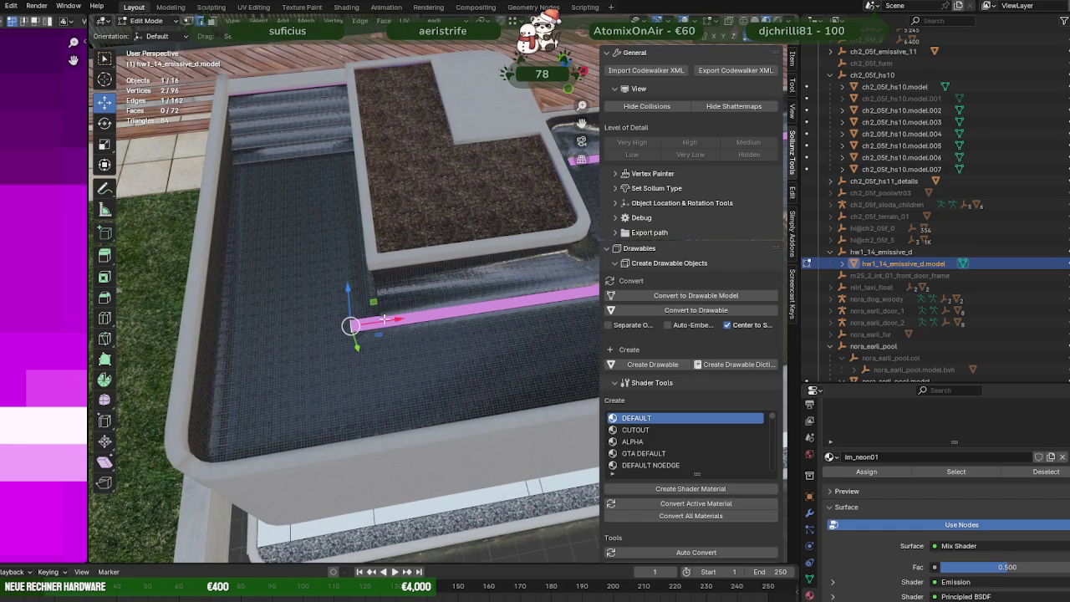
{"action": "mouse_move", "coordinate": [384, 320]}
{"action": "middle_mouse_down"}
{"action": "mouse_move", "coordinate": [406, 372]}
{"action": "mouse_move", "coordinate": [370, 334]}
{"action": "mouse_move", "coordinate": [401, 304]}
{"action": "mouse_move", "coordinate": [307, 299]}
{"action": "middle_mouse_up"}
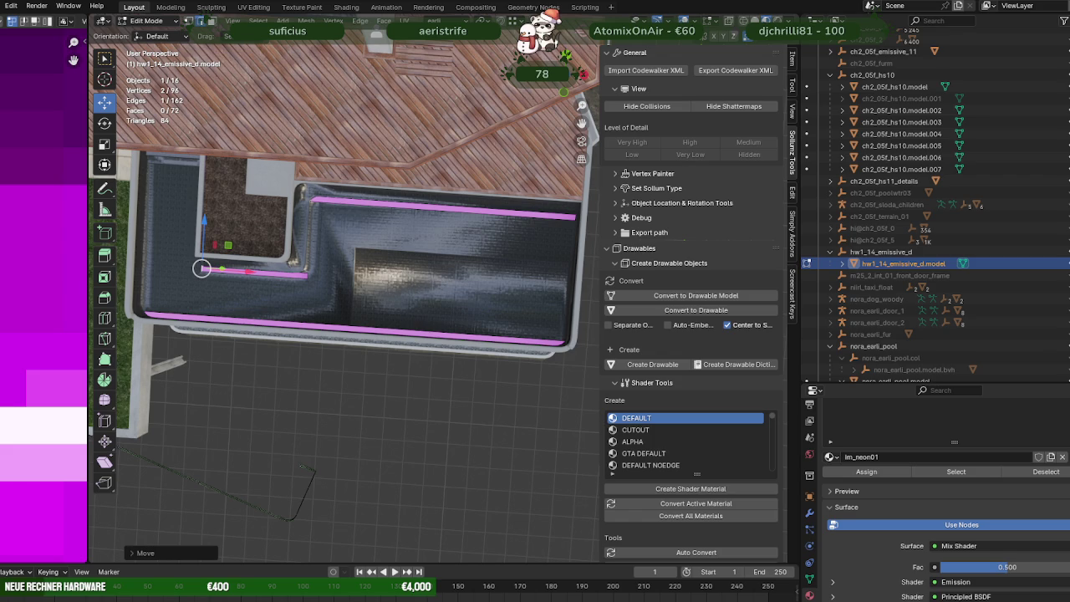
Step: Select the pink neon strip face, duplicate it, and shift the copy along X
{"action": "left_click", "coordinate": [284, 273]}
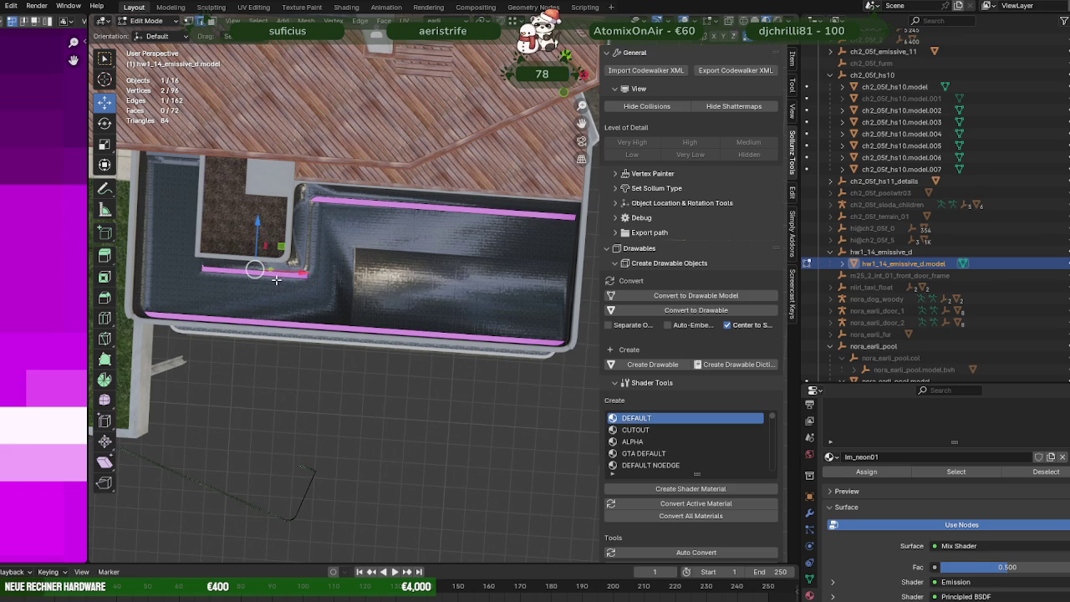
{"action": "left_click", "coordinate": [276, 279], "text": "shift"}
{"action": "mouse_move", "coordinate": [276, 279]}
{"action": "middle_mouse_down"}
{"action": "mouse_move", "coordinate": [348, 283]}
{"action": "mouse_move", "coordinate": [335, 287]}
{"action": "middle_mouse_up"}
{"action": "key", "text": "shift+d"}
{"action": "right_click", "coordinate": [335, 287]}
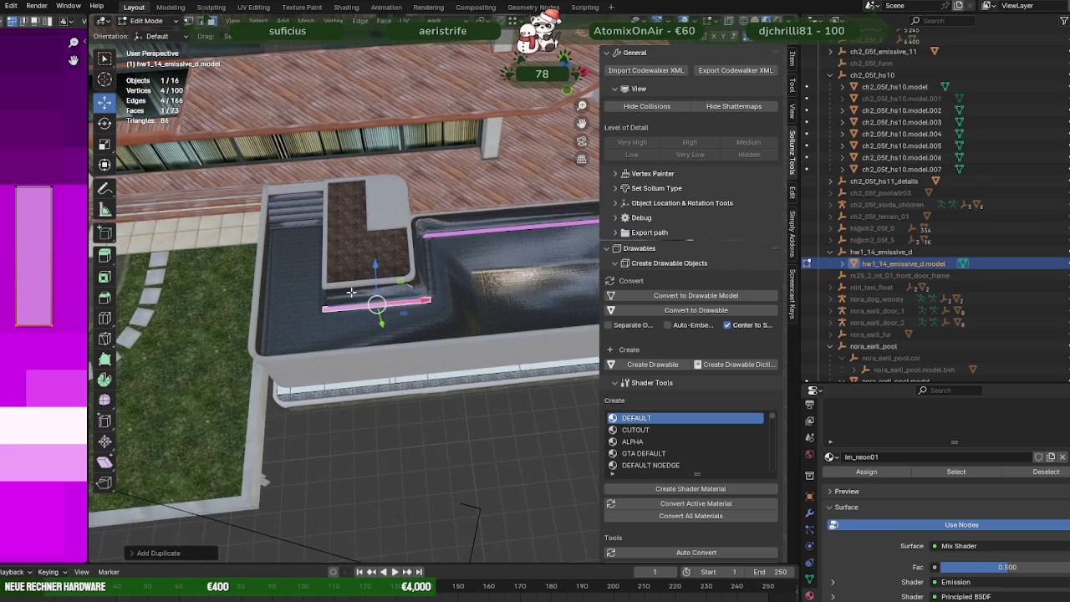
{"action": "key", "text": "g"}
{"action": "key", "text": "x"}
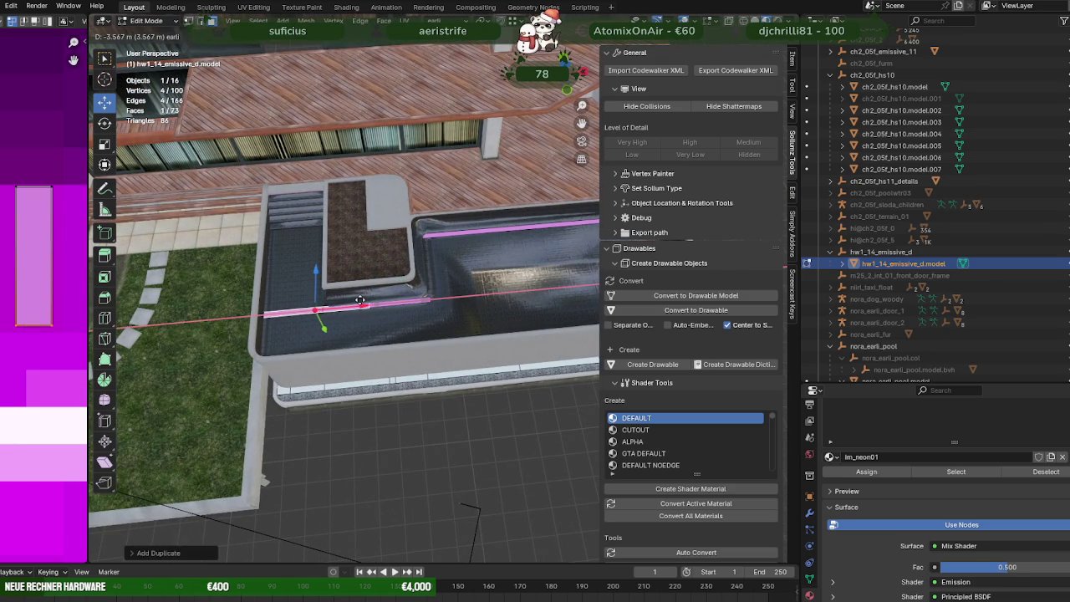
{"action": "left_click", "coordinate": [281, 309]}
Step: Move the copied pink strip to the pool stairs and line it up with the bottom step
{"action": "middle_click_drag", "start_coordinate": [281, 309], "coordinate": [405, 365]}
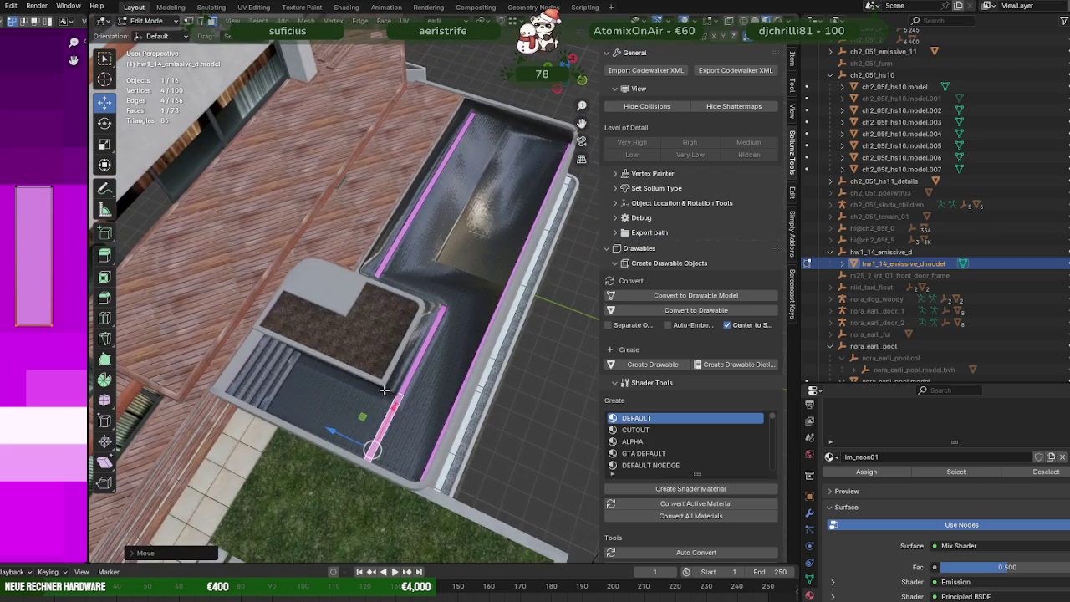
{"action": "key", "text": "g"}
{"action": "left_click", "coordinate": [238, 384]}
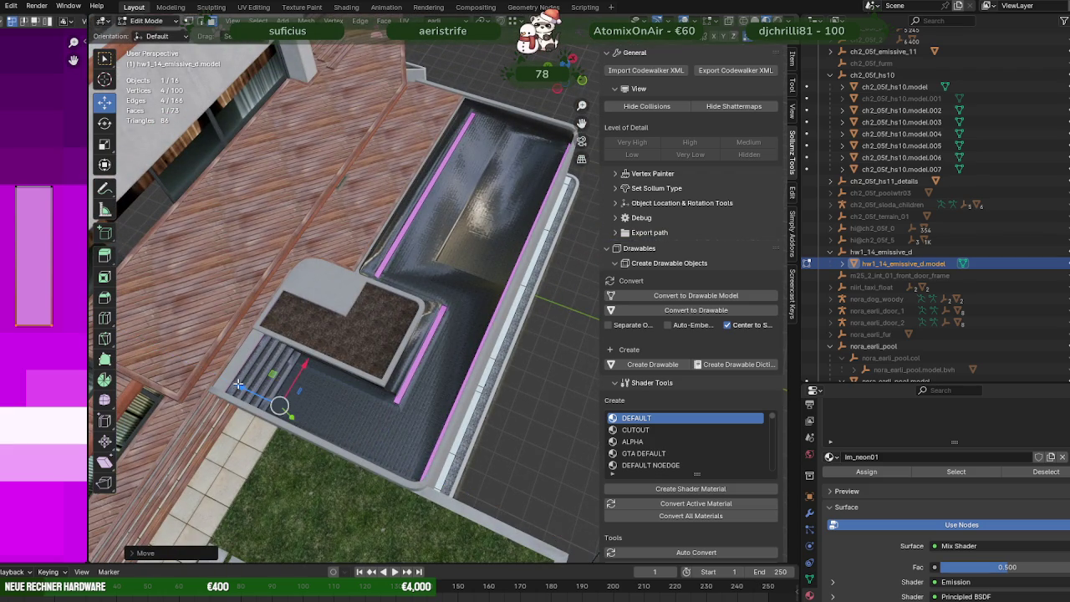
{"action": "scroll", "coordinate": [238, 383], "scroll_direction": "up", "scroll_amount": 1}
{"action": "middle_click_drag", "start_coordinate": [238, 383], "coordinate": [400, 346]}
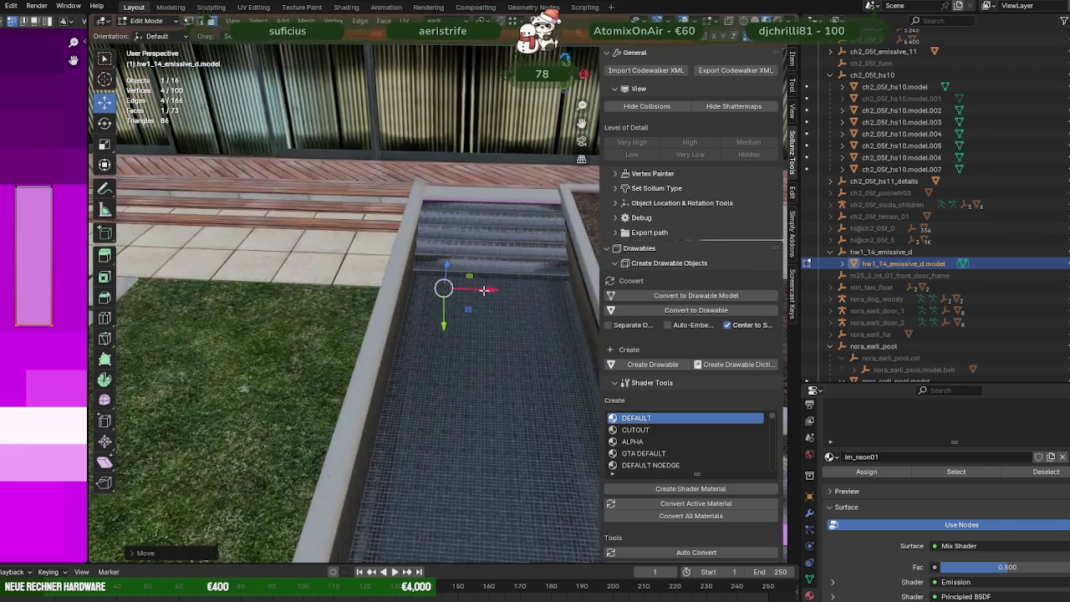
{"action": "left_click_drag", "start_coordinate": [400, 346], "coordinate": [396, 339]}
{"action": "middle_click_drag", "start_coordinate": [396, 338], "coordinate": [471, 383]}
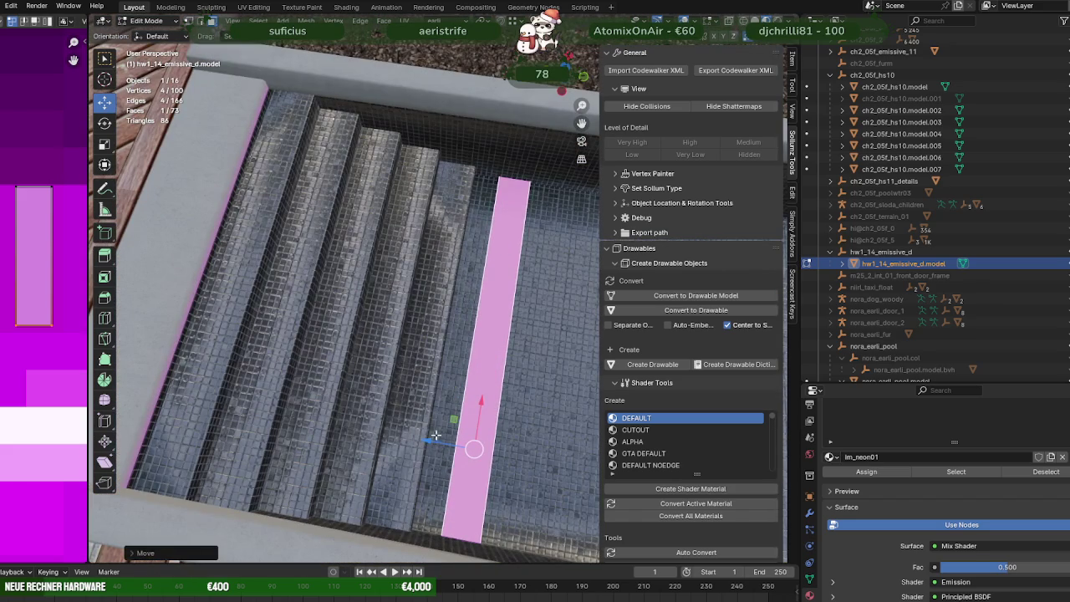
{"action": "mouse_move", "coordinate": [435, 436]}
{"action": "left_mouse_down"}
{"action": "mouse_move", "coordinate": [395, 437]}
{"action": "mouse_move", "coordinate": [444, 428]}
{"action": "left_mouse_up"}
Step: Switch to wireframe and box-select the strip's end vertices
{"action": "key", "text": "shift+z"}
{"action": "mouse_move", "coordinate": [443, 428]}
{"action": "middle_mouse_down"}
{"action": "mouse_move", "coordinate": [497, 307]}
{"action": "mouse_move", "coordinate": [525, 291]}
{"action": "middle_mouse_up"}
{"action": "left_click_drag", "start_coordinate": [540, 258], "coordinate": [580, 325]}
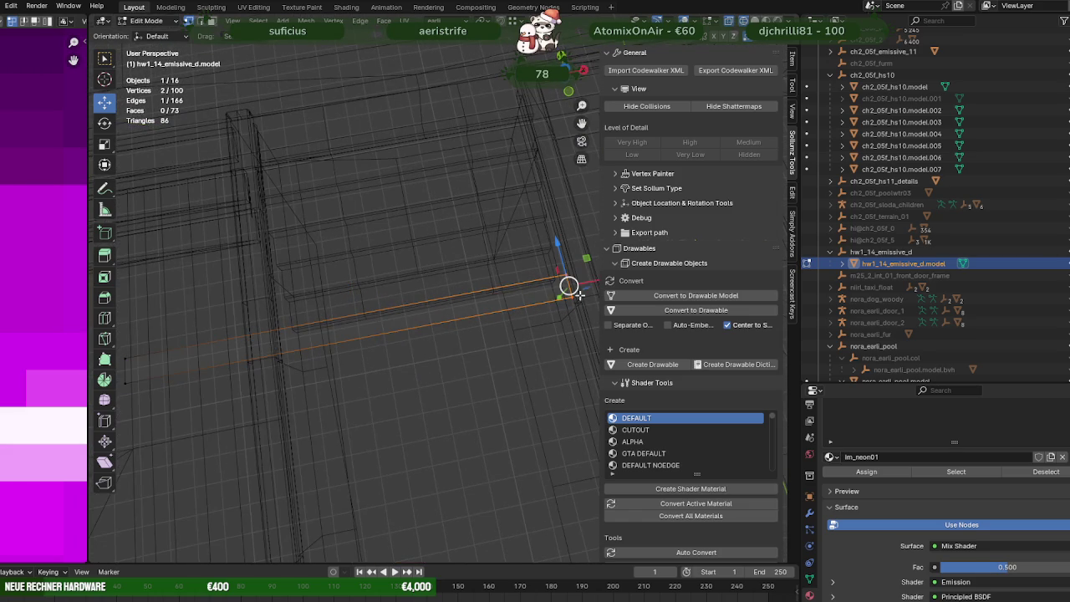
Step: Trim both ends of the stair strip along X to fit the step's width
{"action": "middle_click_drag", "start_coordinate": [566, 287], "coordinate": [516, 301]}
{"action": "key", "text": "g"}
{"action": "key", "text": "x"}
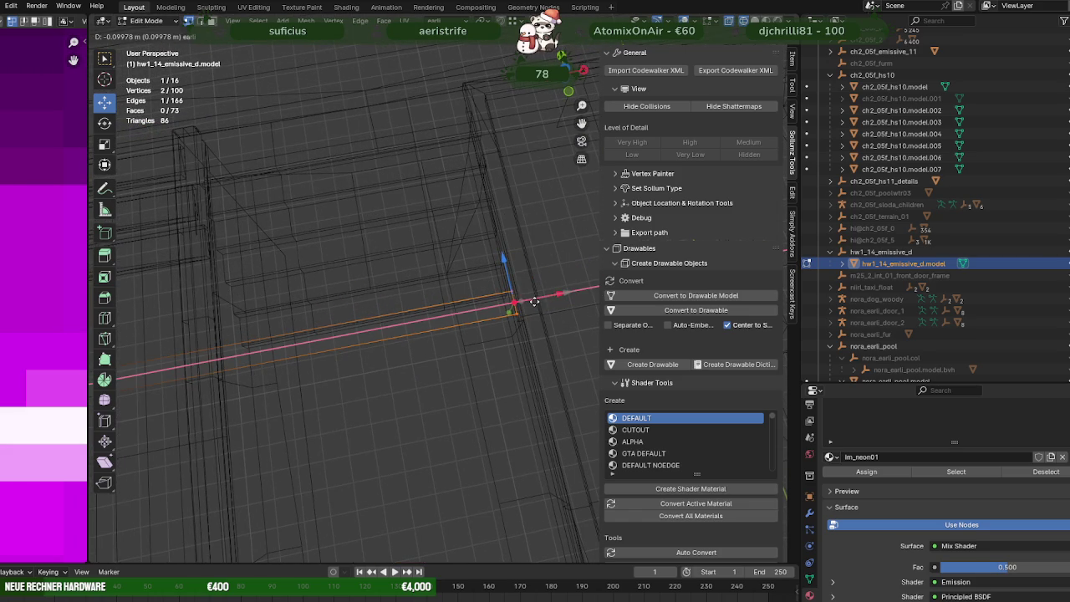
{"action": "left_click", "coordinate": [510, 305]}
{"action": "mouse_move", "coordinate": [242, 394]}
{"action": "middle_mouse_down"}
{"action": "mouse_move", "coordinate": [380, 368]}
{"action": "mouse_move", "coordinate": [219, 316]}
{"action": "middle_mouse_up"}
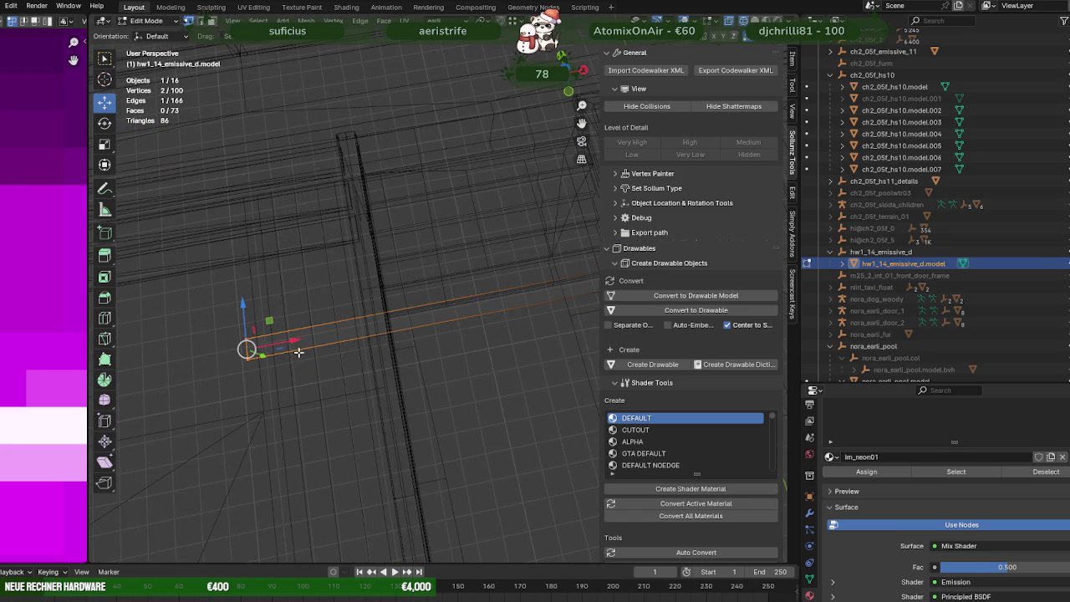
{"action": "key", "text": "g"}
{"action": "key", "text": "x"}
{"action": "left_click", "coordinate": [435, 375]}
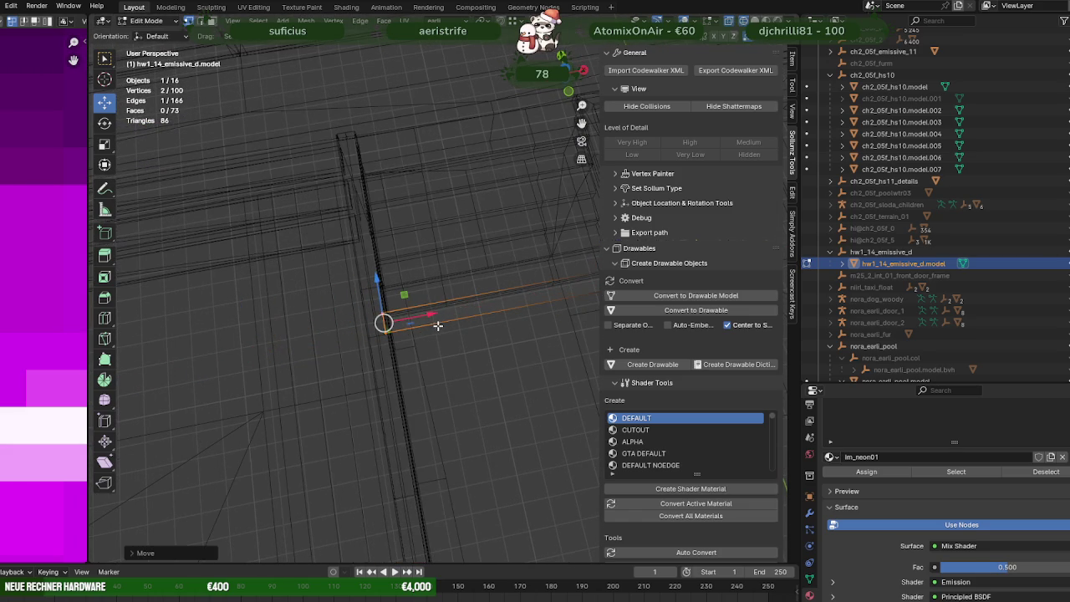
Step: Back in textured view, duplicate the pink strip and place the copy on the next step up
{"action": "key", "text": "shift+z"}
{"action": "mouse_move", "coordinate": [435, 376]}
{"action": "middle_mouse_down"}
{"action": "mouse_move", "coordinate": [461, 327]}
{"action": "mouse_move", "coordinate": [449, 371]}
{"action": "mouse_move", "coordinate": [452, 317]}
{"action": "mouse_move", "coordinate": [415, 401]}
{"action": "middle_mouse_up"}
{"action": "left_click", "coordinate": [460, 327]}
{"action": "key", "text": "shift+d"}
{"action": "right_click", "coordinate": [447, 355]}
{"action": "key", "text": "g"}
{"action": "key", "text": "y"}
{"action": "left_click", "coordinate": [431, 403]}
{"action": "key", "text": "shift+d"}
{"action": "key", "text": "z"}
{"action": "left_click", "coordinate": [471, 293]}
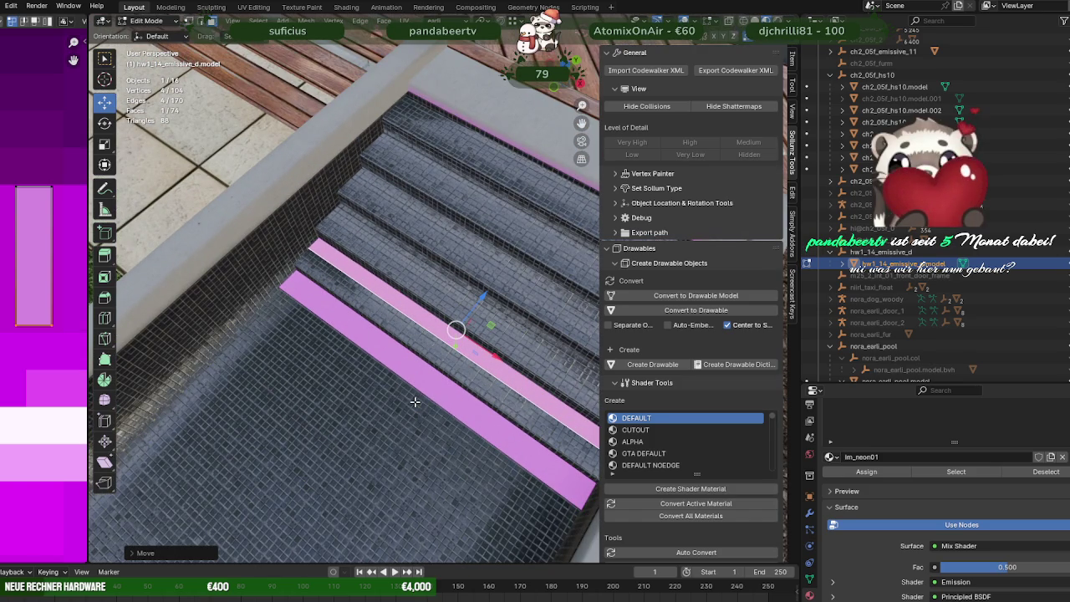
Step: Nudge the stair strip's edge slightly along Y into its final position
{"action": "mouse_move", "coordinate": [414, 401]}
{"action": "middle_mouse_down"}
{"action": "mouse_move", "coordinate": [407, 326]}
{"action": "mouse_move", "coordinate": [430, 354]}
{"action": "middle_mouse_up"}
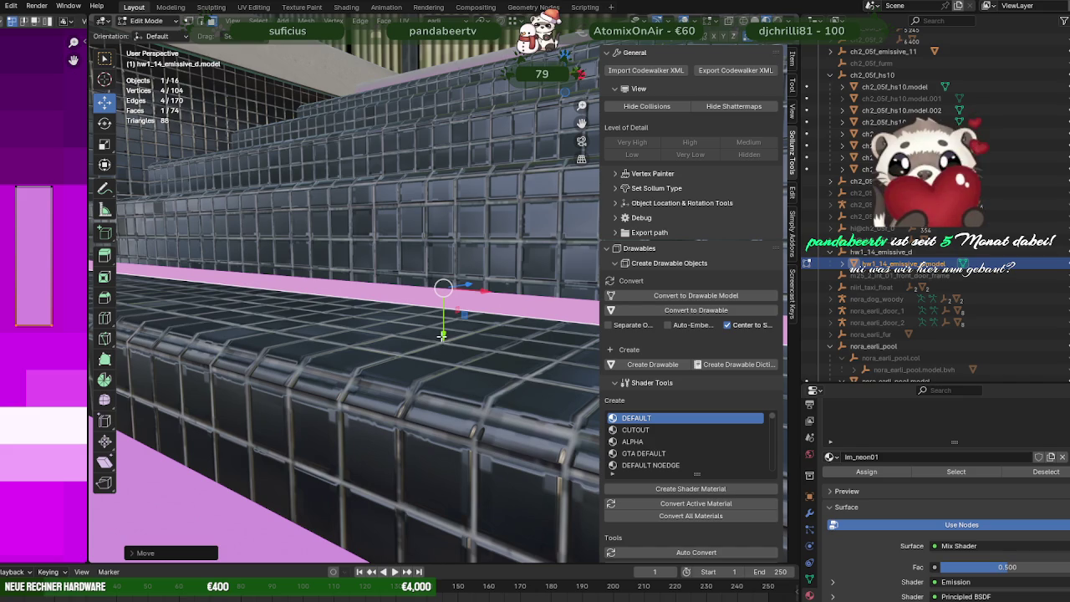
{"action": "key", "text": "g"}
{"action": "key", "text": "y"}
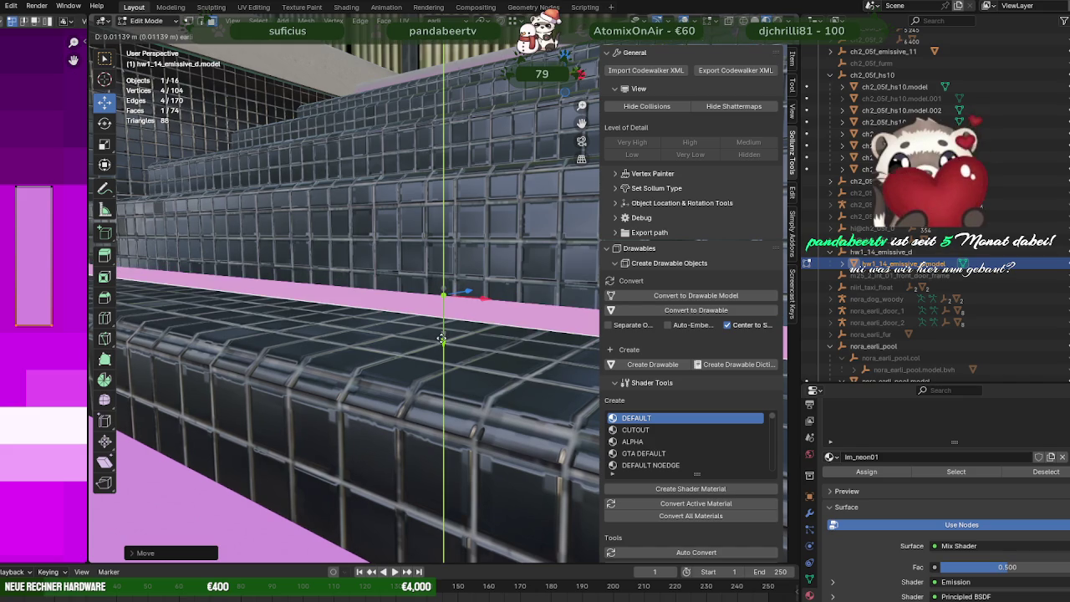
{"action": "left_click", "coordinate": [443, 338]}
Step: Switch to CodeWalker to view the lit pool in the game world
{"action": "mouse_move", "coordinate": [442, 339]}
{"action": "middle_mouse_down"}
{"action": "mouse_move", "coordinate": [447, 362]}
{"action": "mouse_move", "coordinate": [422, 304]}
{"action": "middle_mouse_up"}
{"action": "scroll", "coordinate": [425, 304], "scroll_direction": "down", "scroll_amount": 4}
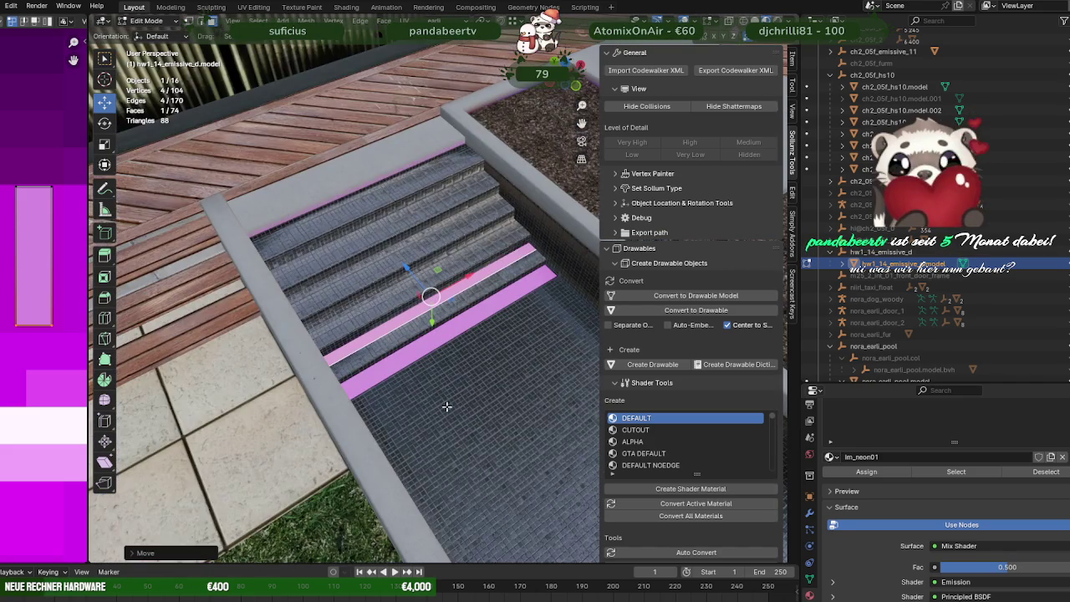
{"action": "left_click", "coordinate": [352, 552]}
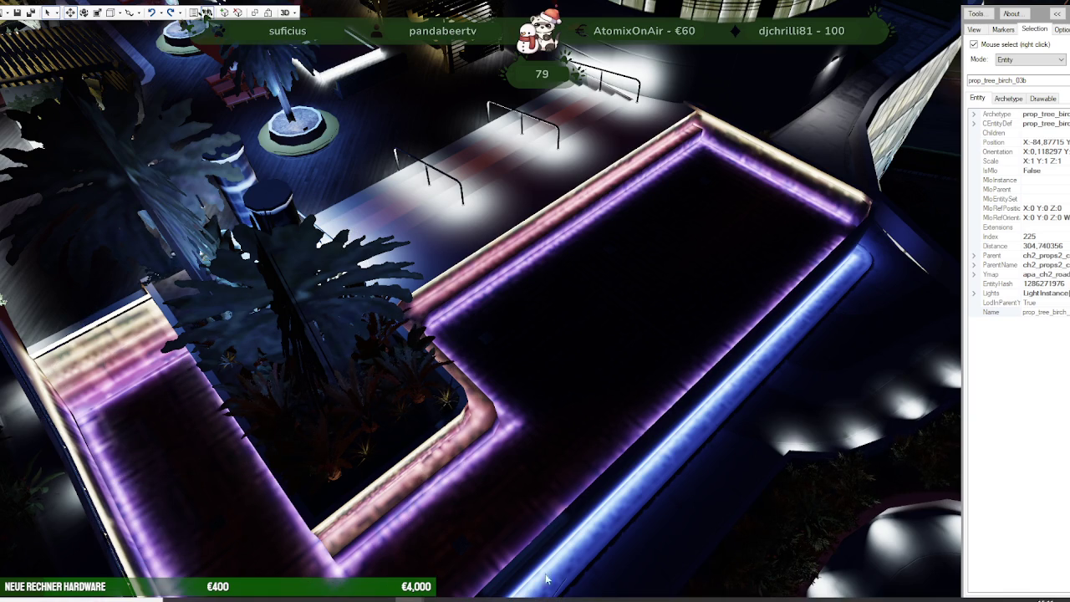
Step: After checking the neon-lit pool edges in CodeWalker, return to hw1_14_emissive_d.model in Blender
{"action": "key", "text": "alt+Tab"}
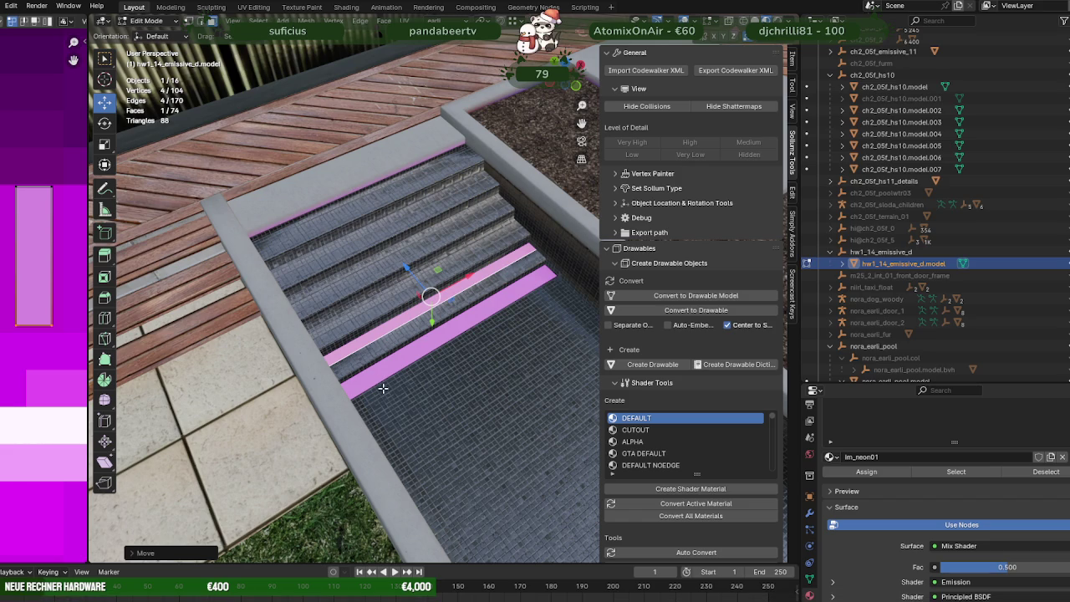
Step: Widen the image editor beside the 3D view and frame the im_neon01 neon texture sheet
{"action": "scroll", "coordinate": [75, 323], "scroll_direction": "down", "scroll_amount": 5}
{"action": "scroll", "coordinate": [67, 321], "scroll_direction": "down", "scroll_amount": 4}
{"action": "scroll", "coordinate": [59, 320], "scroll_direction": "down", "scroll_amount": 4}
{"action": "scroll", "coordinate": [56, 320], "scroll_direction": "up", "scroll_amount": 2}
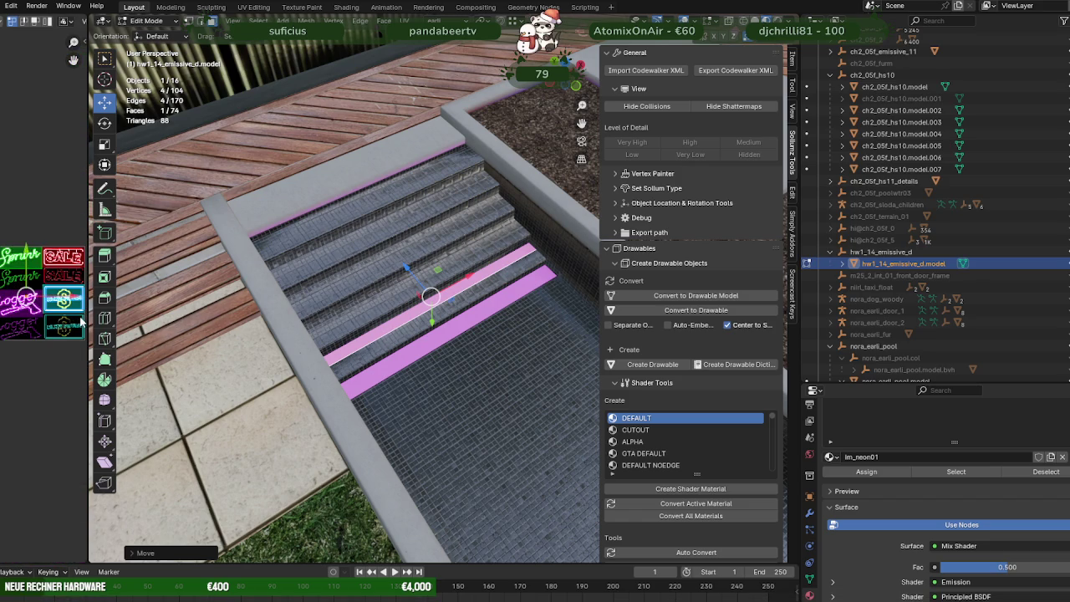
{"action": "left_click_drag", "start_coordinate": [87, 316], "coordinate": [207, 316]}
{"action": "scroll", "coordinate": [88, 310], "scroll_direction": "up", "scroll_amount": 3}
{"action": "middle_click_drag", "start_coordinate": [87, 309], "coordinate": [26, 310]}
{"action": "scroll", "coordinate": [50, 314], "scroll_direction": "up", "scroll_amount": 2}
{"action": "scroll", "coordinate": [84, 322], "scroll_direction": "up", "scroll_amount": 1}
{"action": "scroll", "coordinate": [90, 323], "scroll_direction": "up", "scroll_amount": 1}
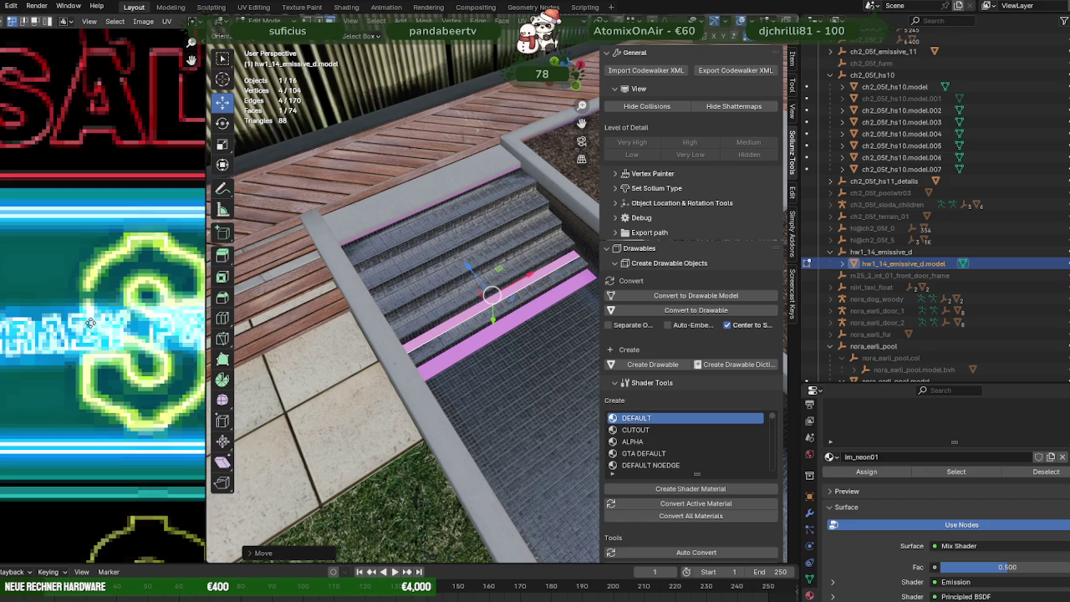
{"action": "scroll", "coordinate": [90, 323], "scroll_direction": "right", "scroll_amount": 3}
{"action": "scroll", "coordinate": [89, 326], "scroll_direction": "right", "scroll_amount": 2}
{"action": "scroll", "coordinate": [87, 329], "scroll_direction": "right", "scroll_amount": 2}
{"action": "scroll", "coordinate": [86, 332], "scroll_direction": "right", "scroll_amount": 2}
{"action": "scroll", "coordinate": [87, 332], "scroll_direction": "up", "scroll_amount": 1}
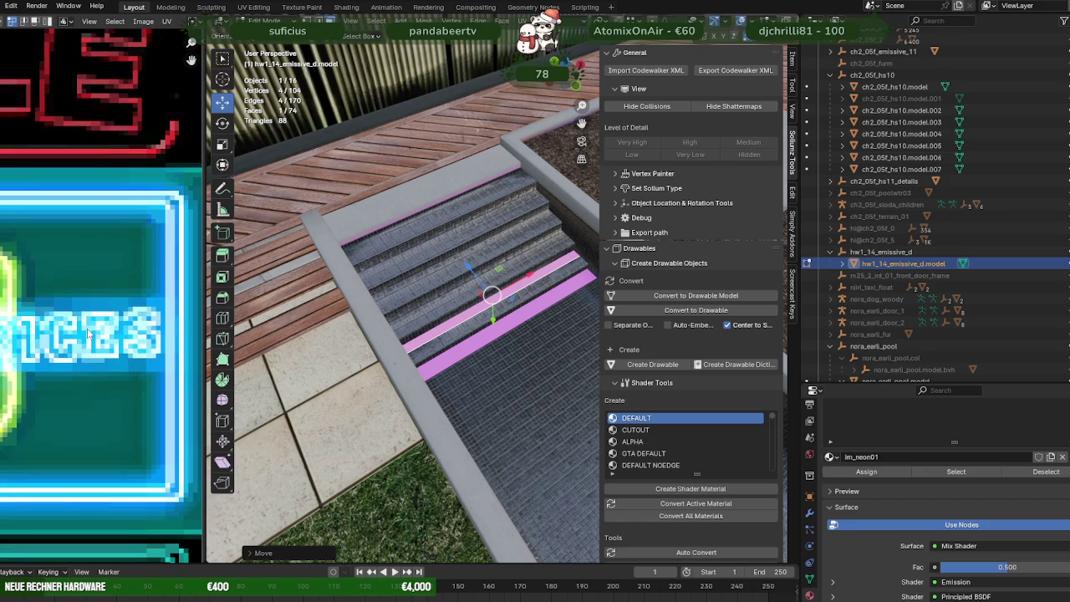
{"action": "scroll", "coordinate": [87, 330], "scroll_direction": "down", "scroll_amount": 3}
{"action": "scroll", "coordinate": [86, 327], "scroll_direction": "down", "scroll_amount": 1}
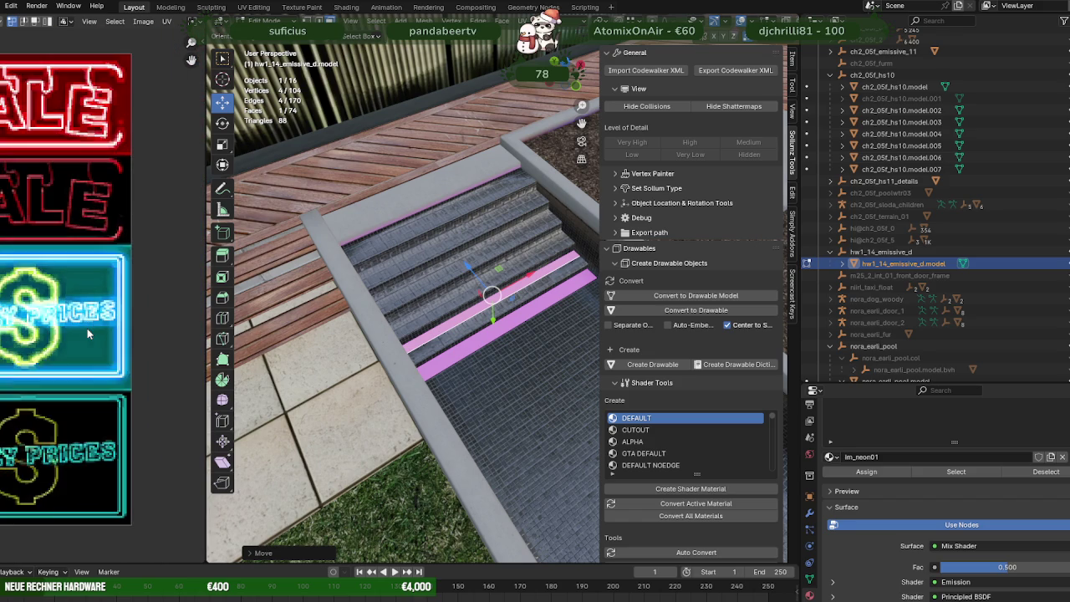
{"action": "scroll", "coordinate": [87, 328], "scroll_direction": "down", "scroll_amount": 2}
{"action": "scroll", "coordinate": [75, 326], "scroll_direction": "down", "scroll_amount": 2}
{"action": "middle_click_drag", "start_coordinate": [32, 333], "coordinate": [73, 334]}
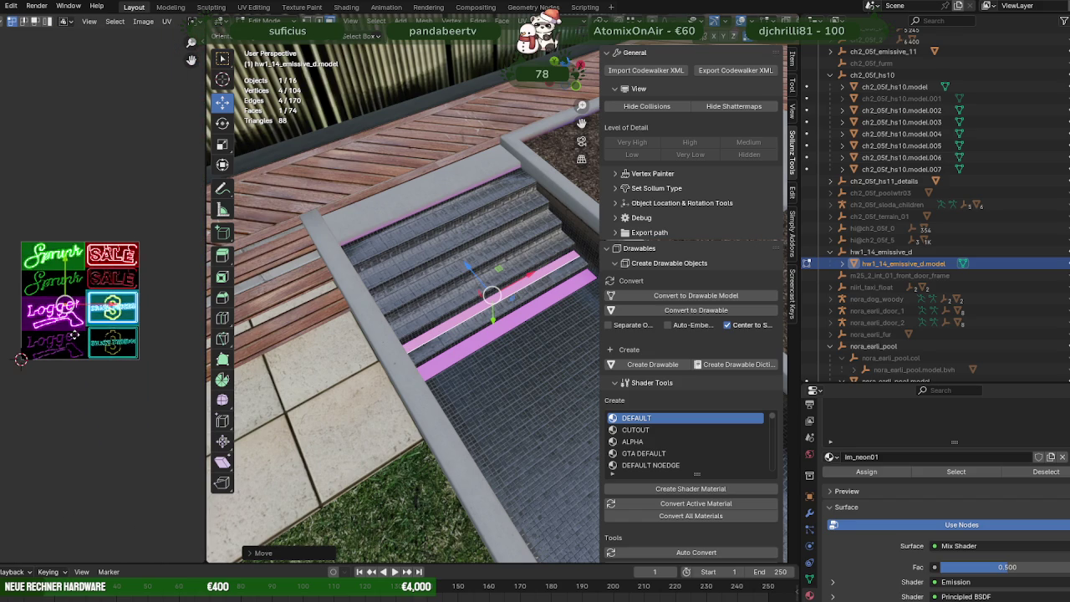
{"action": "scroll", "coordinate": [41, 308], "scroll_direction": "up", "scroll_amount": 2}
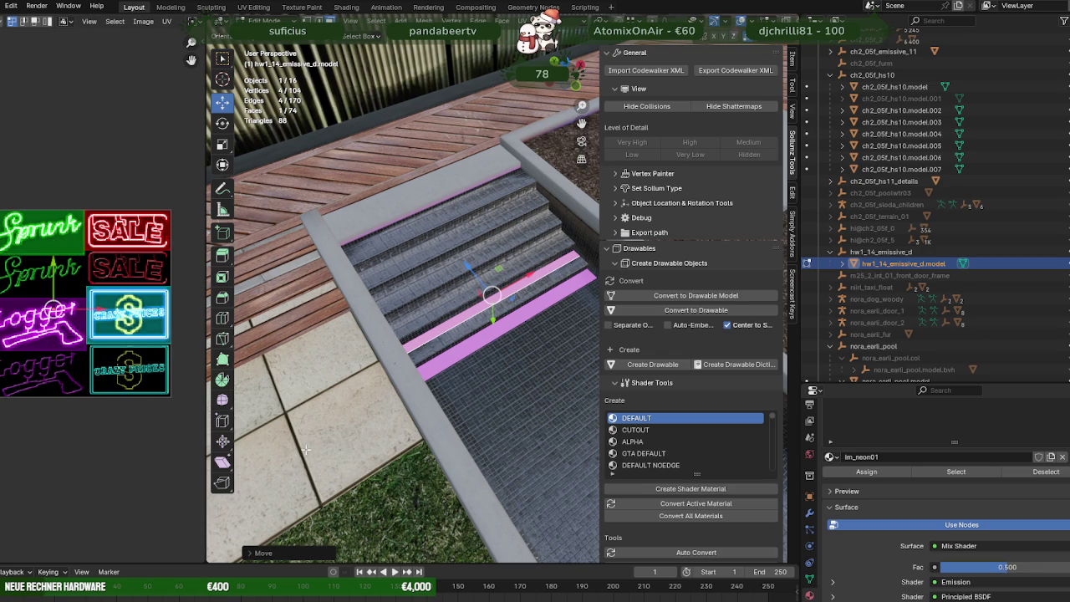
{"action": "scroll", "coordinate": [84, 335], "scroll_direction": "up", "scroll_amount": 1}
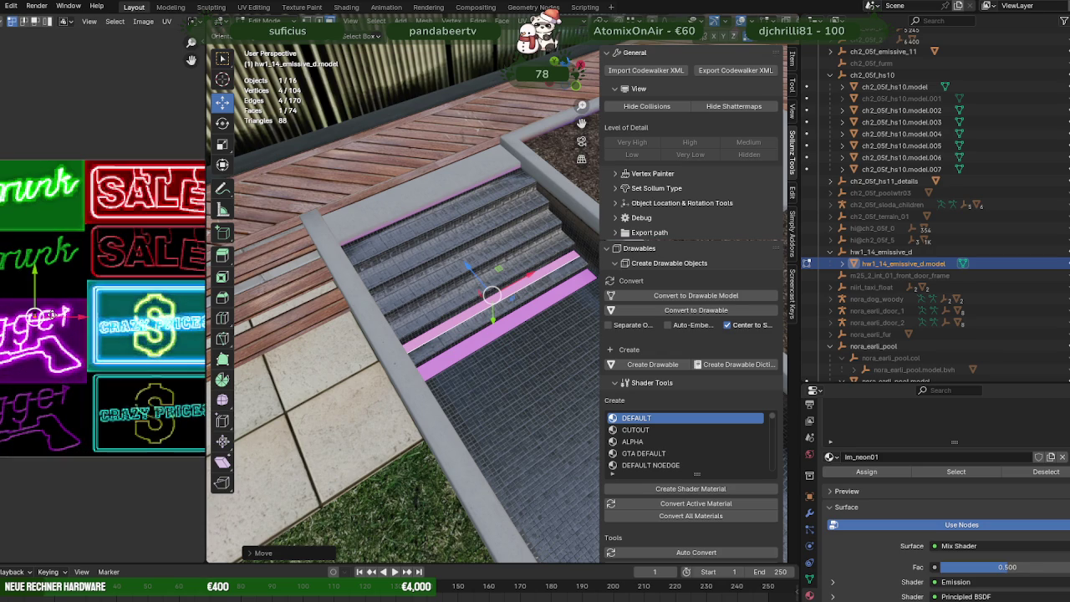
Step: Move the upper stair strip's UVs onto im_neon01's cyan sign so it glows light blue
{"action": "left_click_drag", "start_coordinate": [80, 319], "coordinate": [138, 316]}
{"action": "scroll", "coordinate": [100, 330], "scroll_direction": "up", "scroll_amount": 2}
{"action": "scroll", "coordinate": [108, 333], "scroll_direction": "up", "scroll_amount": 2}
{"action": "scroll", "coordinate": [109, 343], "scroll_direction": "up", "scroll_amount": 1}
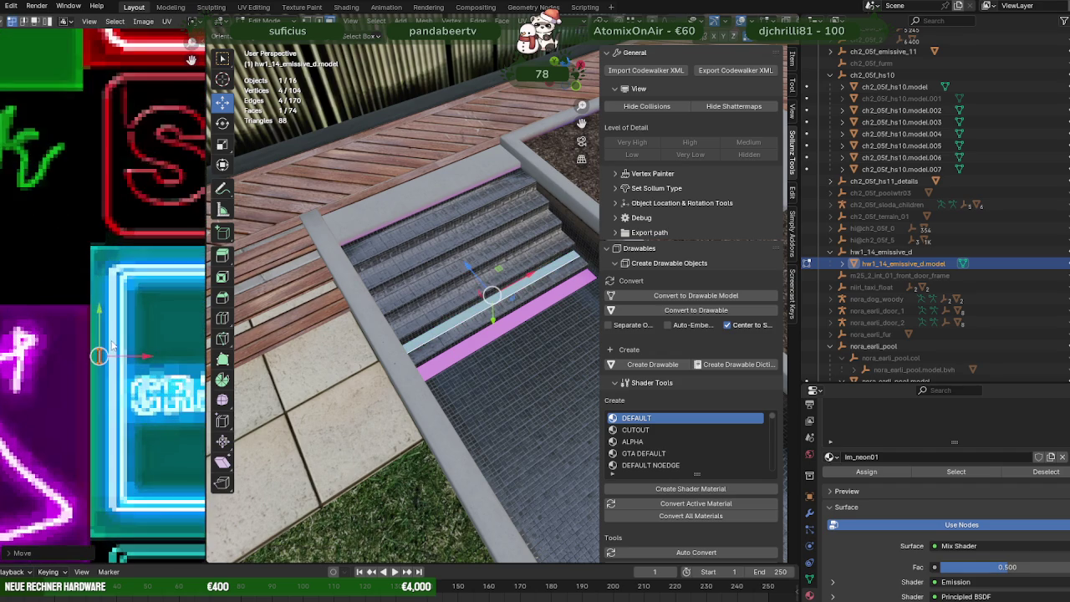
{"action": "scroll", "coordinate": [115, 357], "scroll_direction": "up", "scroll_amount": 1}
{"action": "key", "text": "g"}
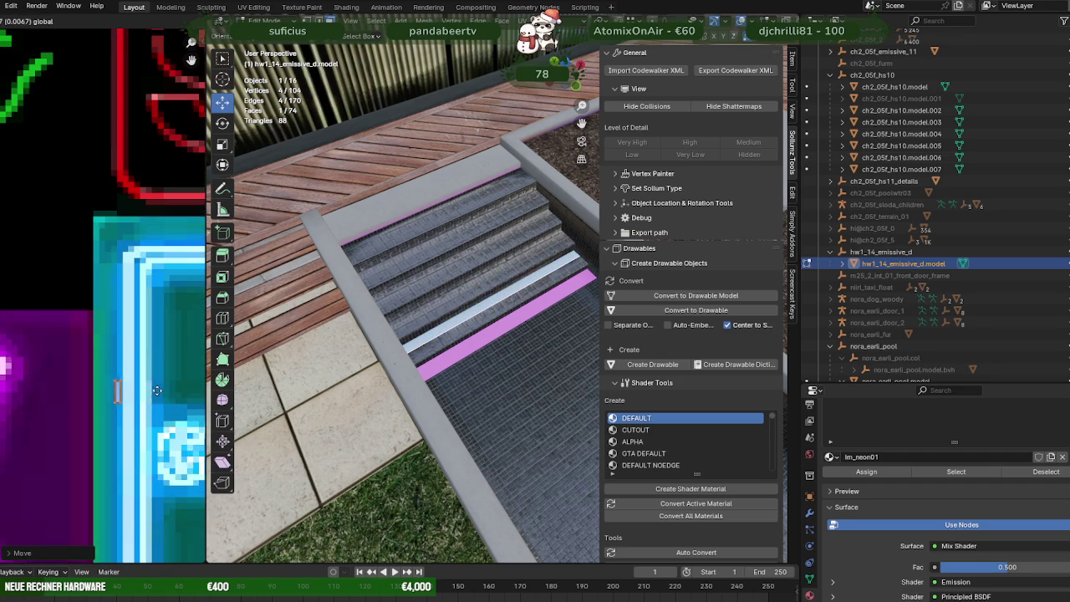
{"action": "left_click", "coordinate": [168, 391]}
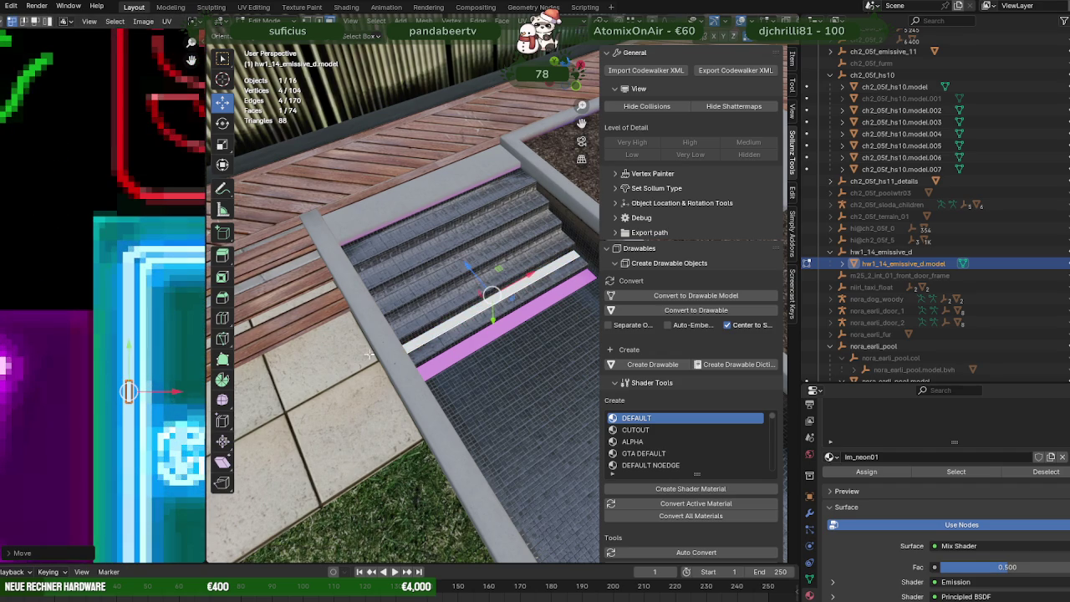
{"action": "mouse_move", "coordinate": [153, 395]}
{"action": "left_mouse_down"}
{"action": "mouse_move", "coordinate": [165, 372]}
{"action": "mouse_move", "coordinate": [153, 368]}
{"action": "left_mouse_up"}
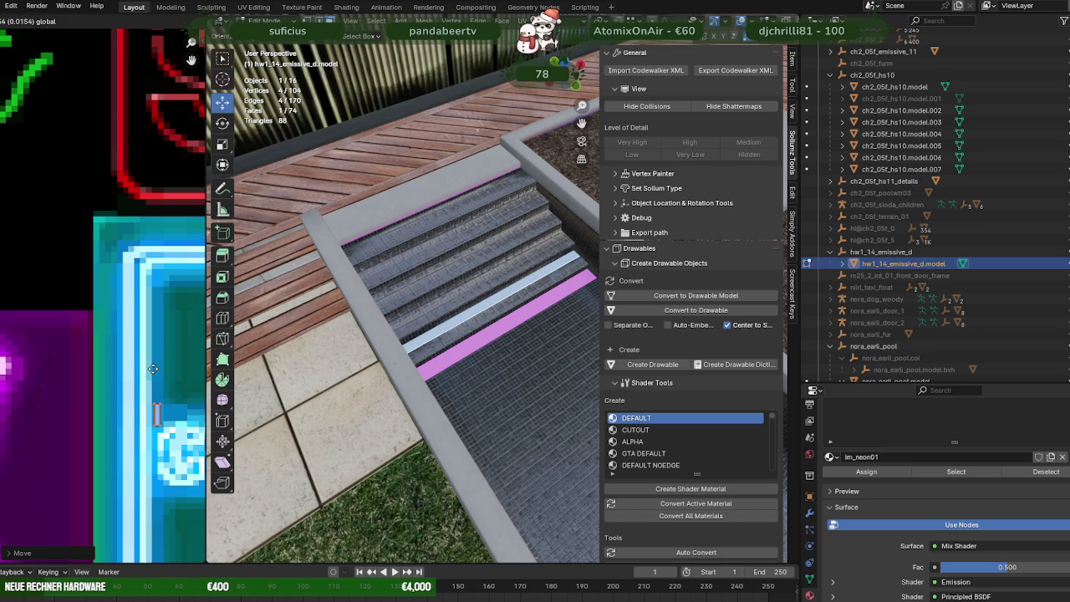
{"action": "left_click", "coordinate": [151, 369]}
{"action": "scroll", "coordinate": [151, 369], "scroll_direction": "down", "scroll_amount": 3}
{"action": "scroll", "coordinate": [126, 351], "scroll_direction": "up", "scroll_amount": 2}
{"action": "scroll", "coordinate": [139, 342], "scroll_direction": "up", "scroll_amount": 3}
{"action": "middle_click_drag", "start_coordinate": [139, 343], "coordinate": [41, 335]}
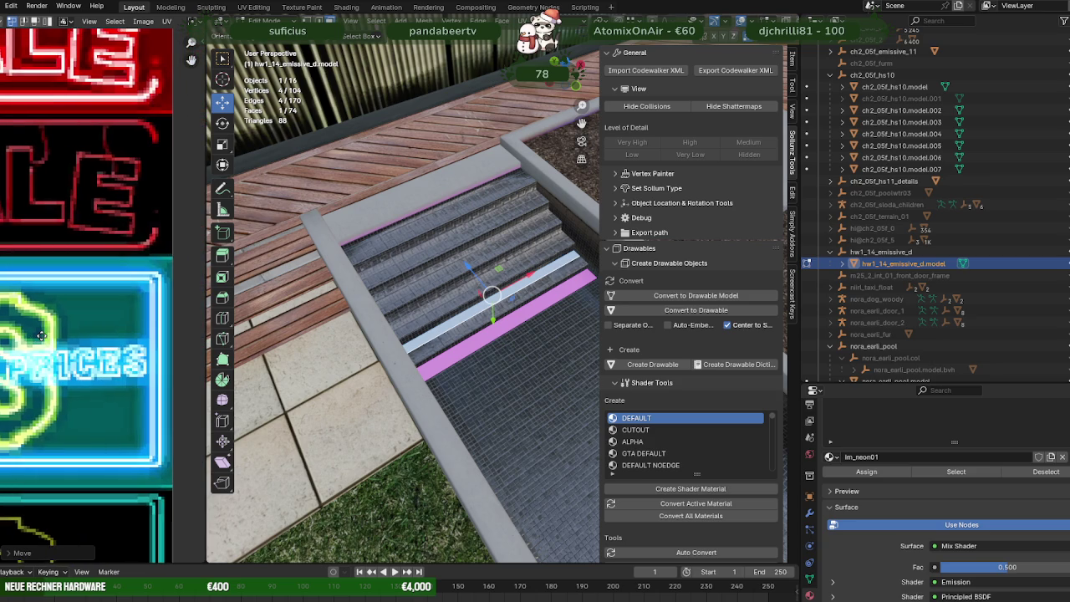
{"action": "scroll", "coordinate": [41, 335], "scroll_direction": "down", "scroll_amount": 2}
{"action": "scroll", "coordinate": [493, 305], "scroll_direction": "up", "scroll_amount": 2}
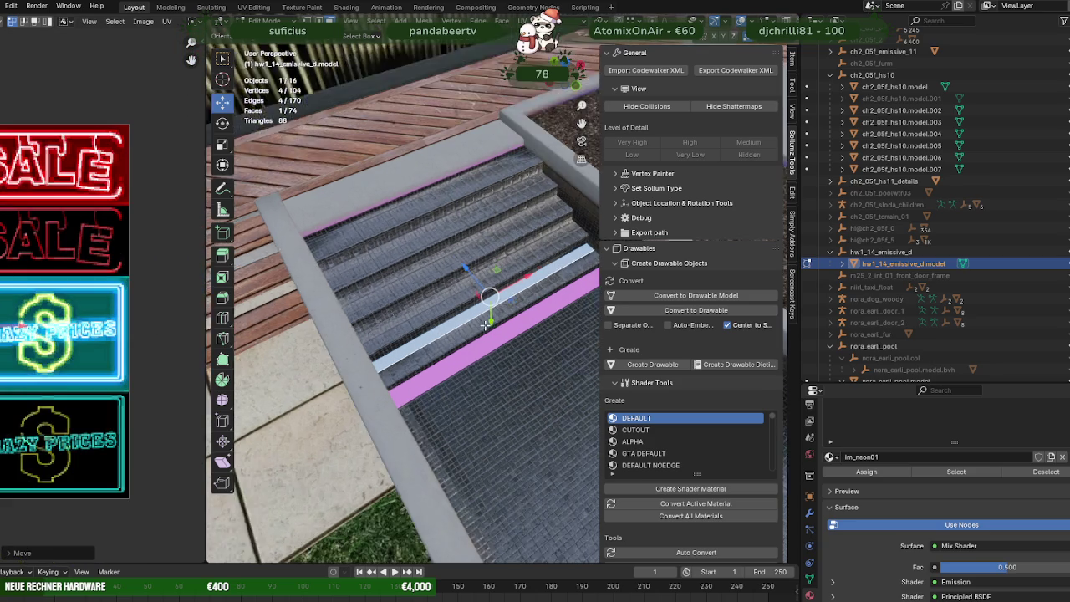
{"action": "middle_click_drag", "start_coordinate": [493, 305], "coordinate": [511, 316]}
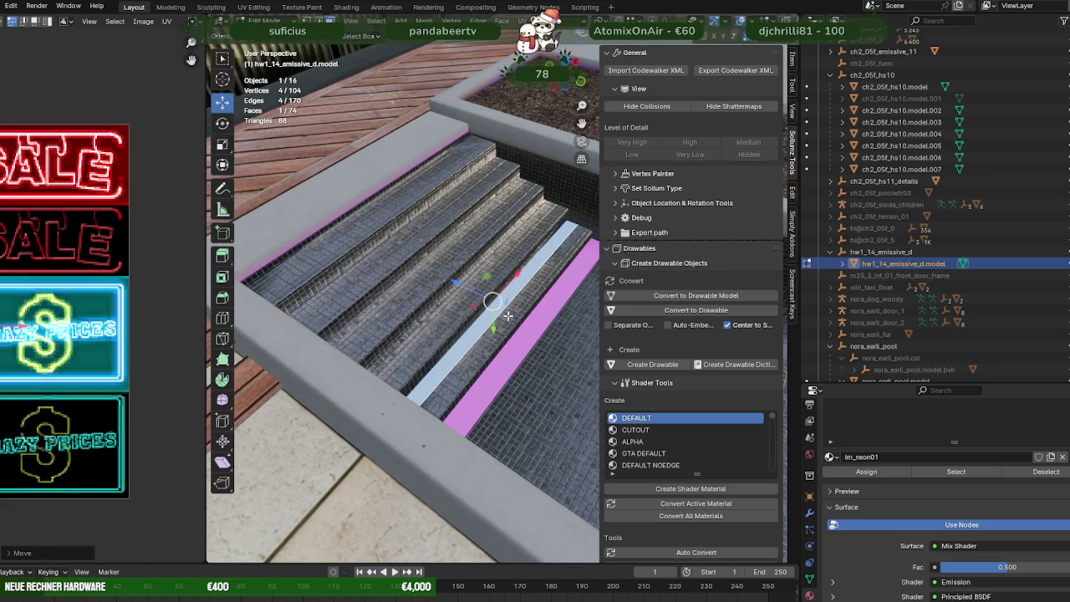
Step: Duplicate the light blue stair strip and place the copy one step higher
{"action": "key", "text": "shift+d"}
{"action": "key", "text": "y"}
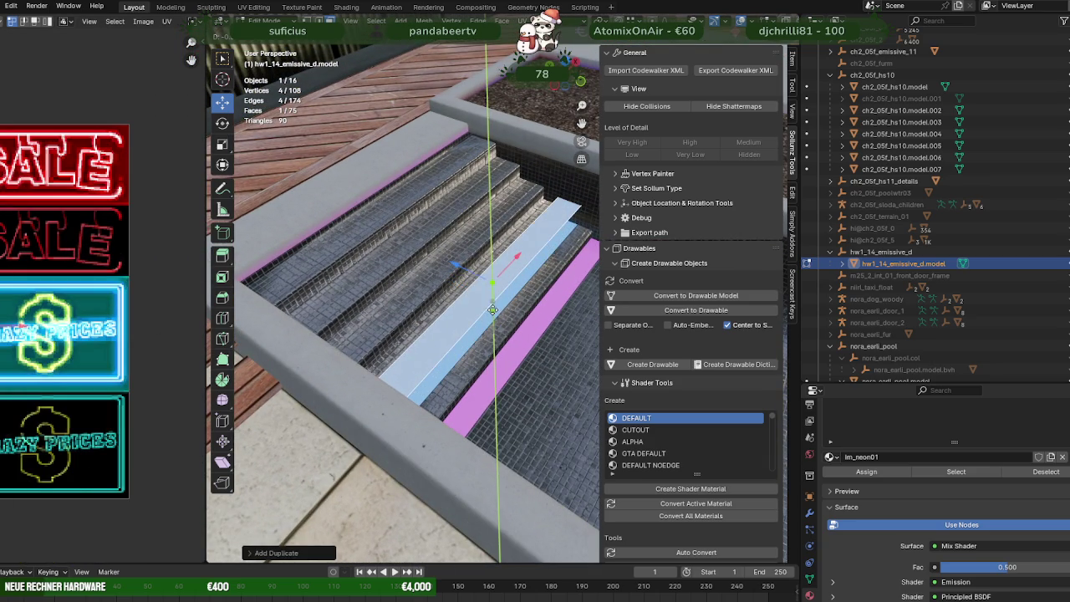
{"action": "left_click", "coordinate": [429, 255]}
{"action": "key", "text": "g"}
{"action": "key", "text": "z"}
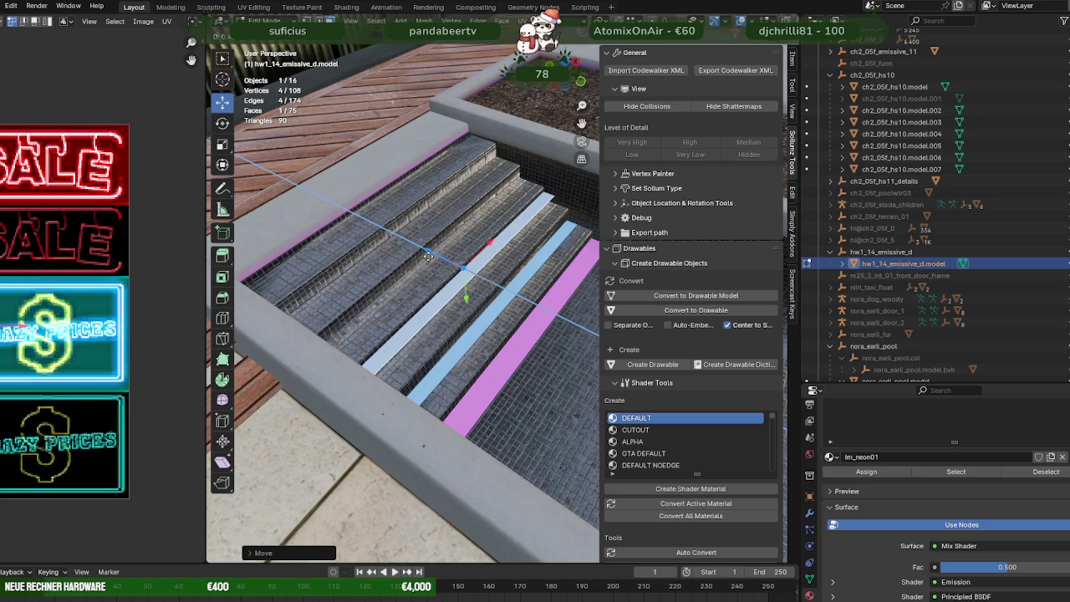
{"action": "scroll", "coordinate": [429, 255], "scroll_direction": "up", "scroll_amount": 3}
{"action": "key", "text": "y"}
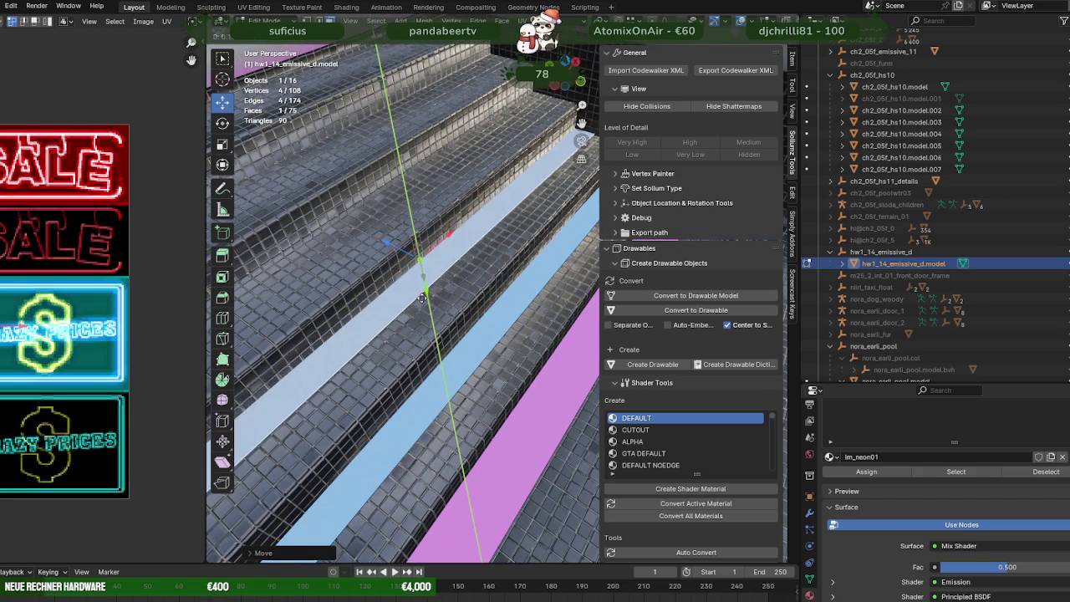
{"action": "left_click", "coordinate": [422, 300]}
{"action": "mouse_move", "coordinate": [422, 300]}
{"action": "middle_mouse_down"}
{"action": "mouse_move", "coordinate": [452, 288]}
{"action": "mouse_move", "coordinate": [430, 302]}
{"action": "middle_mouse_up"}
Step: Duplicate the strip again and slide it along Y onto another step
{"action": "key", "text": "shift+d"}
{"action": "left_click", "coordinate": [384, 298]}
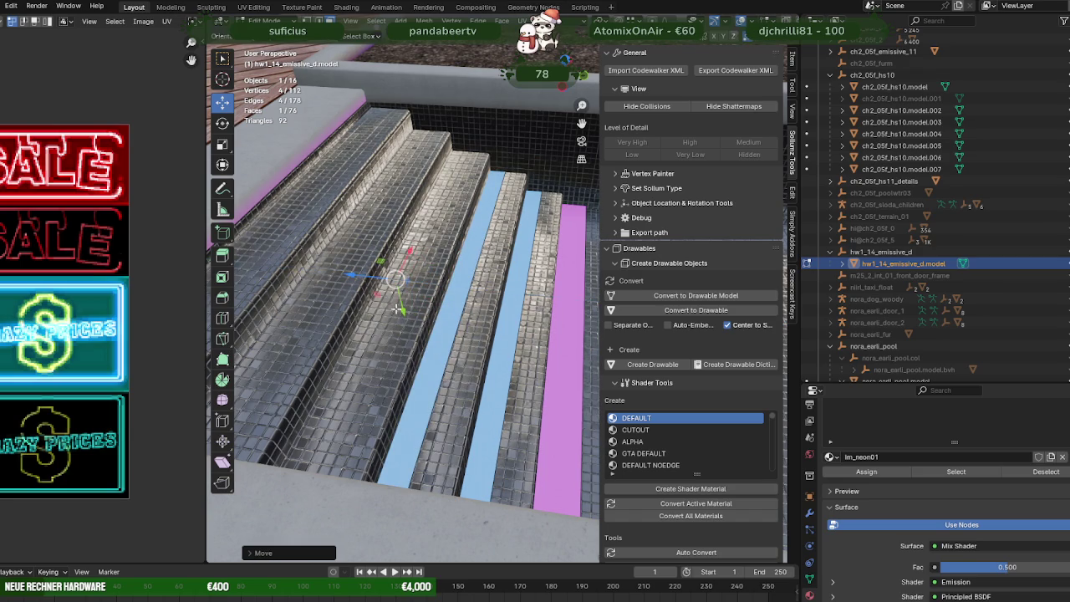
{"action": "key", "text": "g"}
{"action": "key", "text": "y"}
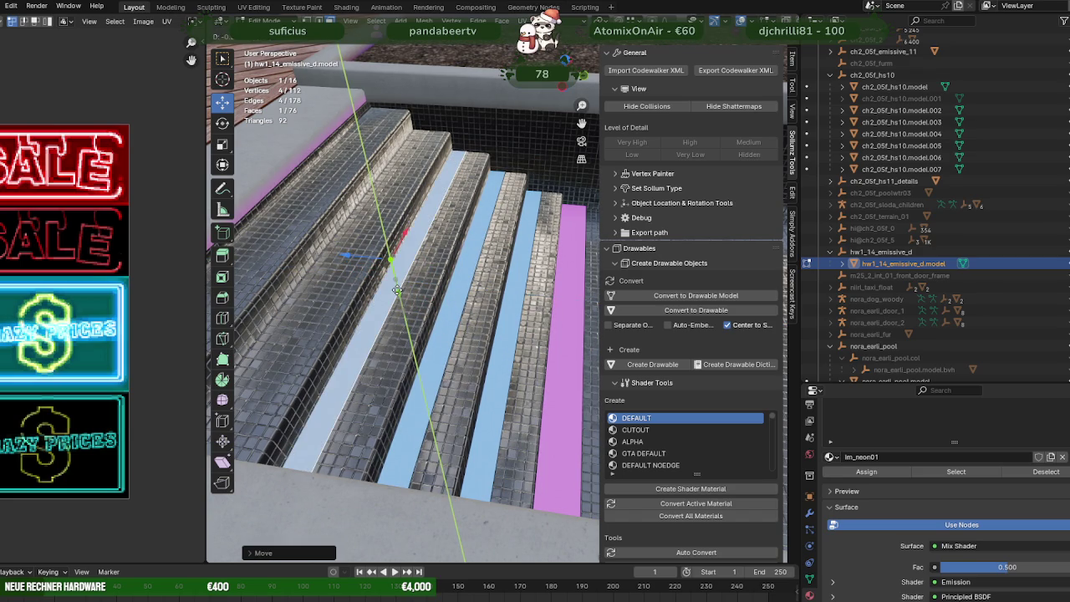
{"action": "left_click", "coordinate": [397, 290]}
{"action": "mouse_move", "coordinate": [397, 291]}
{"action": "middle_mouse_down"}
{"action": "mouse_move", "coordinate": [446, 341]}
{"action": "mouse_move", "coordinate": [377, 326]}
{"action": "middle_mouse_up"}
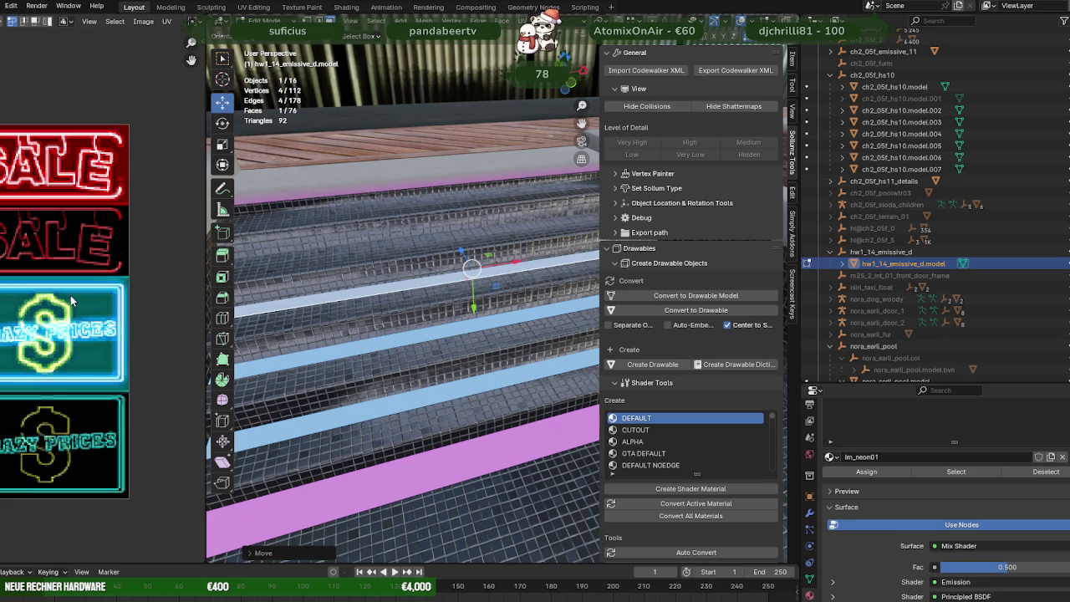
Step: Shift the newest stair strip's UVs onto the red SALE sign
{"action": "scroll", "coordinate": [67, 308], "scroll_direction": "down", "scroll_amount": 1}
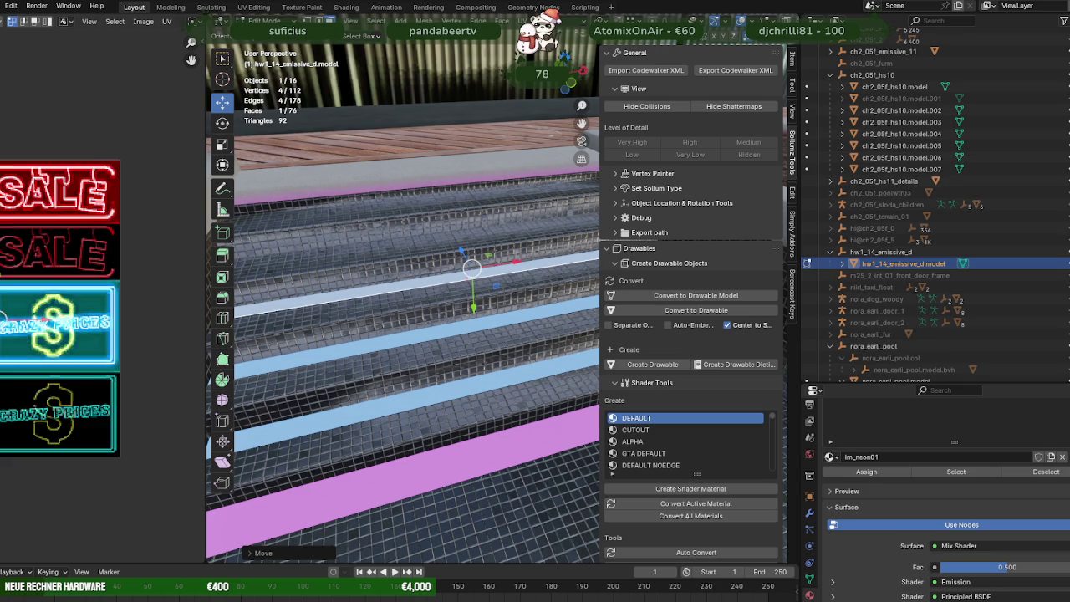
{"action": "middle_click_drag", "start_coordinate": [32, 302], "coordinate": [116, 370]}
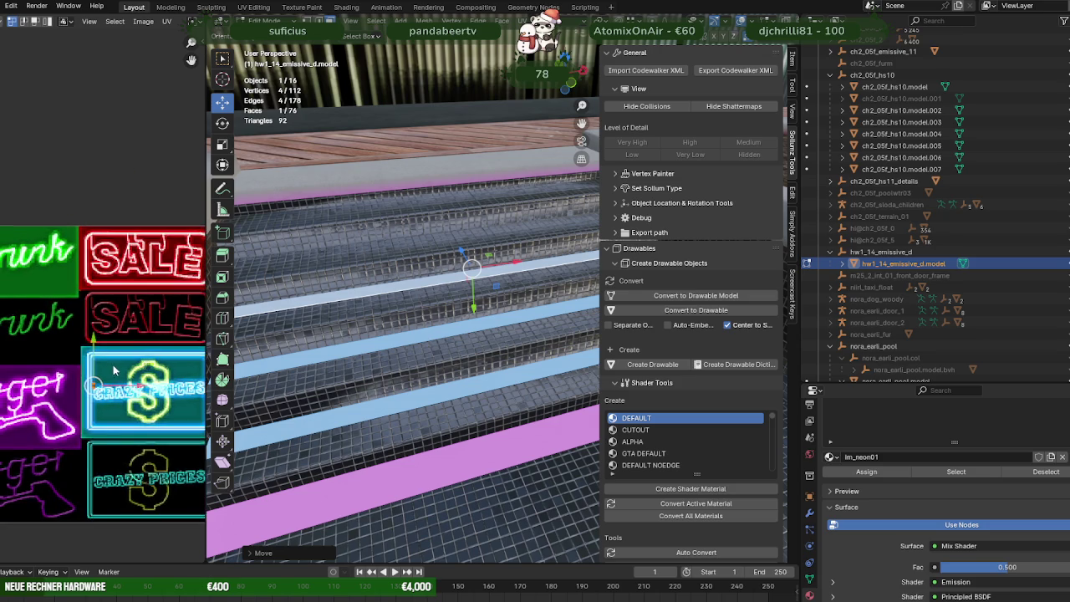
{"action": "scroll", "coordinate": [116, 370], "scroll_direction": "up", "scroll_amount": 2}
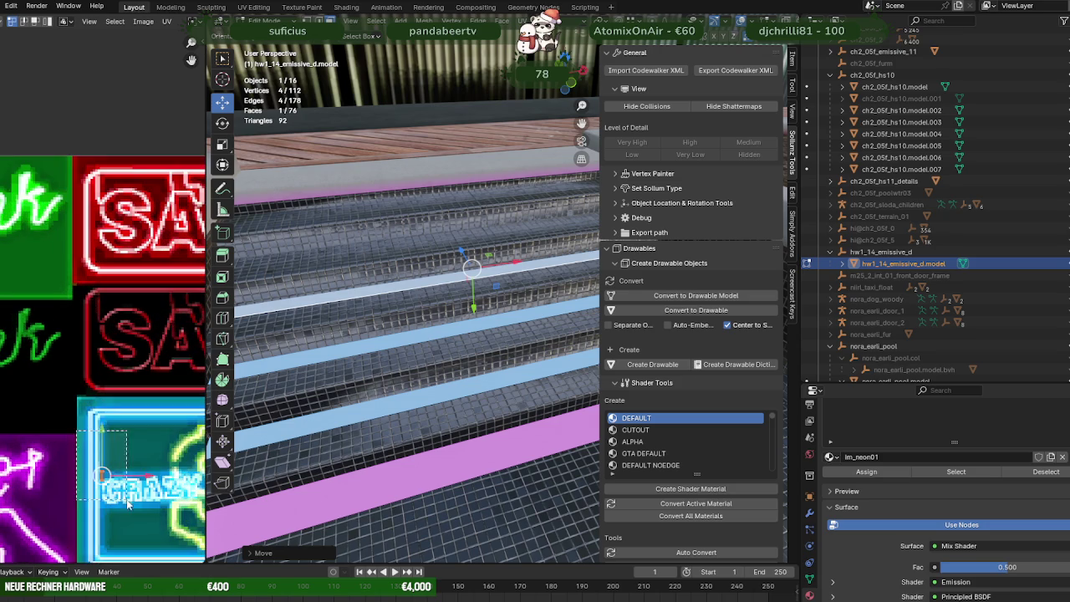
{"action": "key", "text": "g"}
{"action": "left_click", "coordinate": [92, 209]}
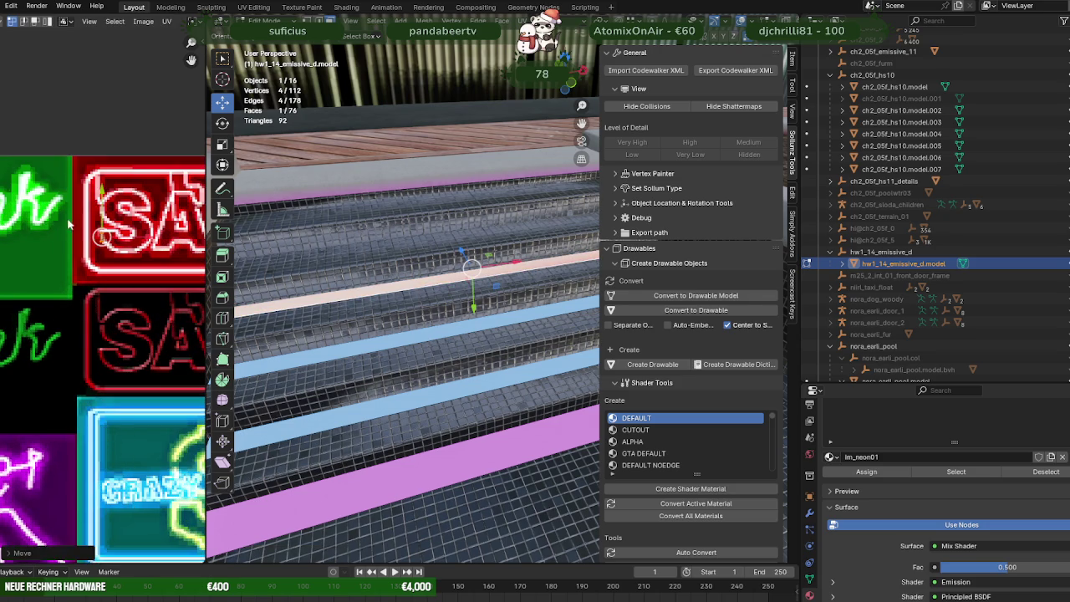
{"action": "scroll", "coordinate": [126, 293], "scroll_direction": "up", "scroll_amount": 2}
{"action": "scroll", "coordinate": [168, 376], "scroll_direction": "up", "scroll_amount": 1}
{"action": "scroll", "coordinate": [109, 341], "scroll_direction": "down", "scroll_amount": 1}
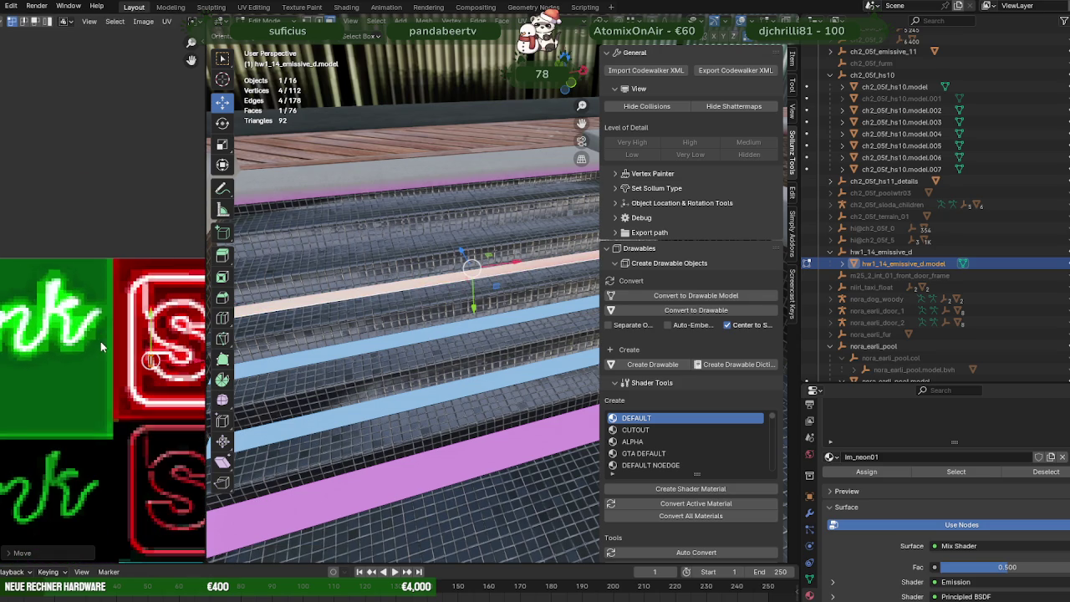
{"action": "scroll", "coordinate": [172, 359], "scroll_direction": "down", "scroll_amount": 1}
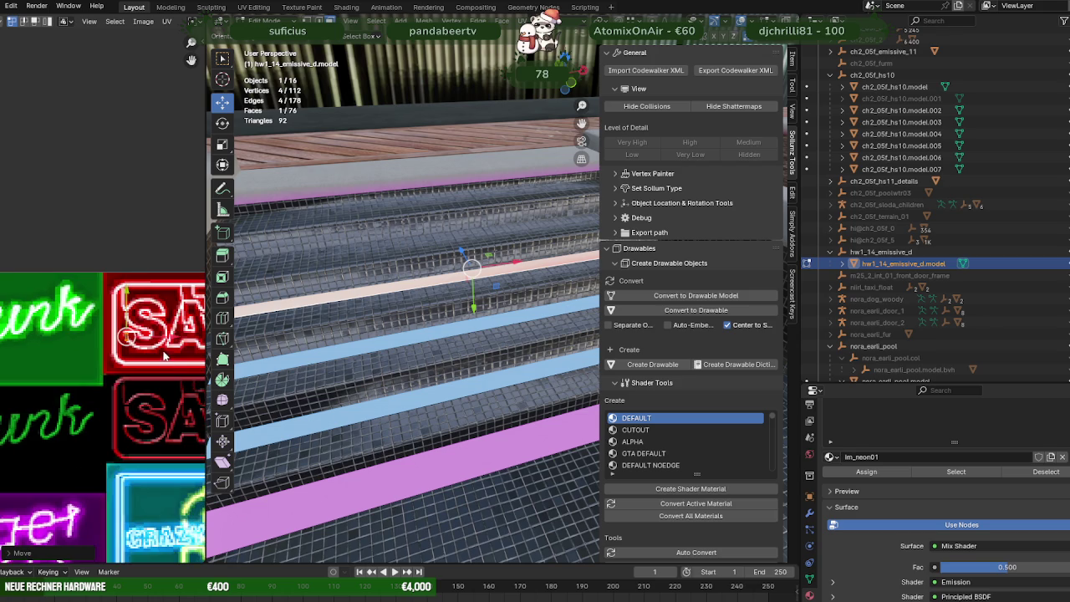
Step: Move the strip's UVs onto the green sign's bright line so it glows green
{"action": "key", "text": "g"}
{"action": "left_click", "coordinate": [51, 334]}
{"action": "scroll", "coordinate": [50, 335], "scroll_direction": "up", "scroll_amount": 3}
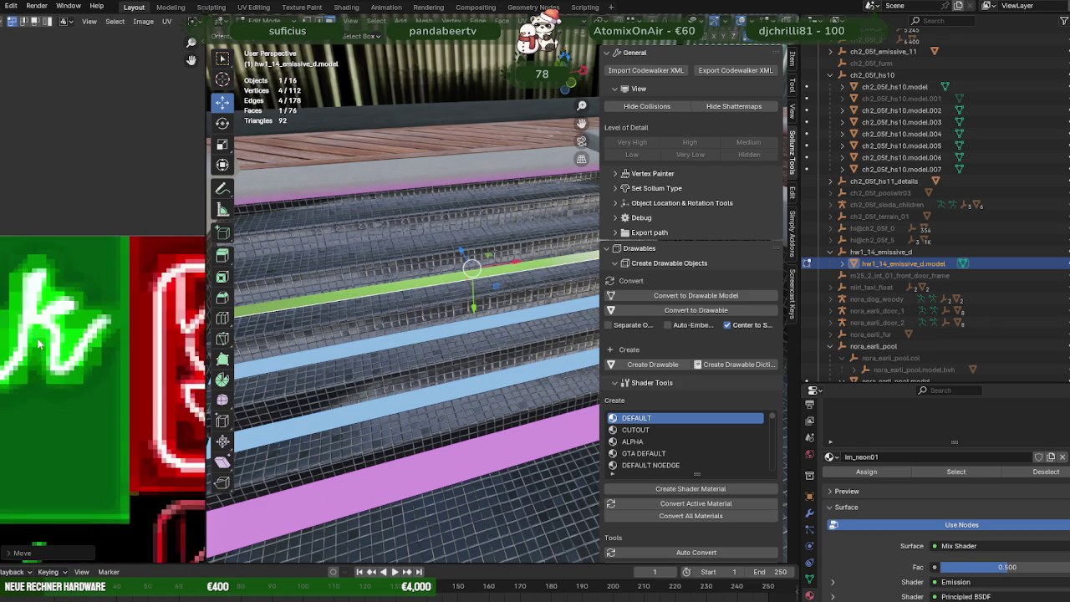
{"action": "scroll", "coordinate": [138, 324], "scroll_direction": "up", "scroll_amount": 2}
{"action": "scroll", "coordinate": [139, 324], "scroll_direction": "up", "scroll_amount": 1}
{"action": "scroll", "coordinate": [87, 352], "scroll_direction": "up", "scroll_amount": 1}
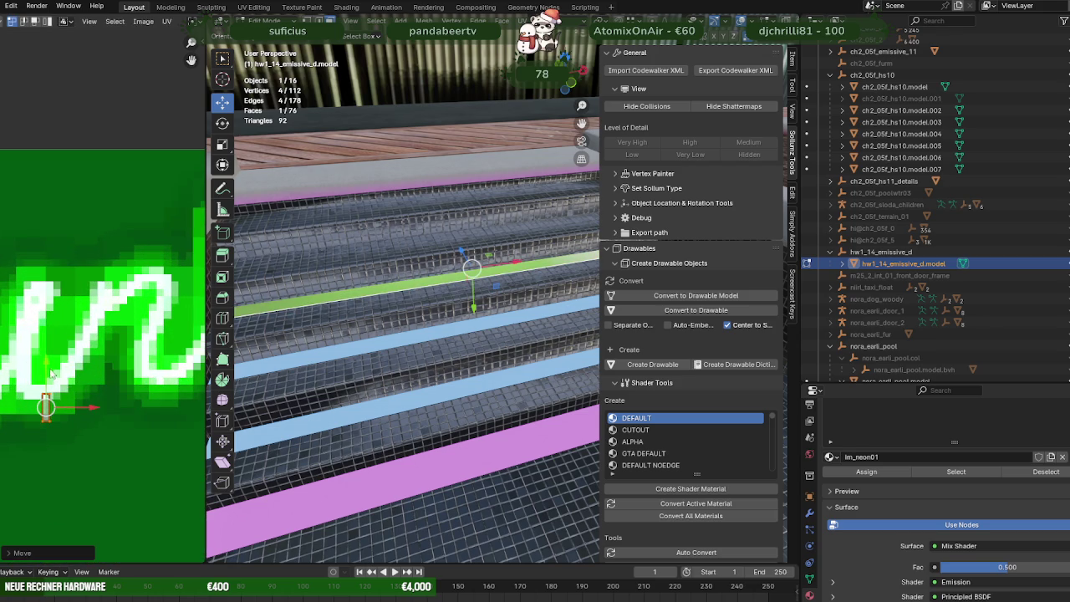
{"action": "key", "text": "g"}
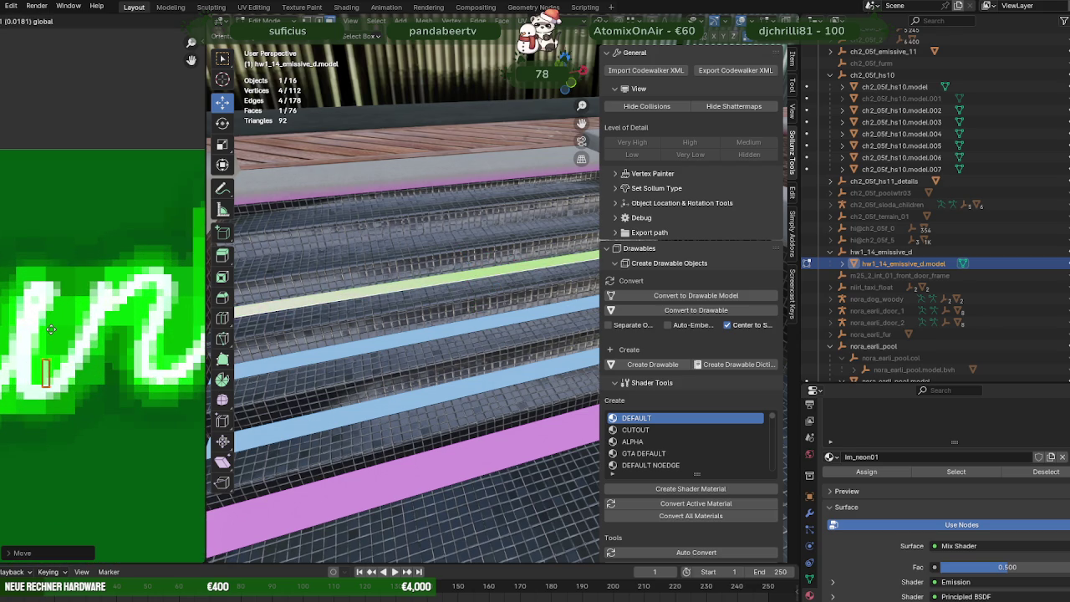
{"action": "left_click", "coordinate": [60, 282]}
{"action": "scroll", "coordinate": [60, 282], "scroll_direction": "down", "scroll_amount": 3}
{"action": "scroll", "coordinate": [105, 336], "scroll_direction": "up", "scroll_amount": 2}
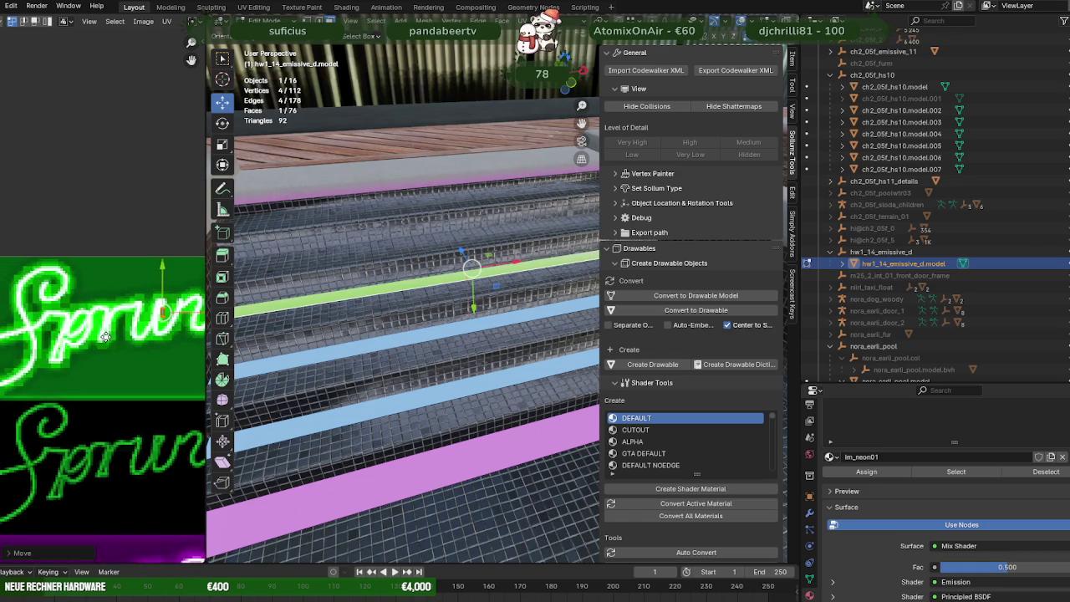
{"action": "scroll", "coordinate": [100, 339], "scroll_direction": "up", "scroll_amount": 1}
{"action": "scroll", "coordinate": [88, 340], "scroll_direction": "up", "scroll_amount": 1}
{"action": "scroll", "coordinate": [72, 341], "scroll_direction": "up", "scroll_amount": 2}
{"action": "scroll", "coordinate": [72, 341], "scroll_direction": "up", "scroll_amount": 1}
{"action": "scroll", "coordinate": [92, 359], "scroll_direction": "up", "scroll_amount": 1}
{"action": "scroll", "coordinate": [126, 367], "scroll_direction": "up", "scroll_amount": 1}
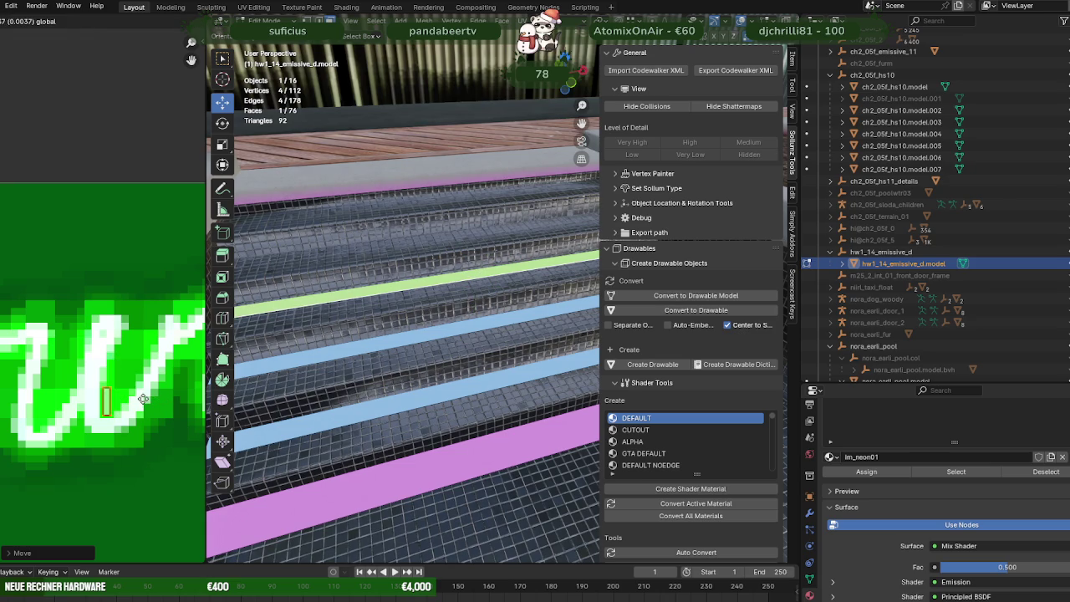
{"action": "middle_click_drag", "start_coordinate": [326, 322], "coordinate": [484, 362]}
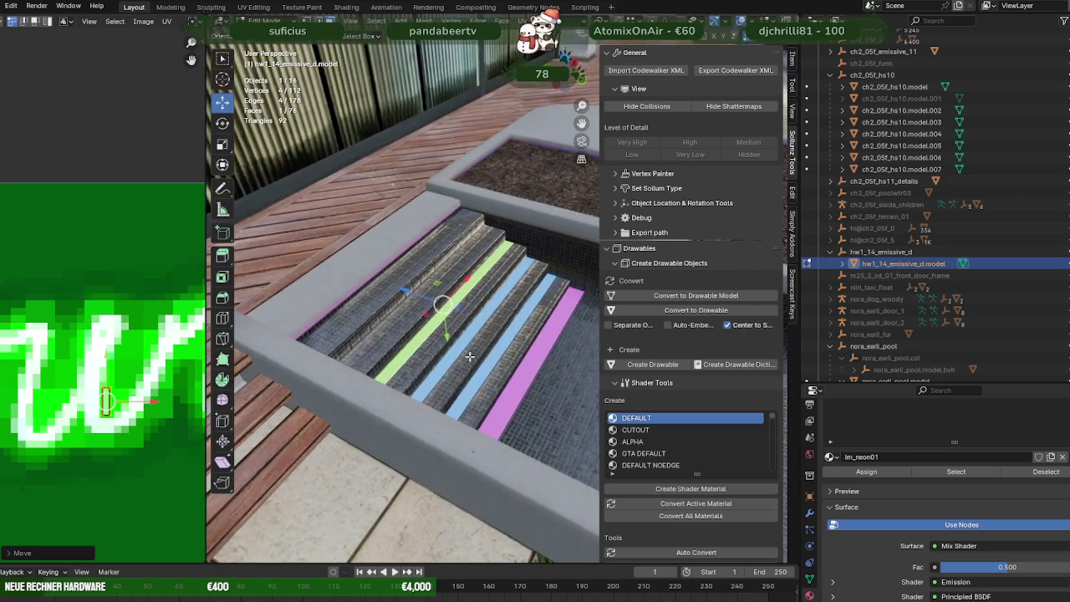
Step: Duplicate the green stair strip in place, undoing any move of the copy
{"action": "key", "text": "shift+d"}
{"action": "right_click", "coordinate": [452, 339]}
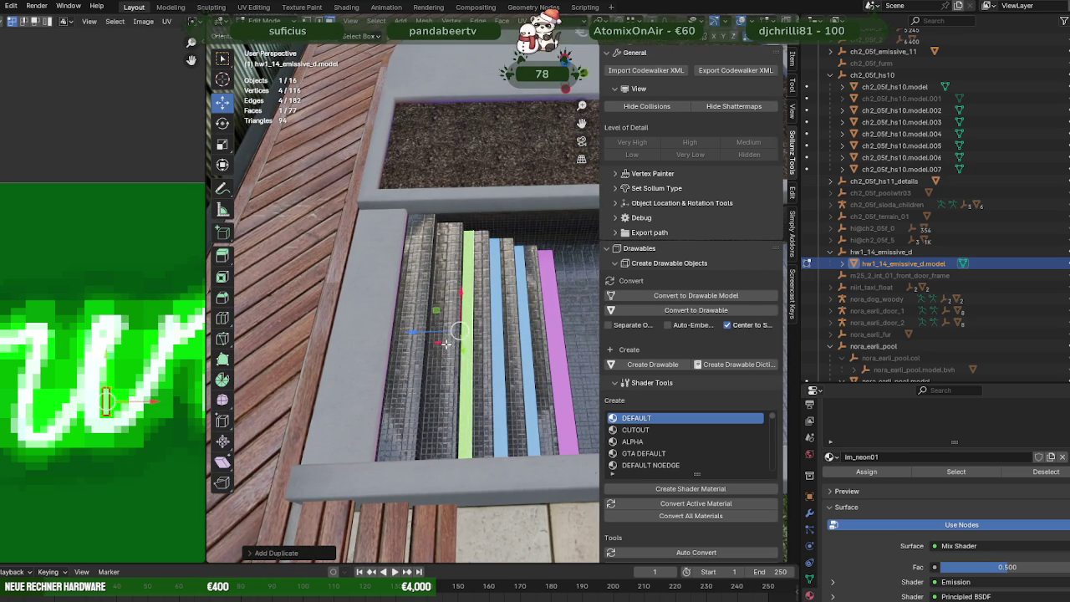
{"action": "middle_click_drag", "start_coordinate": [398, 335], "coordinate": [365, 352]}
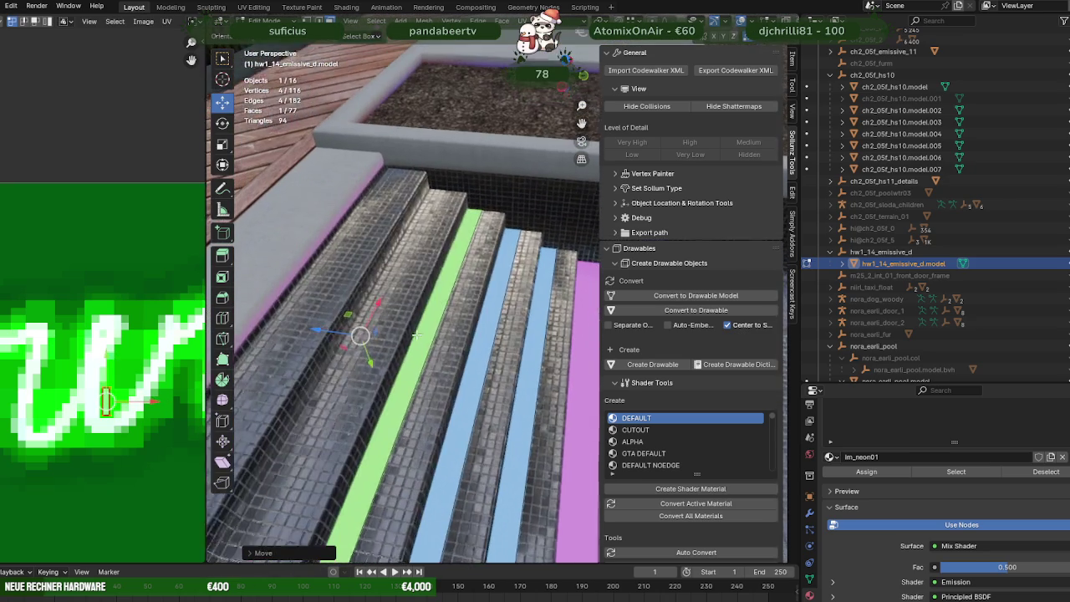
{"action": "left_click_drag", "start_coordinate": [365, 351], "coordinate": [362, 334]}
{"action": "key", "text": "ctrl+z"}
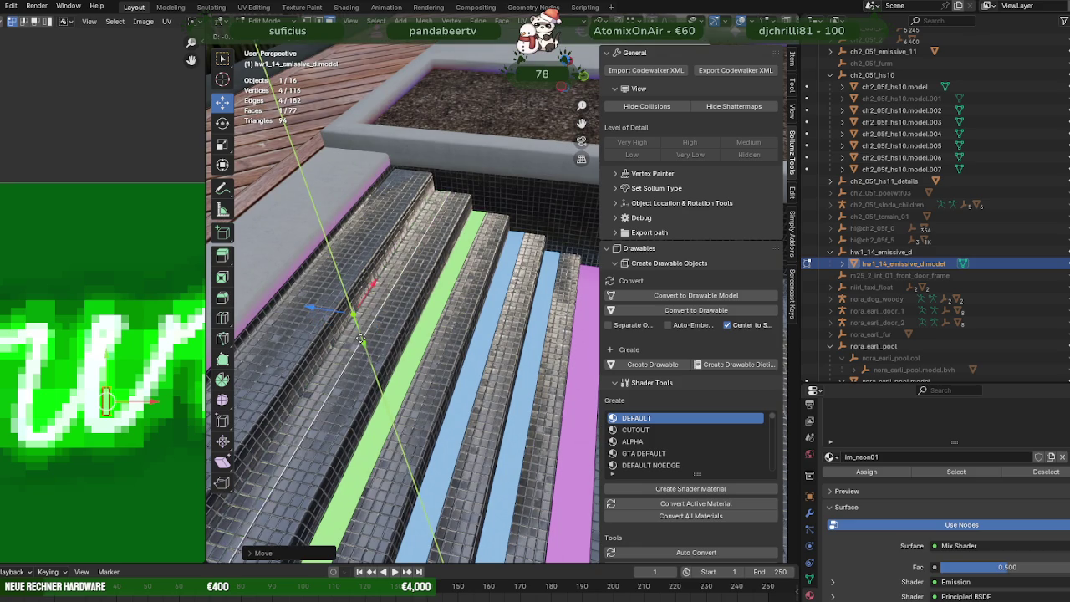
{"action": "middle_click_drag", "start_coordinate": [360, 339], "coordinate": [338, 373]}
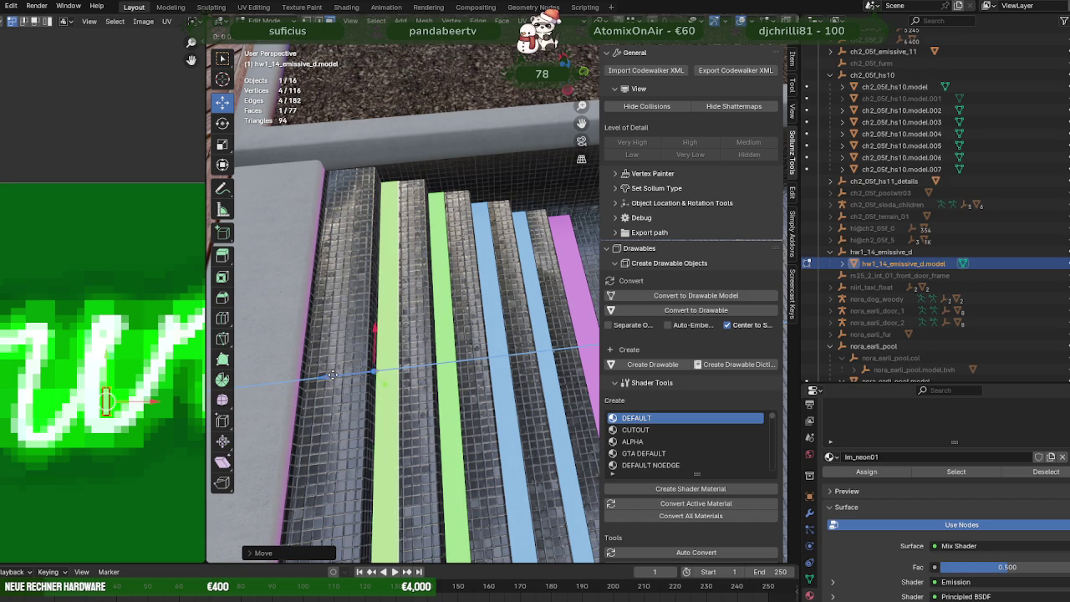
Step: Zoom out over the whole pool and switch to CodeWalker to check it
{"action": "scroll", "coordinate": [333, 376], "scroll_direction": "down", "scroll_amount": 3}
{"action": "mouse_move", "coordinate": [333, 376]}
{"action": "middle_mouse_down"}
{"action": "mouse_move", "coordinate": [459, 396]}
{"action": "mouse_move", "coordinate": [385, 313]}
{"action": "mouse_move", "coordinate": [421, 370]}
{"action": "mouse_move", "coordinate": [359, 334]}
{"action": "mouse_move", "coordinate": [375, 336]}
{"action": "mouse_move", "coordinate": [376, 306]}
{"action": "mouse_move", "coordinate": [444, 298]}
{"action": "mouse_move", "coordinate": [342, 309]}
{"action": "mouse_move", "coordinate": [360, 273]}
{"action": "mouse_move", "coordinate": [371, 276]}
{"action": "middle_mouse_up"}
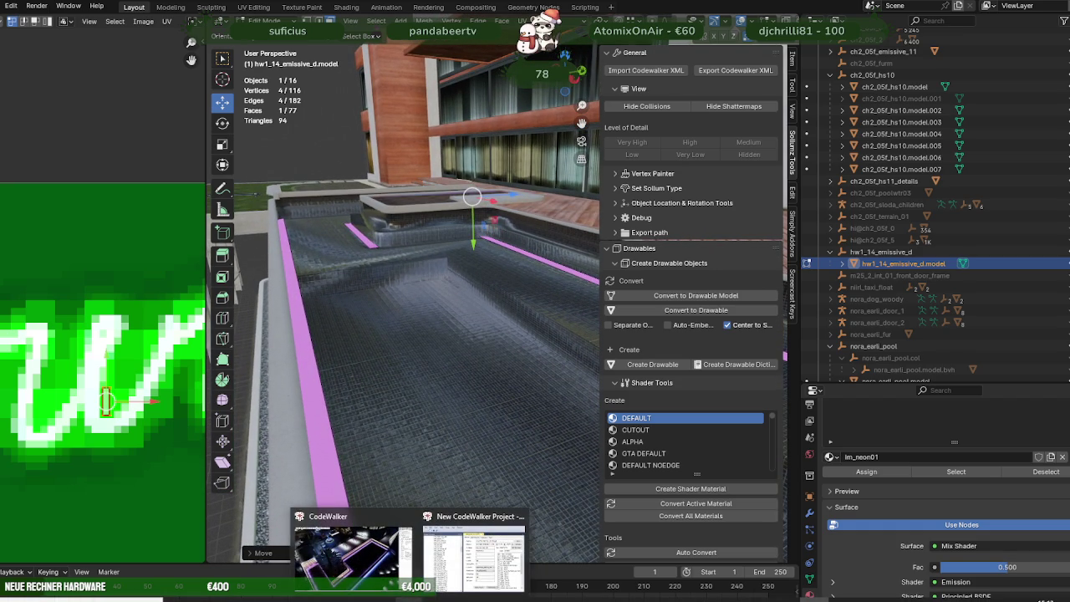
{"action": "left_click", "coordinate": [377, 575]}
Step: Look around the pool and briefly drop the maximum detail level to SLOD1, then restore ORPHANHD
{"action": "scroll", "coordinate": [514, 355], "scroll_direction": "up", "scroll_amount": 5}
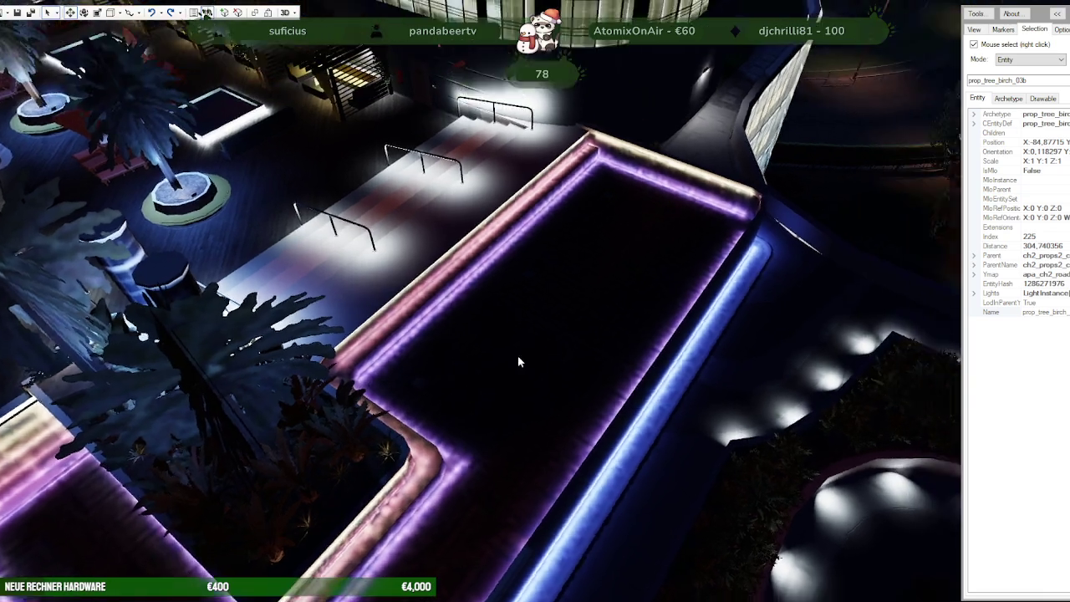
{"action": "scroll", "coordinate": [541, 333], "scroll_direction": "up", "scroll_amount": 5}
{"action": "mouse_move", "coordinate": [540, 332]}
{"action": "left_mouse_down"}
{"action": "mouse_move", "coordinate": [602, 334]}
{"action": "mouse_move", "coordinate": [625, 296]}
{"action": "mouse_move", "coordinate": [480, 379]}
{"action": "mouse_move", "coordinate": [418, 454]}
{"action": "left_mouse_up"}
{"action": "scroll", "coordinate": [626, 366], "scroll_direction": "up", "scroll_amount": 3}
{"action": "scroll", "coordinate": [593, 306], "scroll_direction": "down", "scroll_amount": 5}
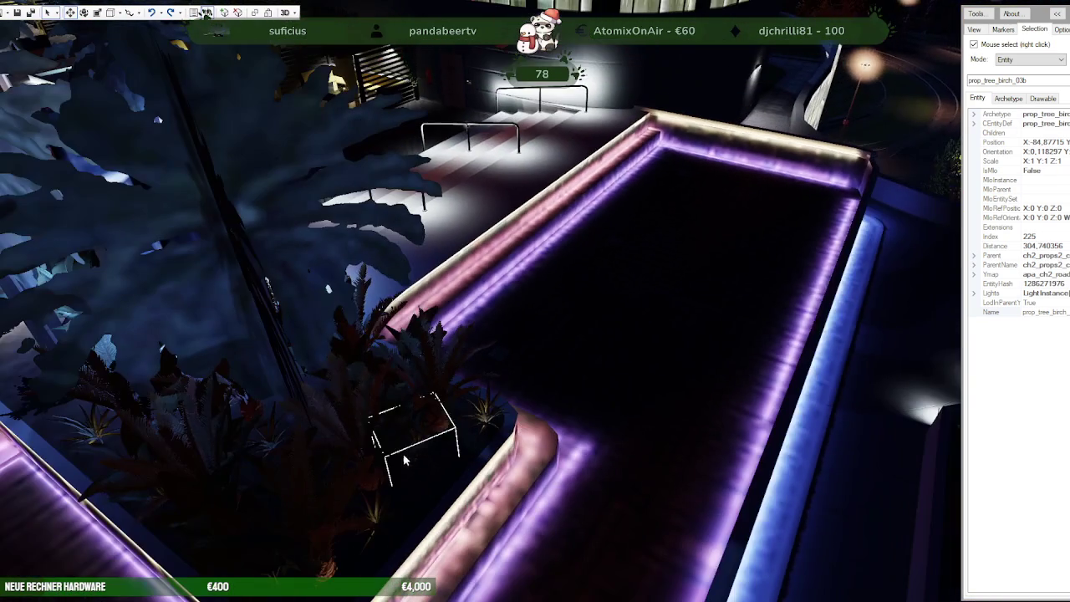
{"action": "left_click", "coordinate": [1016, 60]}
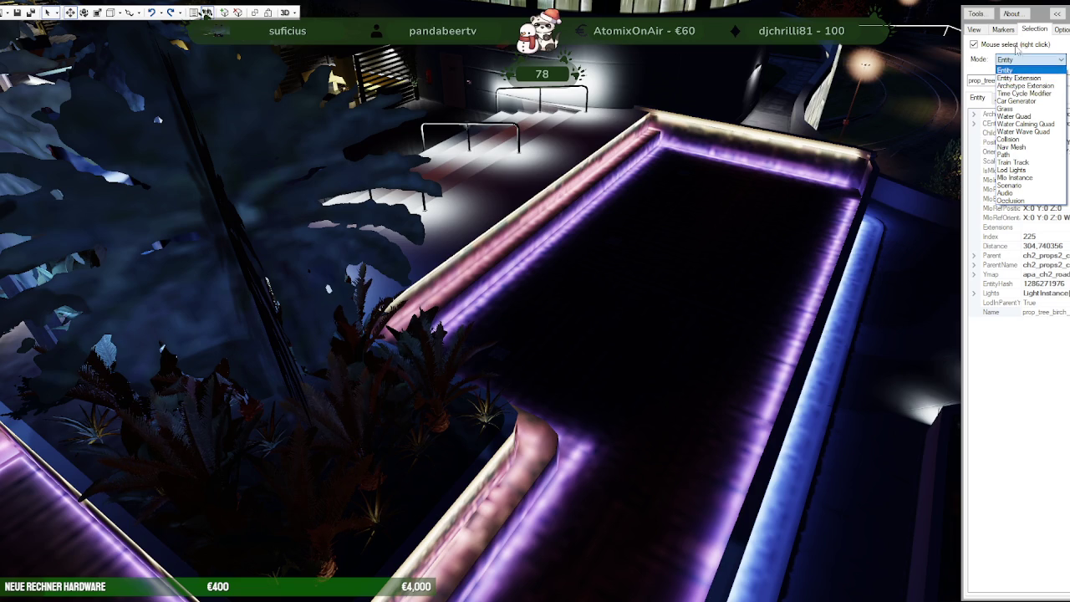
{"action": "left_click", "coordinate": [978, 32]}
{"action": "left_click", "coordinate": [984, 32]}
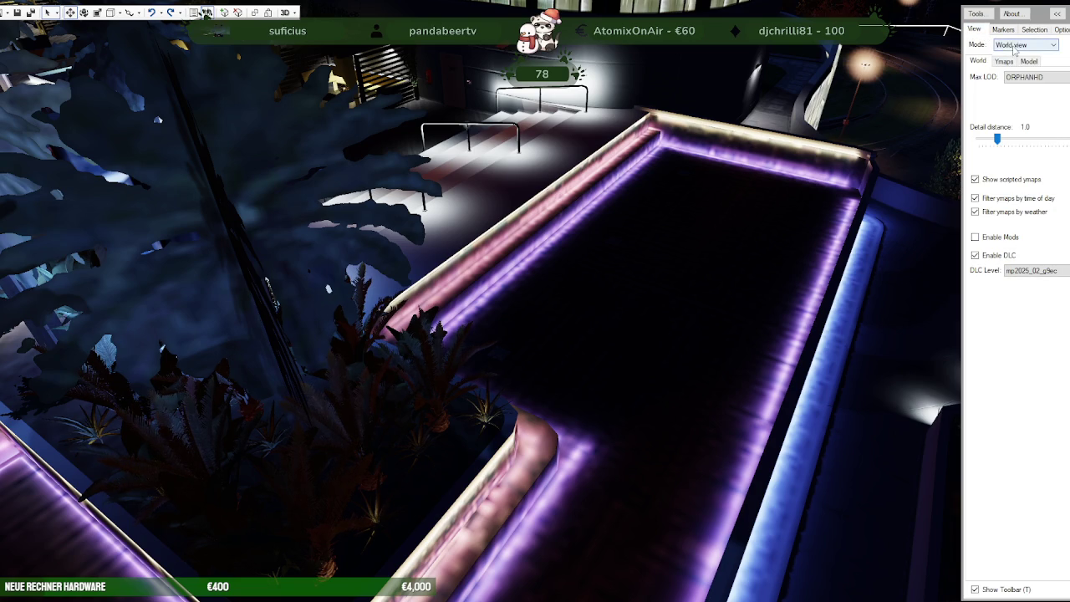
{"action": "left_click", "coordinate": [1018, 111]}
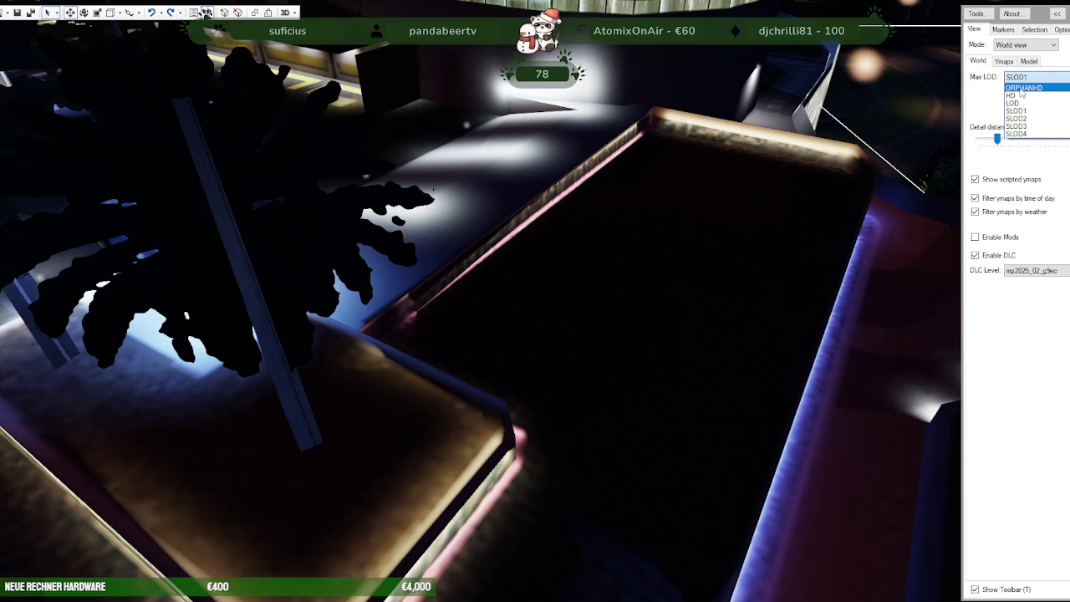
{"action": "left_click", "coordinate": [1021, 87]}
{"action": "scroll", "coordinate": [659, 240], "scroll_direction": "down", "scroll_amount": 5}
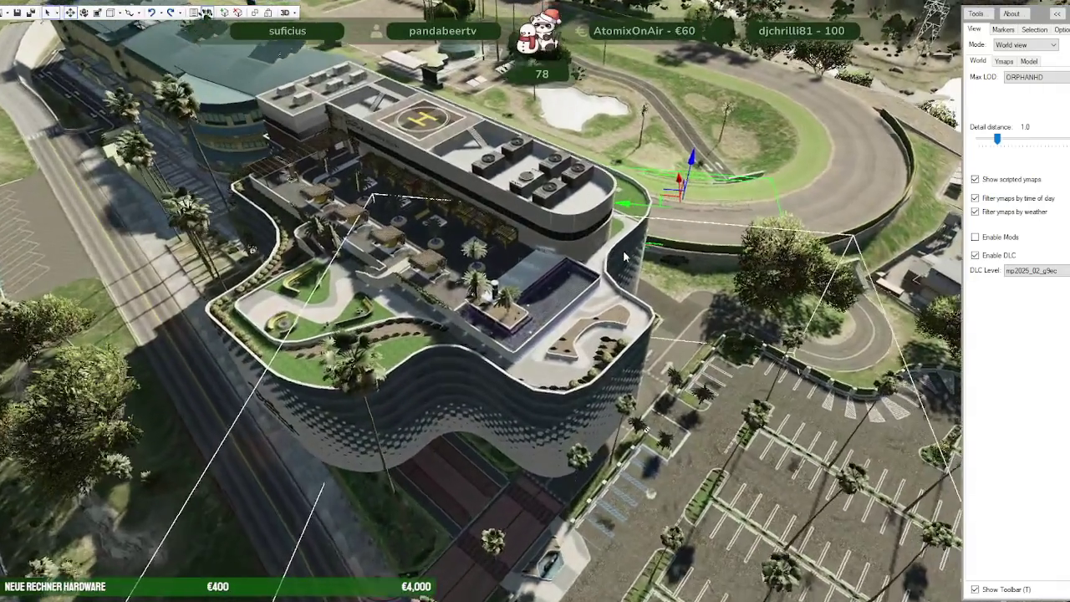
{"action": "scroll", "coordinate": [627, 251], "scroll_direction": "up", "scroll_amount": 5}
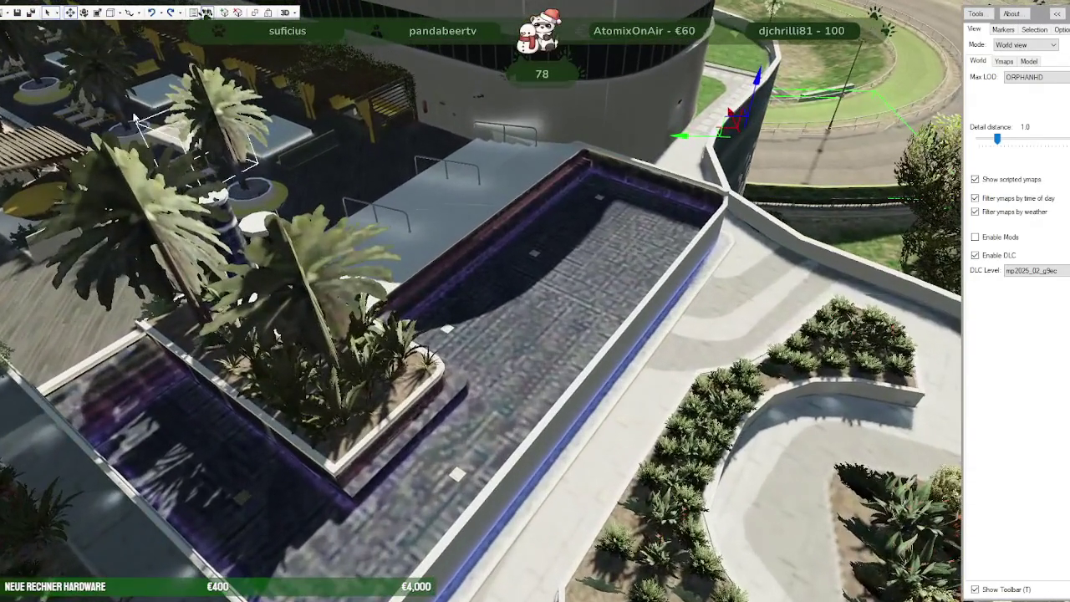
Step: Quit CodeWalker, discarding changes to vw_ch3_additions_long_0.ymap, hei_hw1_14_strm_1.ymap and v_int_4.ytyp
{"action": "key", "text": "Return"}
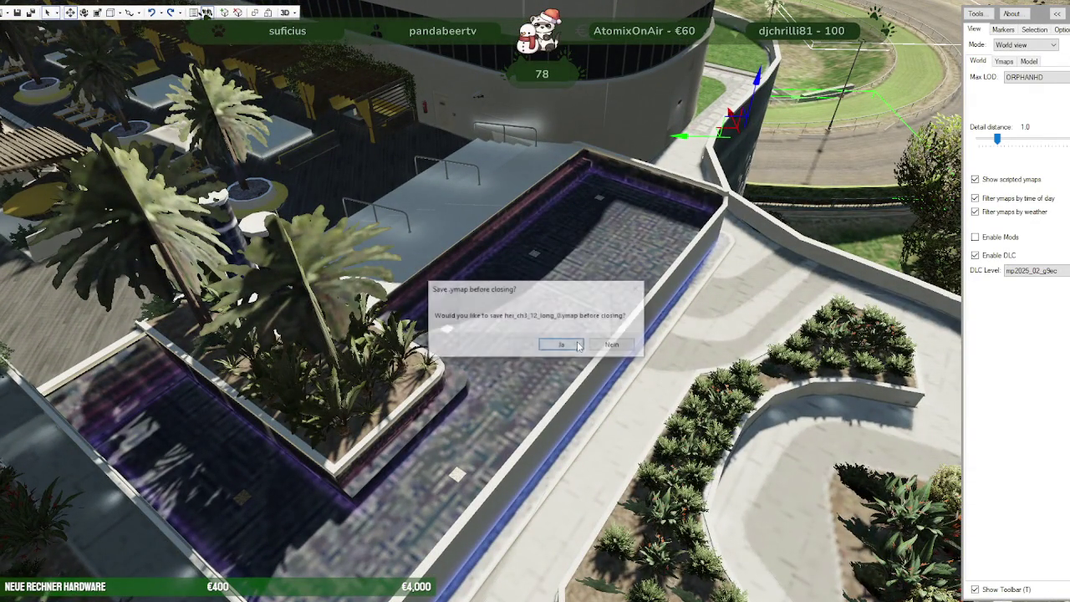
{"action": "left_click", "coordinate": [633, 347]}
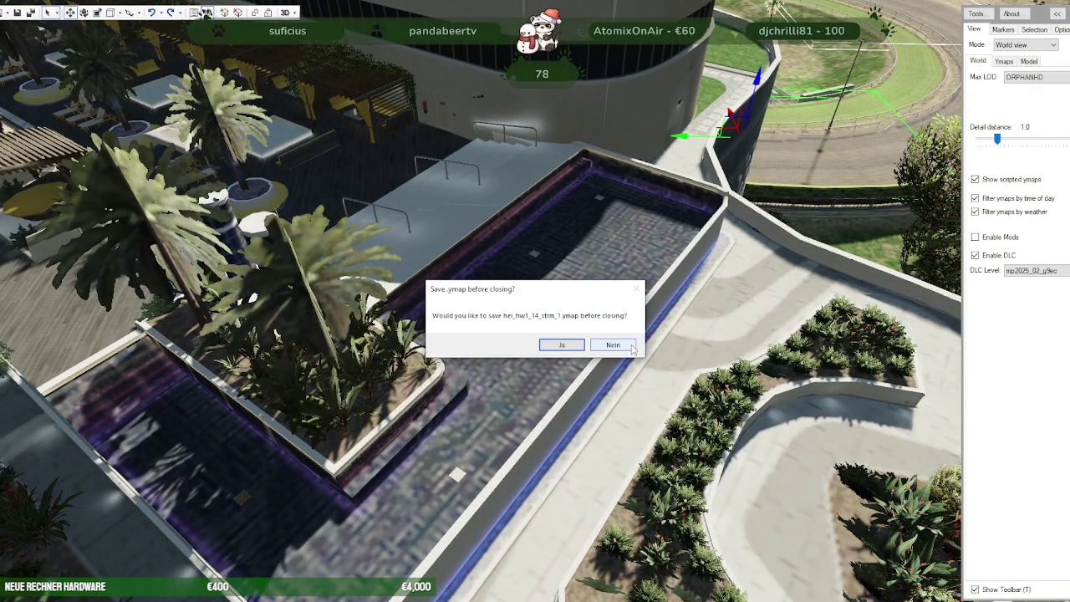
{"action": "left_click", "coordinate": [633, 347]}
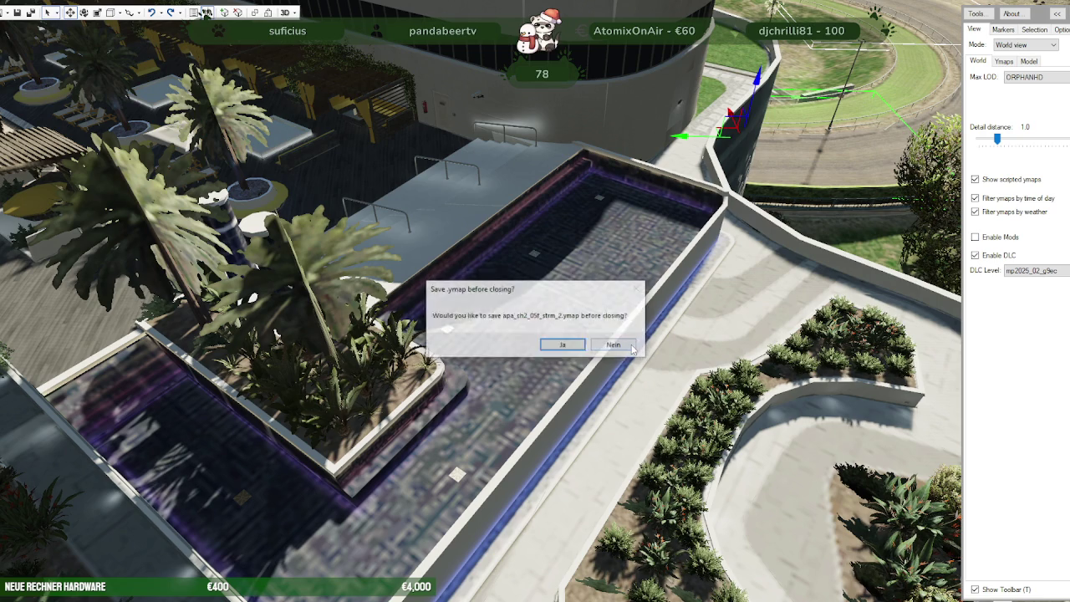
{"action": "left_click", "coordinate": [593, 345]}
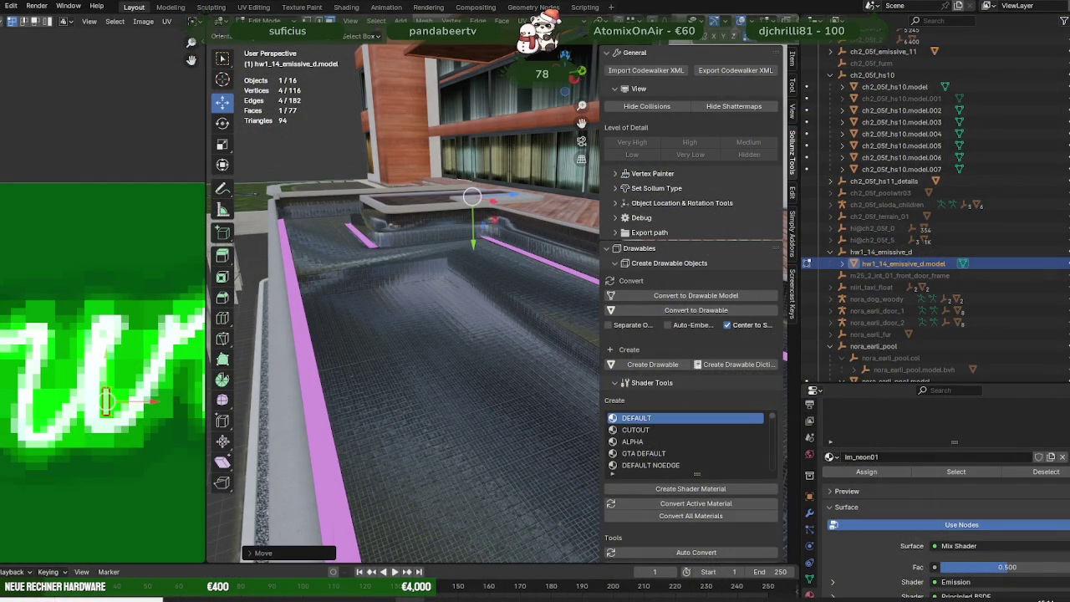
Step: Switch from Blender to the CodeWalker window so the game world reloads
{"action": "key", "text": "alt+Tab"}
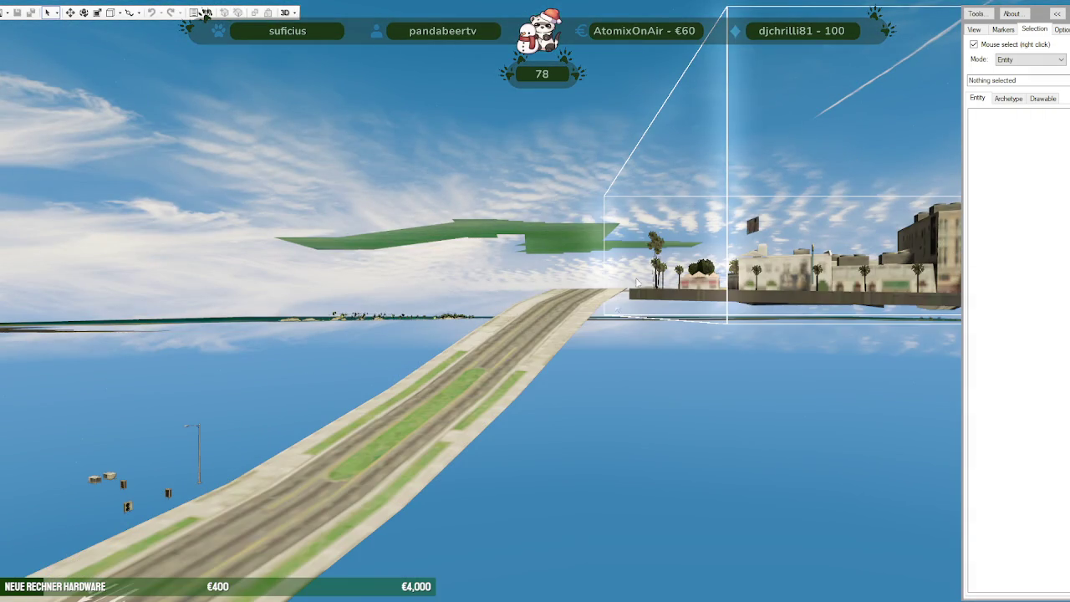
Step: Fly the camera down into the pool, up against the tiled wall
{"action": "mouse_move", "coordinate": [657, 262]}
{"action": "left_mouse_down"}
{"action": "mouse_move", "coordinate": [817, 266]}
{"action": "mouse_move", "coordinate": [651, 372]}
{"action": "mouse_move", "coordinate": [686, 348]}
{"action": "mouse_move", "coordinate": [579, 378]}
{"action": "mouse_move", "coordinate": [615, 459]}
{"action": "mouse_move", "coordinate": [676, 444]}
{"action": "mouse_move", "coordinate": [680, 403]}
{"action": "mouse_move", "coordinate": [702, 385]}
{"action": "mouse_move", "coordinate": [666, 393]}
{"action": "left_mouse_up"}
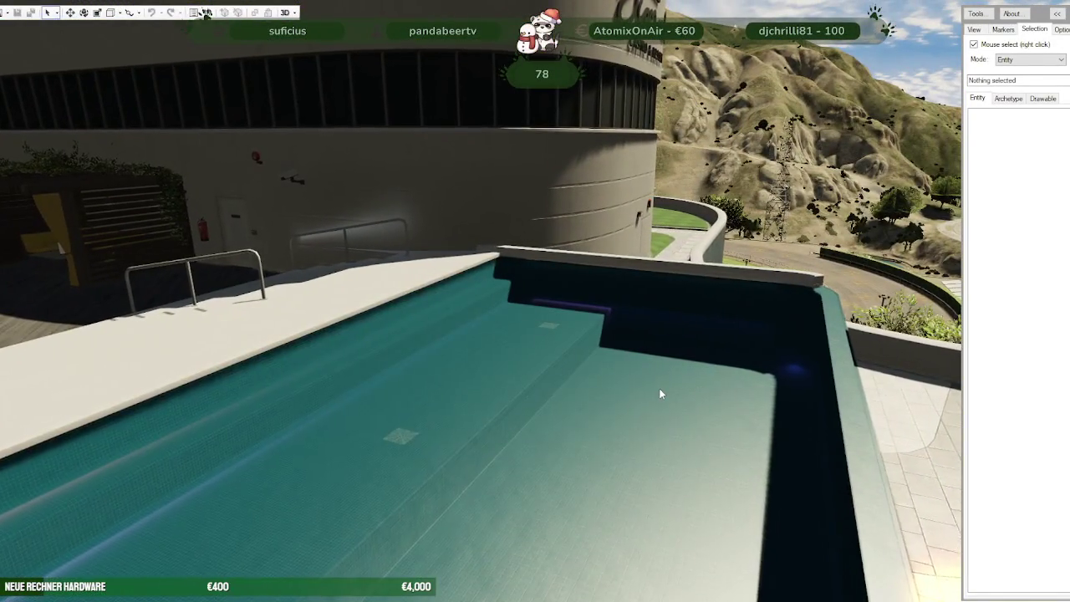
{"action": "key", "text": "w"}
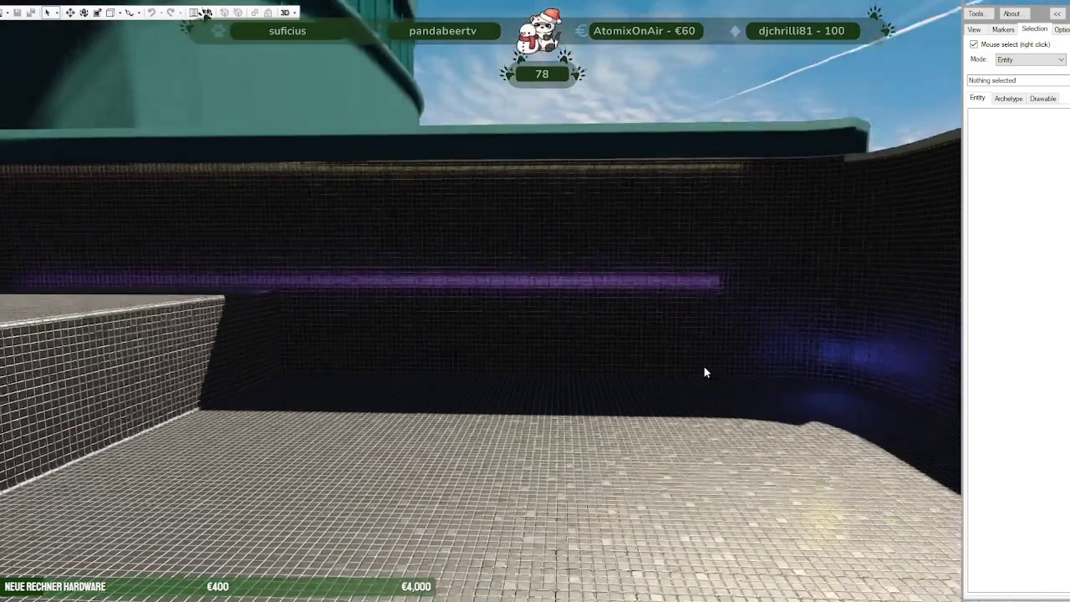
{"action": "key", "text": "w"}
{"action": "mouse_move", "coordinate": [704, 365]}
{"action": "left_mouse_down"}
{"action": "mouse_move", "coordinate": [550, 365]}
{"action": "mouse_move", "coordinate": [585, 347]}
{"action": "mouse_move", "coordinate": [763, 368]}
{"action": "mouse_move", "coordinate": [681, 371]}
{"action": "mouse_move", "coordinate": [700, 380]}
{"action": "mouse_move", "coordinate": [640, 395]}
{"action": "mouse_move", "coordinate": [650, 423]}
{"action": "mouse_move", "coordinate": [691, 405]}
{"action": "mouse_move", "coordinate": [753, 420]}
{"action": "mouse_move", "coordinate": [760, 394]}
{"action": "mouse_move", "coordinate": [700, 390]}
{"action": "mouse_move", "coordinate": [341, 424]}
{"action": "mouse_move", "coordinate": [389, 393]}
{"action": "mouse_move", "coordinate": [498, 409]}
{"action": "left_mouse_up"}
{"action": "key", "text": "w"}
{"action": "key", "text": "s"}
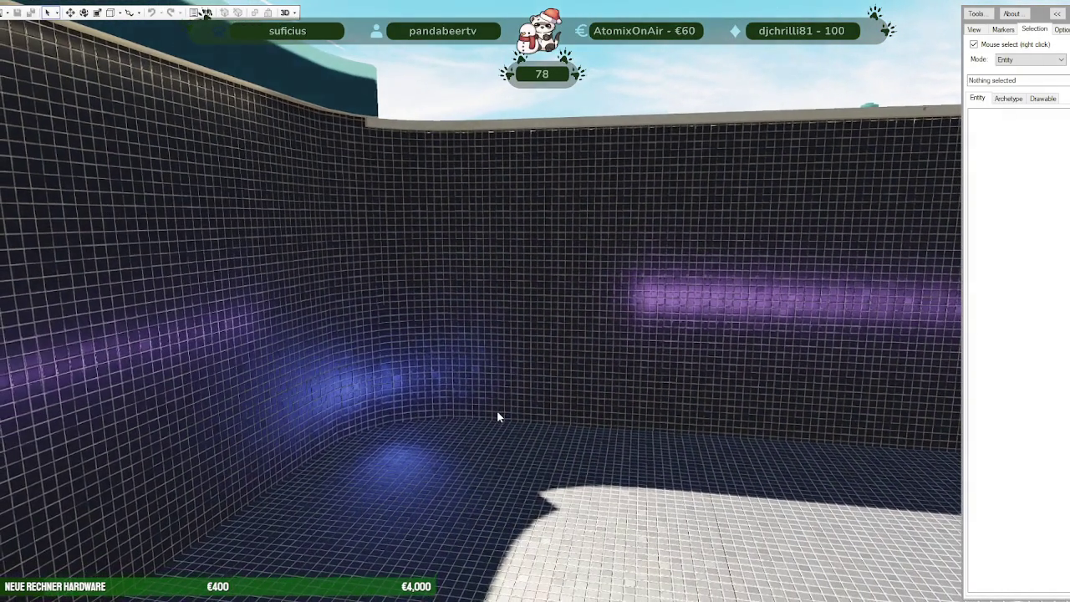
Step: Inspect the purple-lit wall, ledge and steps, then return to the pool model in Blender
{"action": "mouse_move", "coordinate": [497, 410]}
{"action": "left_mouse_down"}
{"action": "mouse_move", "coordinate": [348, 415]}
{"action": "mouse_move", "coordinate": [243, 392]}
{"action": "left_mouse_up"}
{"action": "key", "text": "s"}
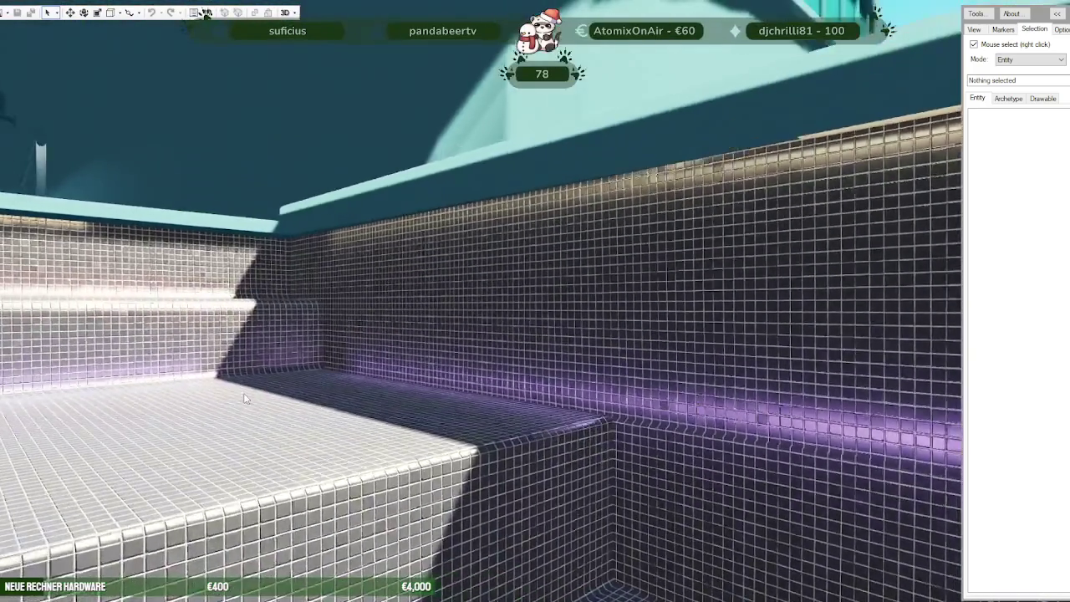
{"action": "key", "text": "w"}
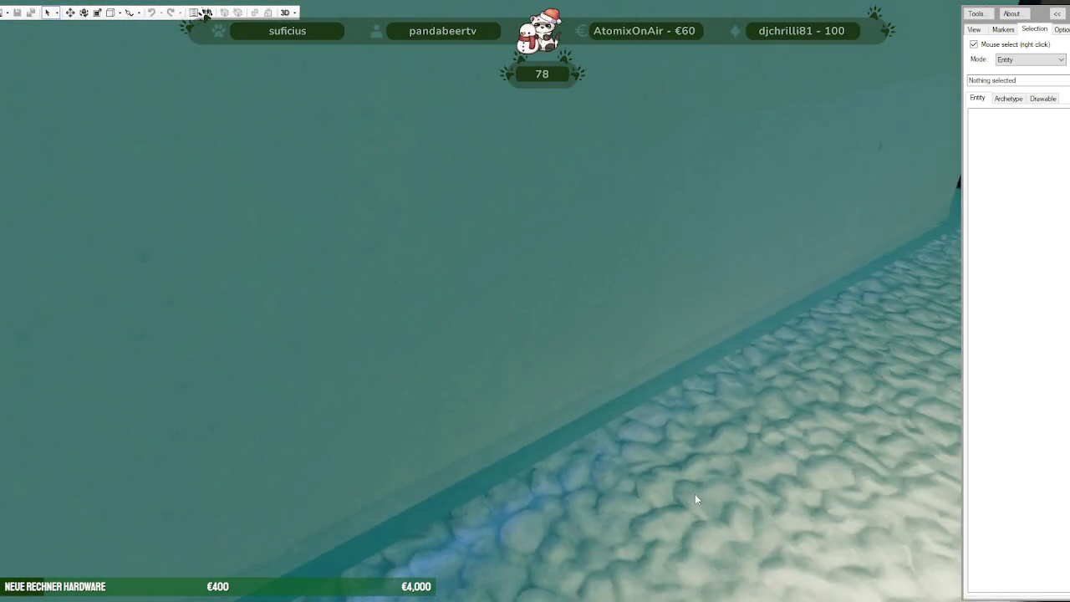
{"action": "mouse_move", "coordinate": [695, 485]}
{"action": "left_mouse_down"}
{"action": "mouse_move", "coordinate": [655, 420]}
{"action": "mouse_move", "coordinate": [438, 425]}
{"action": "mouse_move", "coordinate": [609, 443]}
{"action": "mouse_move", "coordinate": [710, 485]}
{"action": "left_mouse_up"}
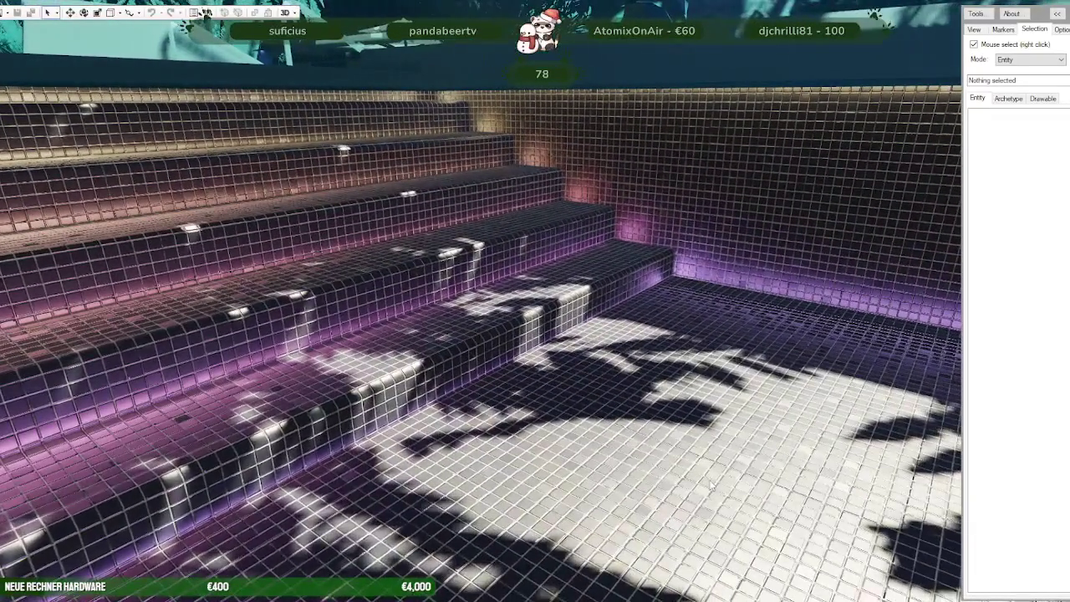
{"action": "key", "text": "s"}
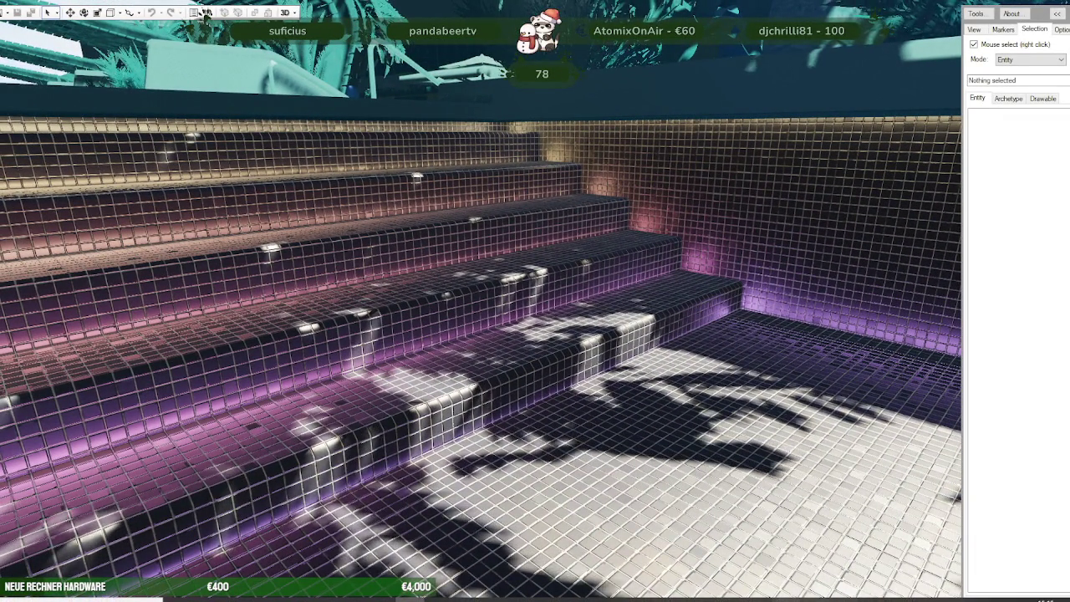
{"action": "mouse_move", "coordinate": [757, 595]}
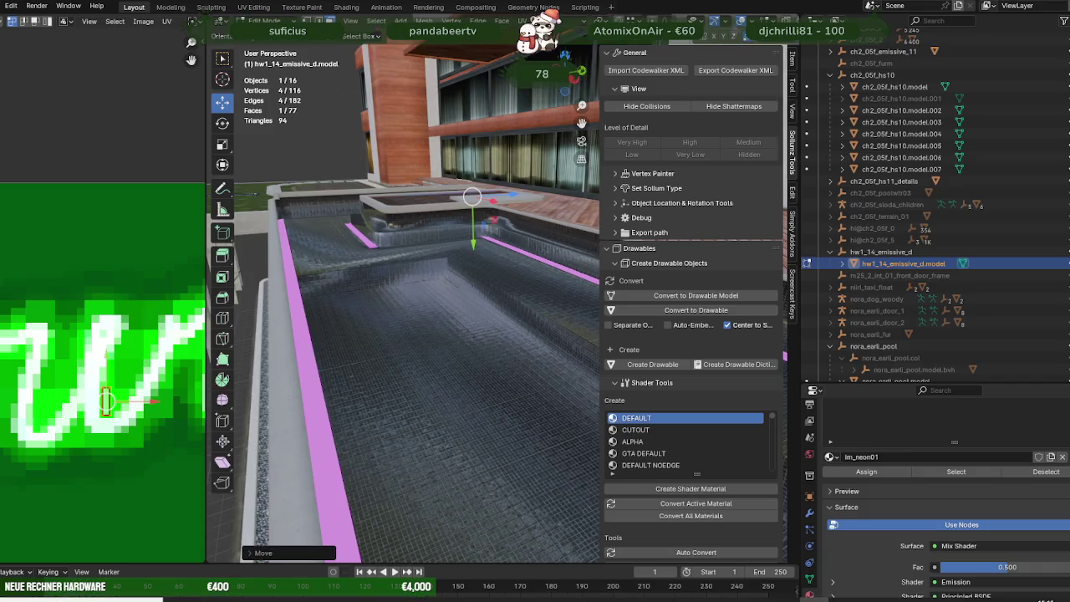
{"action": "key", "text": "alt+Tab"}
{"action": "mouse_move", "coordinate": [451, 351]}
{"action": "middle_mouse_down"}
{"action": "mouse_move", "coordinate": [437, 384]}
{"action": "mouse_move", "coordinate": [408, 383]}
{"action": "middle_mouse_up"}
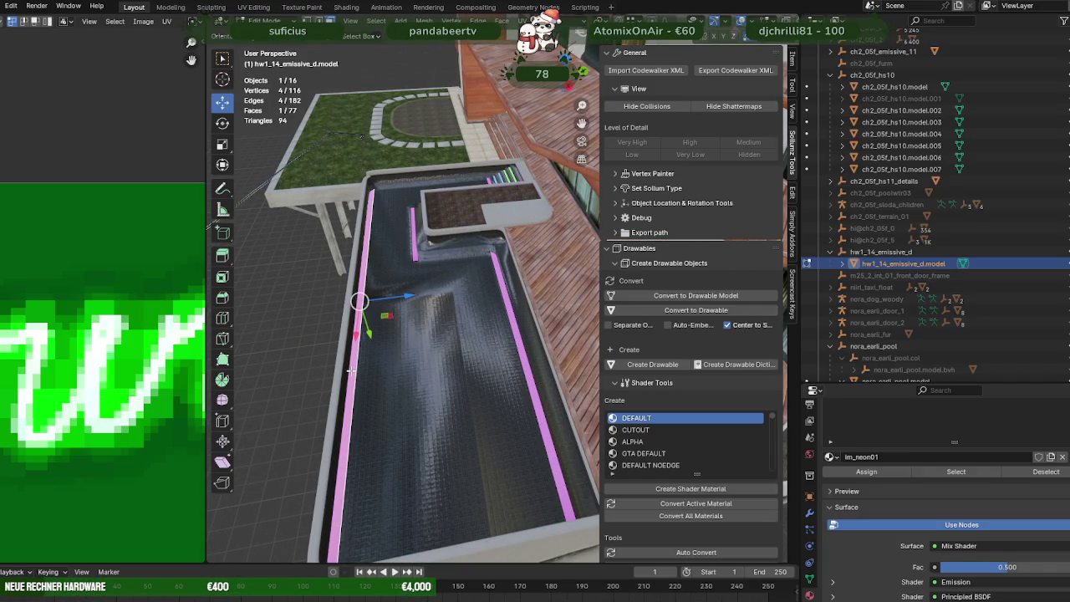
Step: Rotate the pink wall strip so it appears thinner
{"action": "middle_click_drag", "start_coordinate": [386, 366], "coordinate": [513, 293]}
{"action": "scroll", "coordinate": [435, 343], "scroll_direction": "up", "scroll_amount": 4}
{"action": "key", "text": "shift+space"}
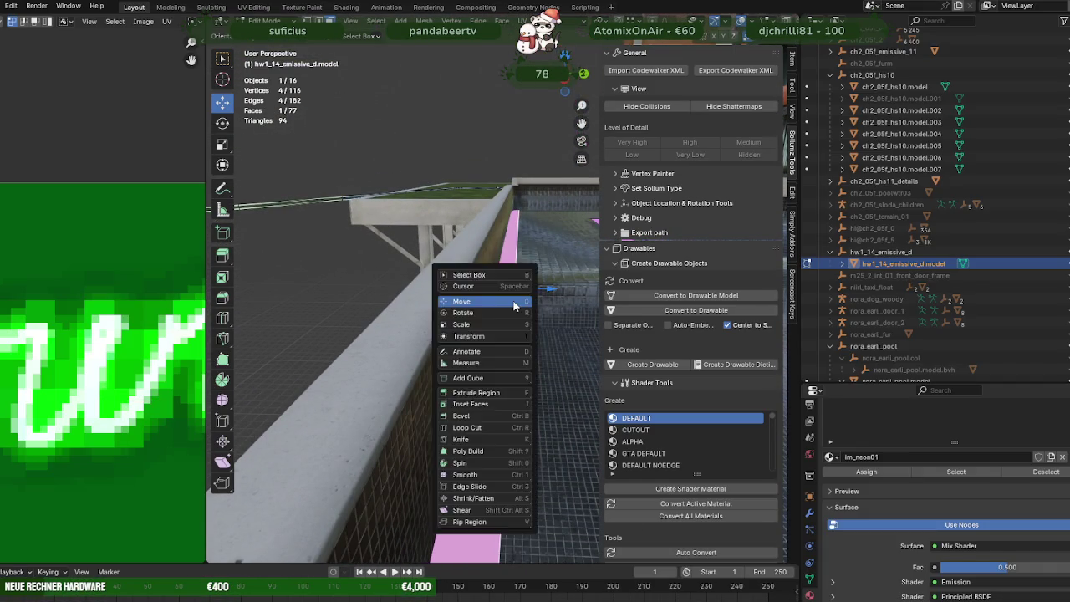
{"action": "key", "text": "r"}
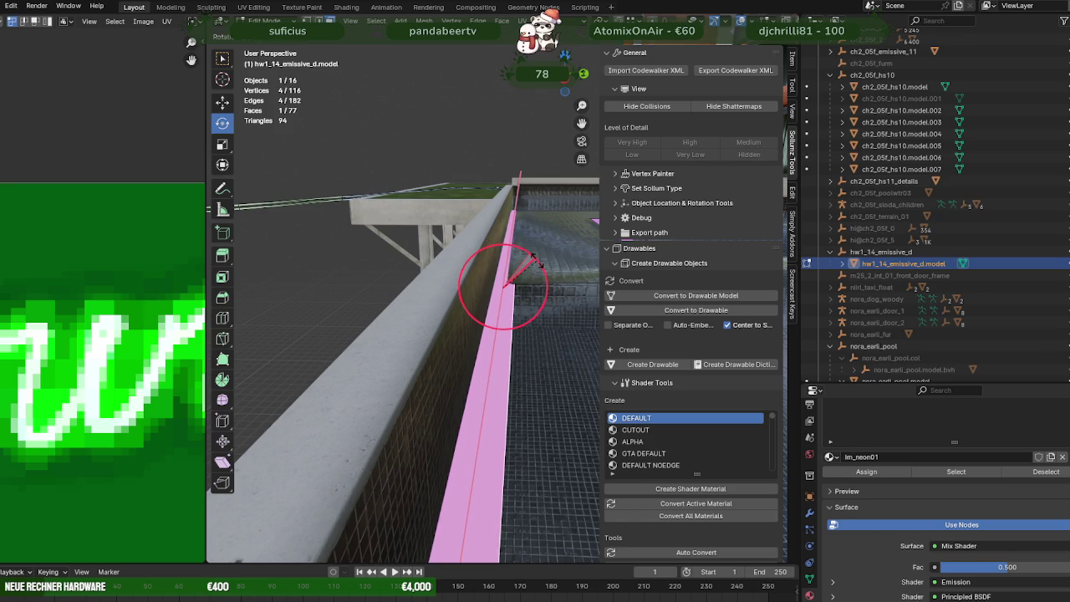
{"action": "left_click_drag", "start_coordinate": [536, 260], "coordinate": [520, 289]}
{"action": "key", "text": "shift+space"}
{"action": "key", "text": "g"}
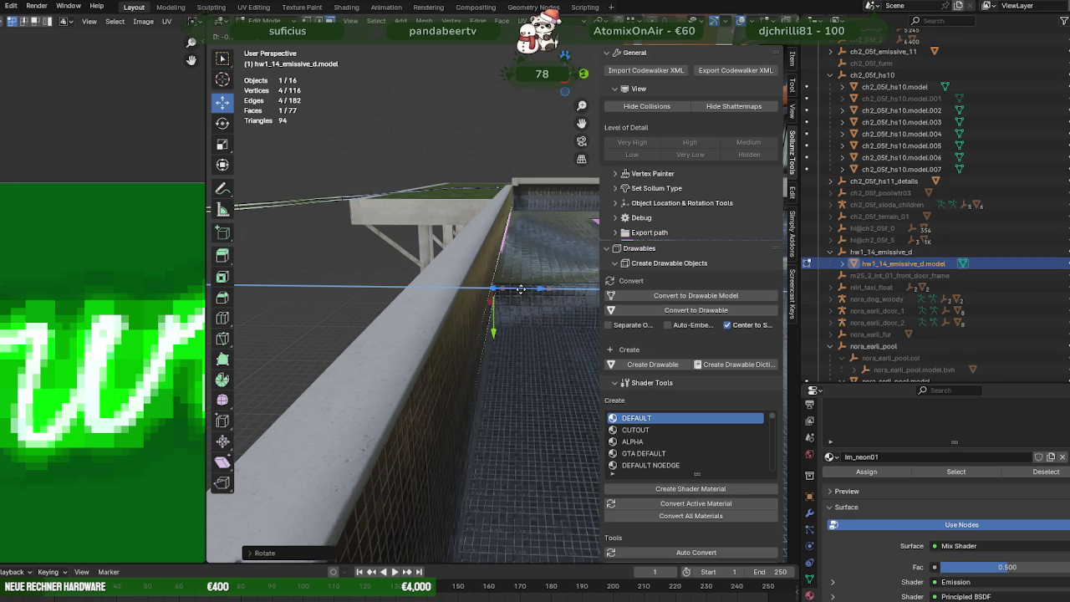
Step: Scale the pink wall strip thinner along Y and move it along Y
{"action": "mouse_move", "coordinate": [542, 301]}
{"action": "middle_mouse_down"}
{"action": "mouse_move", "coordinate": [452, 306]}
{"action": "mouse_move", "coordinate": [503, 335]}
{"action": "middle_mouse_up"}
{"action": "key", "text": "shift+space"}
{"action": "key", "text": "s"}
{"action": "left_click_drag", "start_coordinate": [500, 329], "coordinate": [500, 323]}
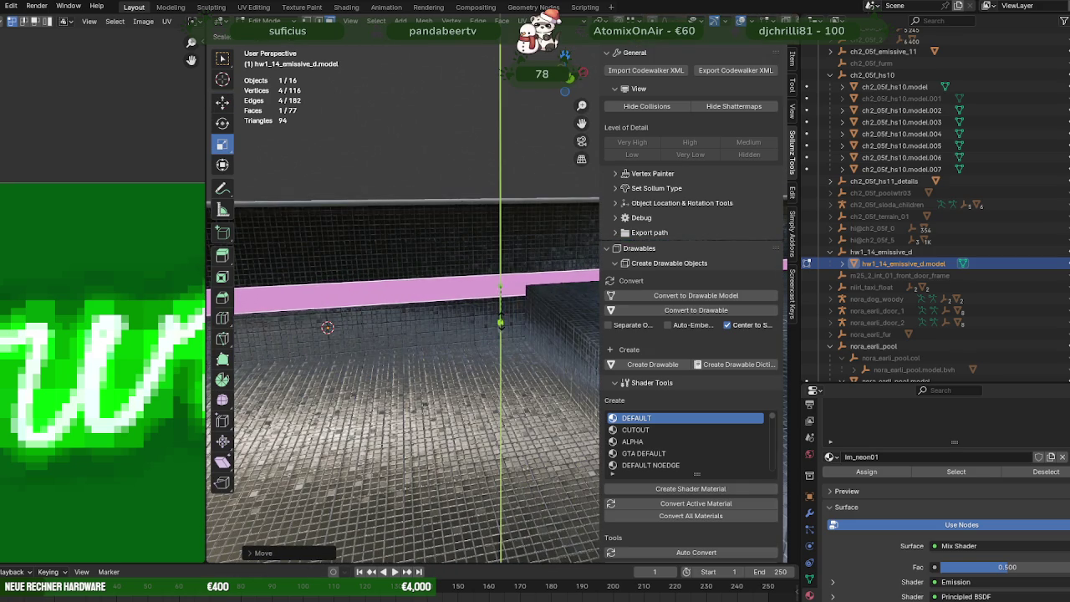
{"action": "key", "text": "shift+space"}
{"action": "key", "text": "g"}
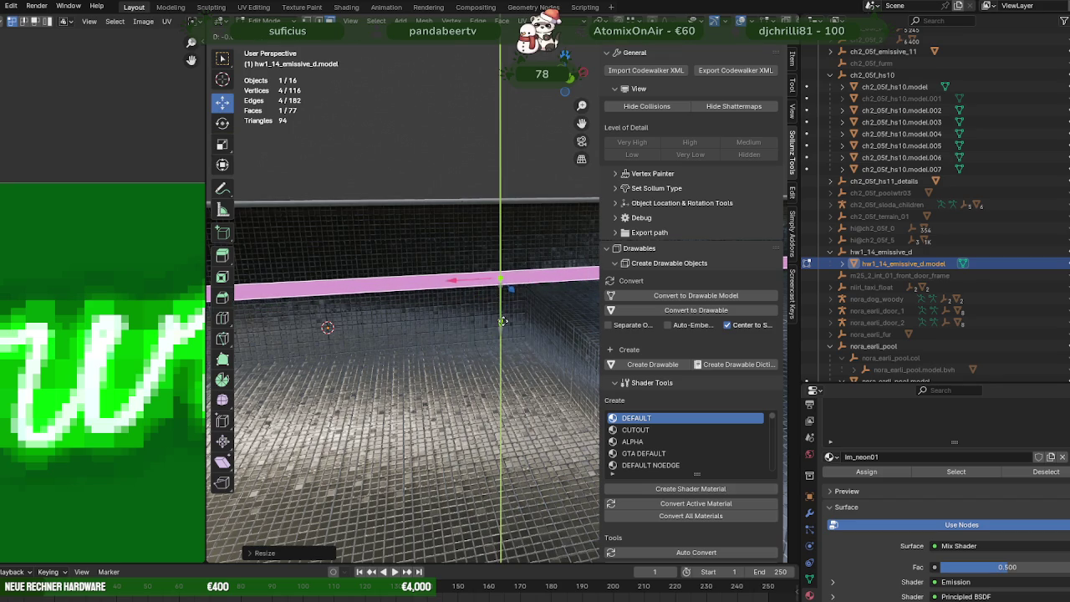
{"action": "left_click", "coordinate": [503, 322]}
Step: Add a second strip vertex to the selection and slide it along X
{"action": "middle_click_drag", "start_coordinate": [503, 321], "coordinate": [443, 317]}
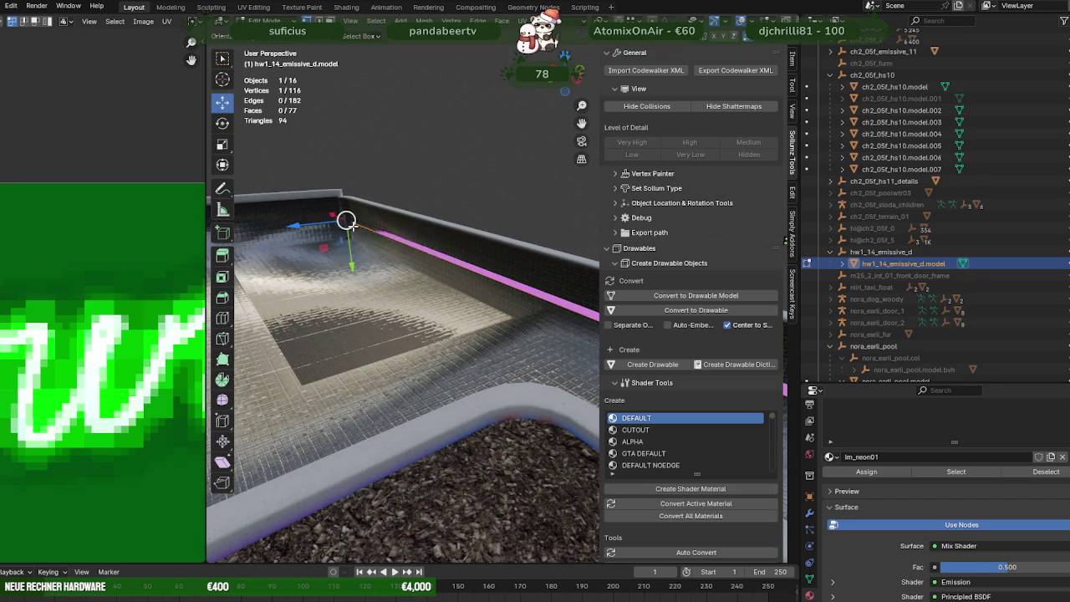
{"action": "key", "text": "KP_Decimal"}
{"action": "scroll", "coordinate": [489, 243], "scroll_direction": "down", "scroll_amount": 3}
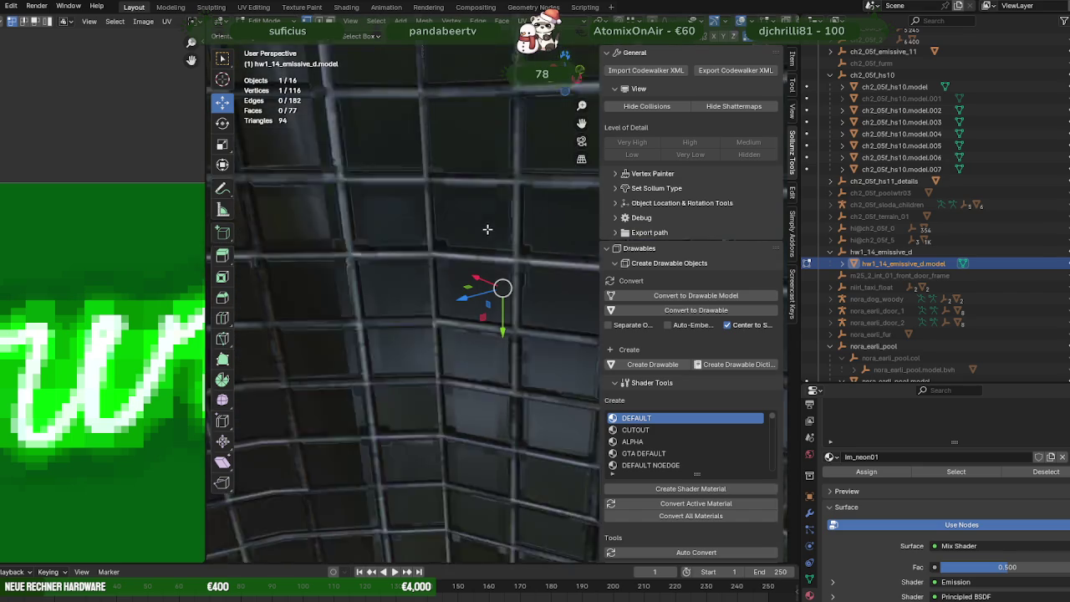
{"action": "scroll", "coordinate": [492, 232], "scroll_direction": "down", "scroll_amount": 3}
{"action": "left_click", "coordinate": [497, 225], "text": "shift"}
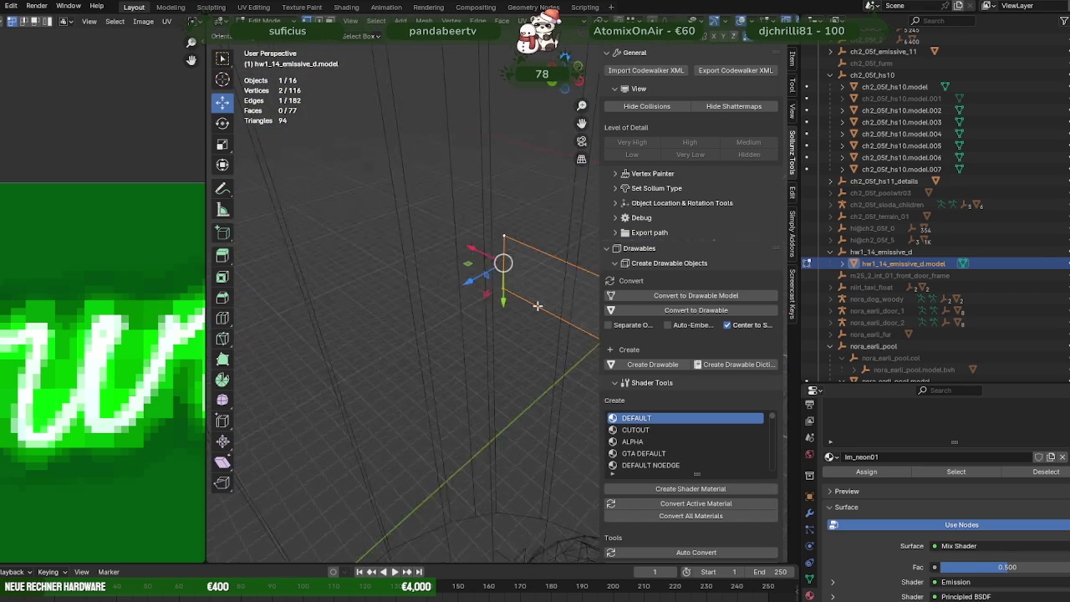
{"action": "mouse_move", "coordinate": [496, 225]}
{"action": "middle_mouse_down"}
{"action": "mouse_move", "coordinate": [464, 304]}
{"action": "mouse_move", "coordinate": [452, 292]}
{"action": "mouse_move", "coordinate": [480, 299]}
{"action": "mouse_move", "coordinate": [471, 303]}
{"action": "mouse_move", "coordinate": [479, 332]}
{"action": "mouse_move", "coordinate": [425, 284]}
{"action": "middle_mouse_up"}
{"action": "key", "text": "shift+z"}
{"action": "key", "text": "shift+z"}
{"action": "left_click_drag", "start_coordinate": [393, 279], "coordinate": [510, 189]}
{"action": "middle_click_drag", "start_coordinate": [510, 189], "coordinate": [455, 209]}
{"action": "middle_click_drag", "start_coordinate": [460, 276], "coordinate": [454, 278]}
{"action": "key", "text": "shift+z"}
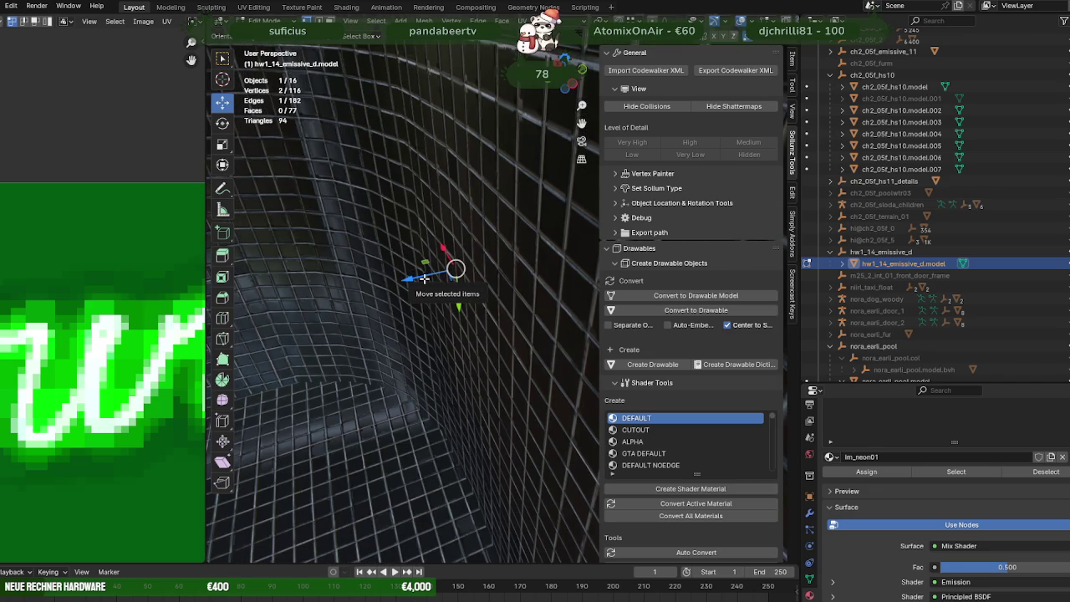
Step: Extrude the selected edge into a new face and slide it along the blue axis
{"action": "key", "text": "e"}
{"action": "left_click", "coordinate": [422, 282]}
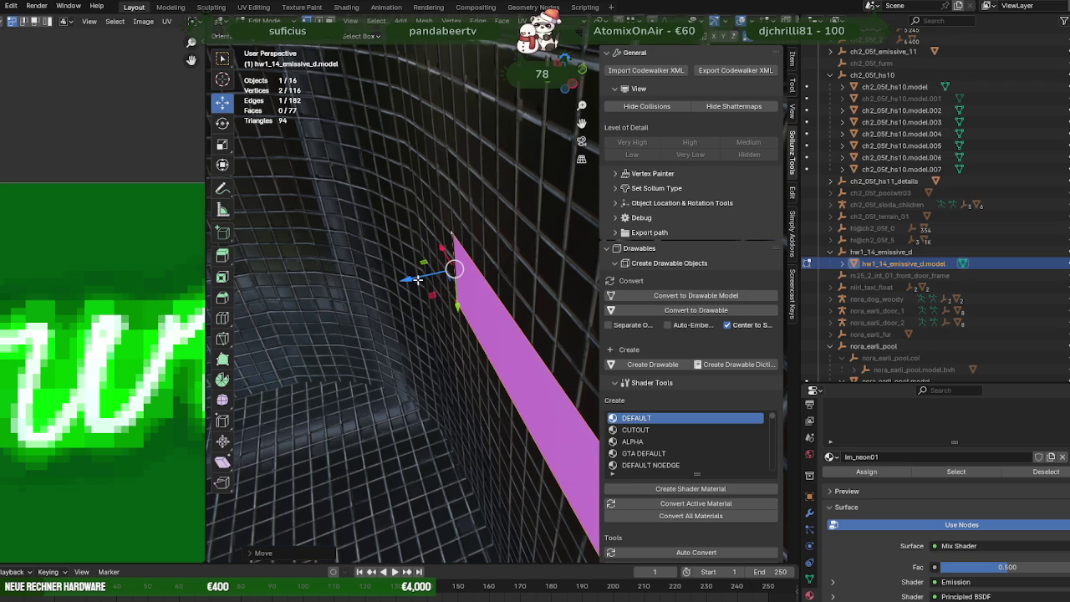
{"action": "left_click_drag", "start_coordinate": [419, 280], "coordinate": [423, 276]}
{"action": "mouse_move", "coordinate": [422, 276]}
{"action": "middle_mouse_down"}
{"action": "mouse_move", "coordinate": [451, 319]}
{"action": "mouse_move", "coordinate": [371, 492]}
{"action": "middle_mouse_up"}
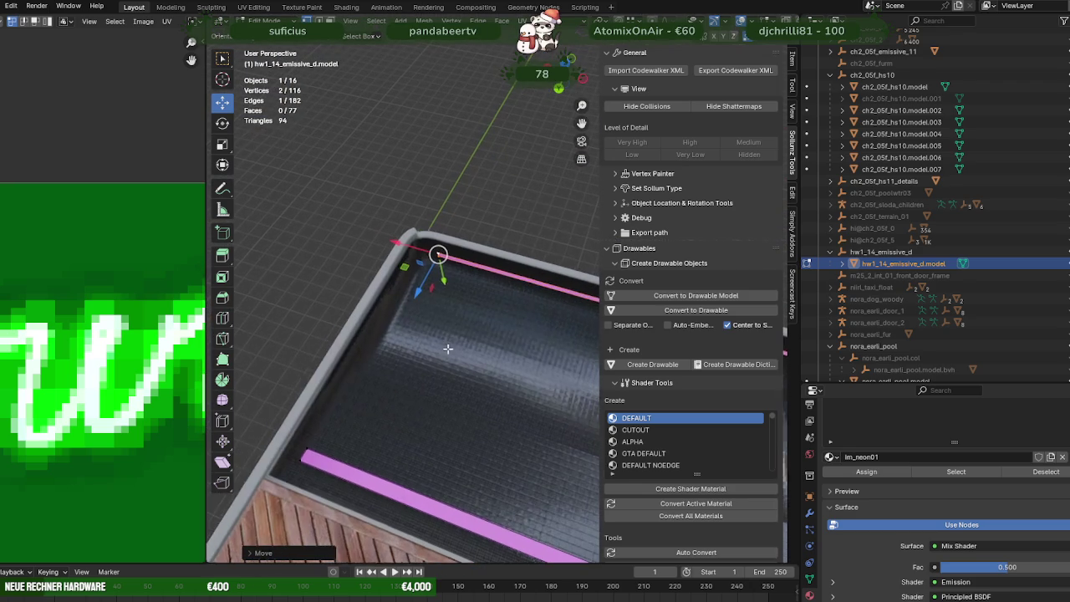
Step: Delete the two surplus pink strip faces, then select and frame the pool-edge strip
{"action": "key", "text": "alt+a"}
{"action": "left_click", "coordinate": [380, 487]}
{"action": "key", "text": "Delete"}
{"action": "mouse_move", "coordinate": [380, 487]}
{"action": "middle_mouse_down"}
{"action": "mouse_move", "coordinate": [530, 392]}
{"action": "mouse_move", "coordinate": [410, 390]}
{"action": "mouse_move", "coordinate": [504, 373]}
{"action": "mouse_move", "coordinate": [521, 340]}
{"action": "mouse_move", "coordinate": [507, 294]}
{"action": "mouse_move", "coordinate": [431, 254]}
{"action": "mouse_move", "coordinate": [394, 430]}
{"action": "mouse_move", "coordinate": [482, 261]}
{"action": "middle_mouse_up"}
{"action": "left_click", "coordinate": [524, 325]}
{"action": "key", "text": "Delete"}
{"action": "left_click", "coordinate": [482, 213], "text": "alt"}
{"action": "key", "text": "KP_Decimal"}
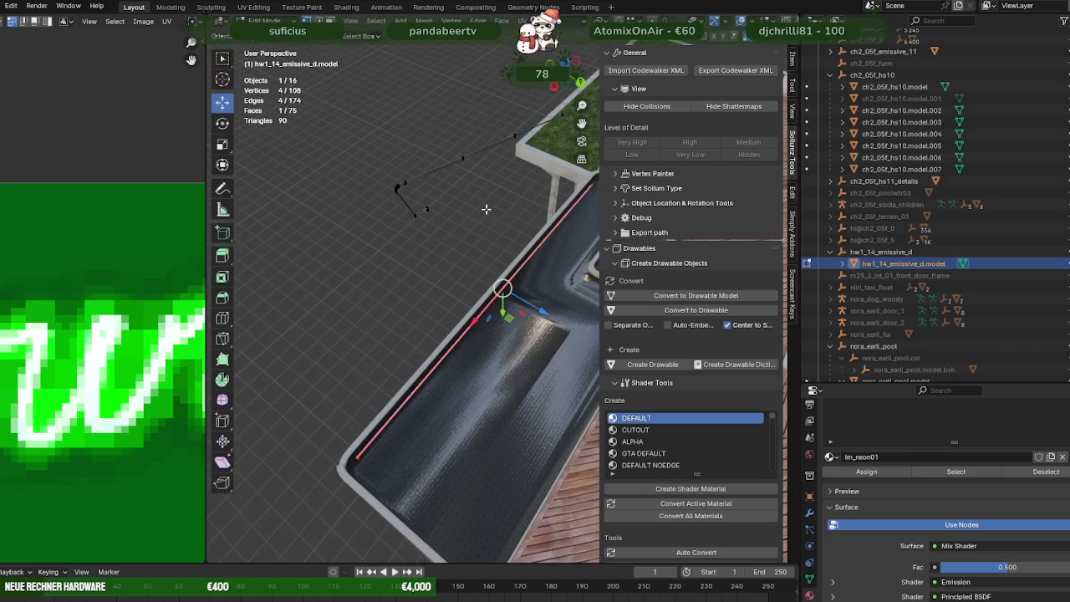
Step: In wireframe, select one strip edge and slide its vertex along X
{"action": "key", "text": "alt+z"}
{"action": "middle_click_drag", "start_coordinate": [516, 209], "coordinate": [507, 219]}
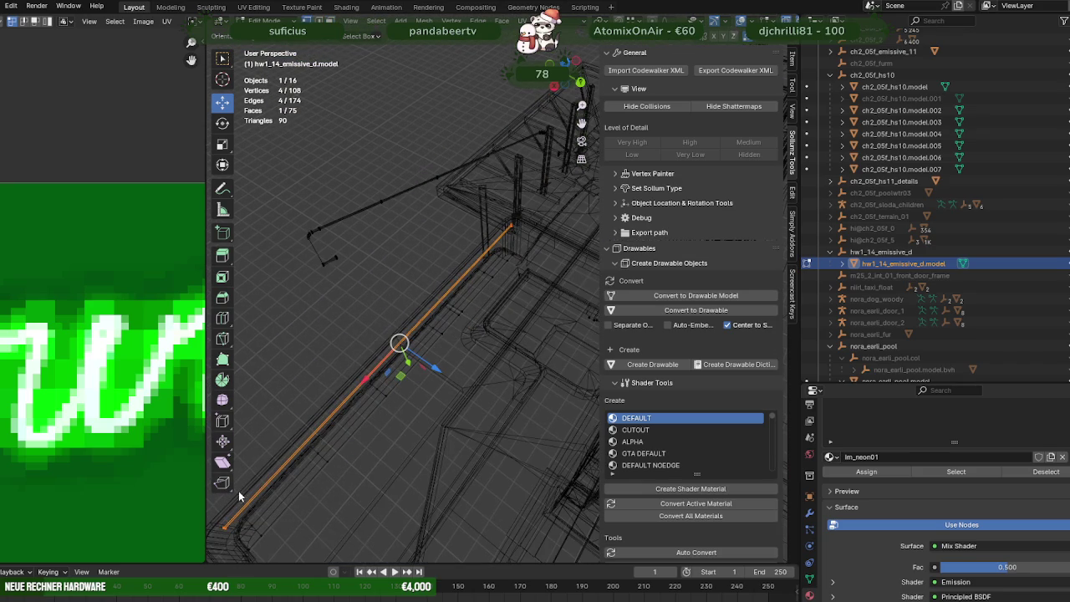
{"action": "middle_click_drag", "start_coordinate": [307, 470], "coordinate": [325, 444]}
{"action": "left_click", "coordinate": [323, 376]}
{"action": "mouse_move", "coordinate": [447, 351]}
{"action": "middle_mouse_down"}
{"action": "mouse_move", "coordinate": [376, 444]}
{"action": "mouse_move", "coordinate": [394, 438]}
{"action": "mouse_move", "coordinate": [366, 411]}
{"action": "mouse_move", "coordinate": [473, 401]}
{"action": "mouse_move", "coordinate": [405, 417]}
{"action": "mouse_move", "coordinate": [412, 438]}
{"action": "middle_mouse_up"}
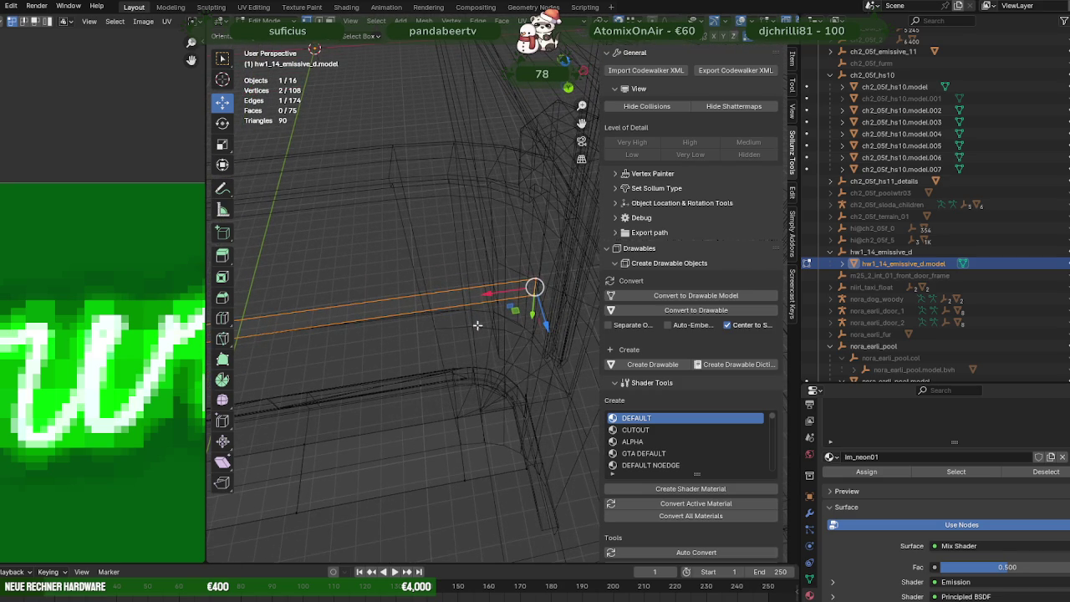
{"action": "left_click_drag", "start_coordinate": [491, 297], "coordinate": [479, 387]}
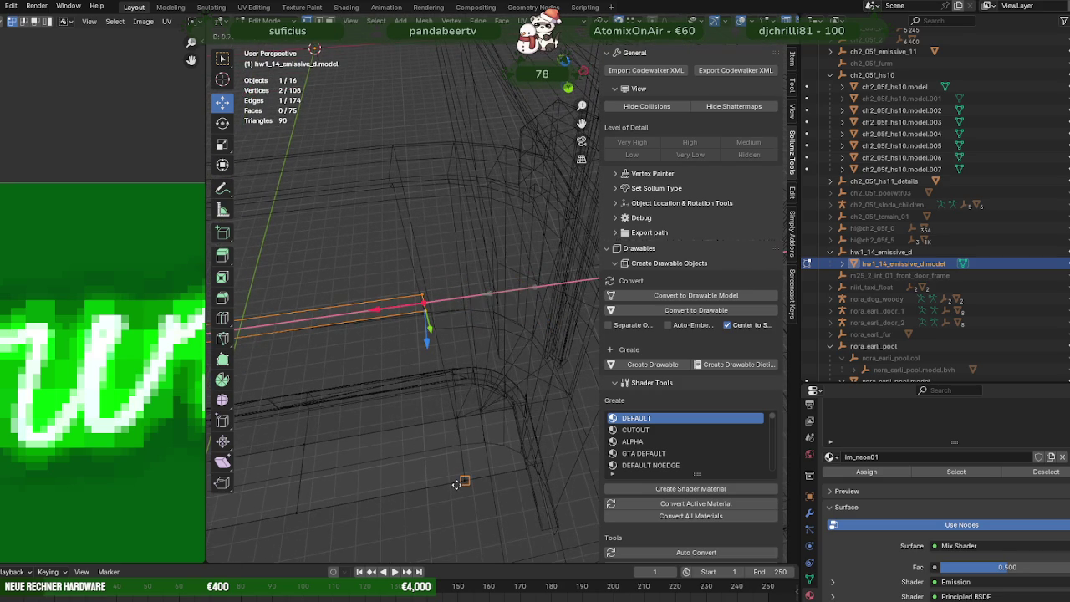
{"action": "left_click_drag", "start_coordinate": [456, 484], "coordinate": [456, 484]}
Step: Select the strip's end edge and extrude it into a new strip face
{"action": "key", "text": "shift+z"}
{"action": "mouse_move", "coordinate": [437, 452]}
{"action": "middle_mouse_down"}
{"action": "mouse_move", "coordinate": [530, 449]}
{"action": "mouse_move", "coordinate": [479, 413]}
{"action": "mouse_move", "coordinate": [535, 425]}
{"action": "mouse_move", "coordinate": [496, 400]}
{"action": "middle_mouse_up"}
{"action": "key", "text": "shift+z"}
{"action": "mouse_move", "coordinate": [541, 322]}
{"action": "middle_mouse_down"}
{"action": "mouse_move", "coordinate": [508, 334]}
{"action": "mouse_move", "coordinate": [351, 306]}
{"action": "mouse_move", "coordinate": [494, 318]}
{"action": "mouse_move", "coordinate": [490, 298]}
{"action": "mouse_move", "coordinate": [547, 354]}
{"action": "mouse_move", "coordinate": [432, 353]}
{"action": "mouse_move", "coordinate": [544, 382]}
{"action": "mouse_move", "coordinate": [438, 368]}
{"action": "middle_mouse_up"}
{"action": "key", "text": "shift+z"}
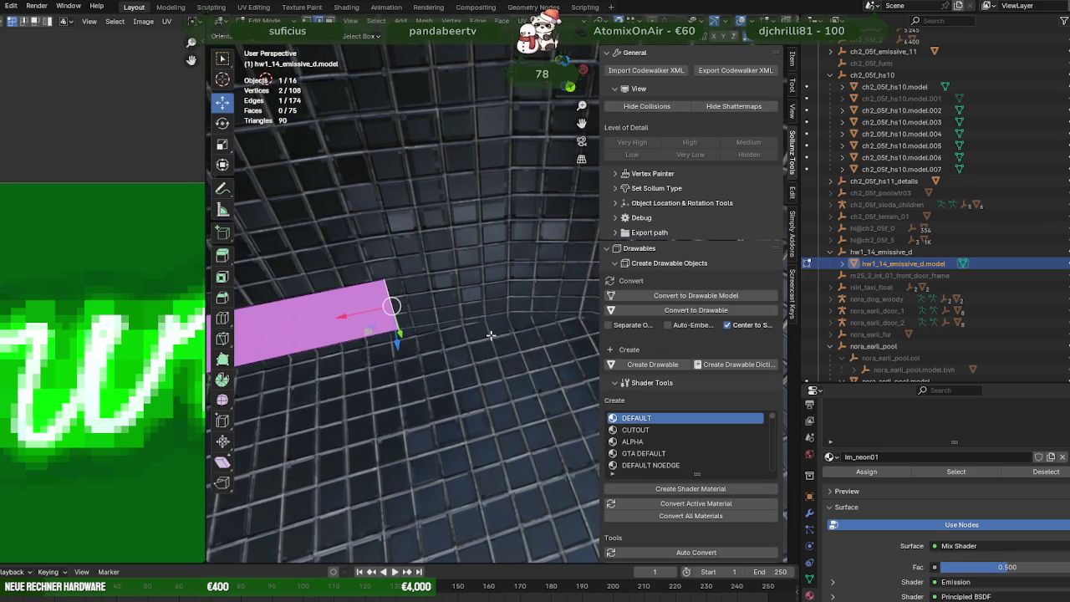
{"action": "key", "text": "shift+z"}
{"action": "middle_click_drag", "start_coordinate": [494, 335], "coordinate": [519, 322]}
{"action": "left_click", "coordinate": [418, 327]}
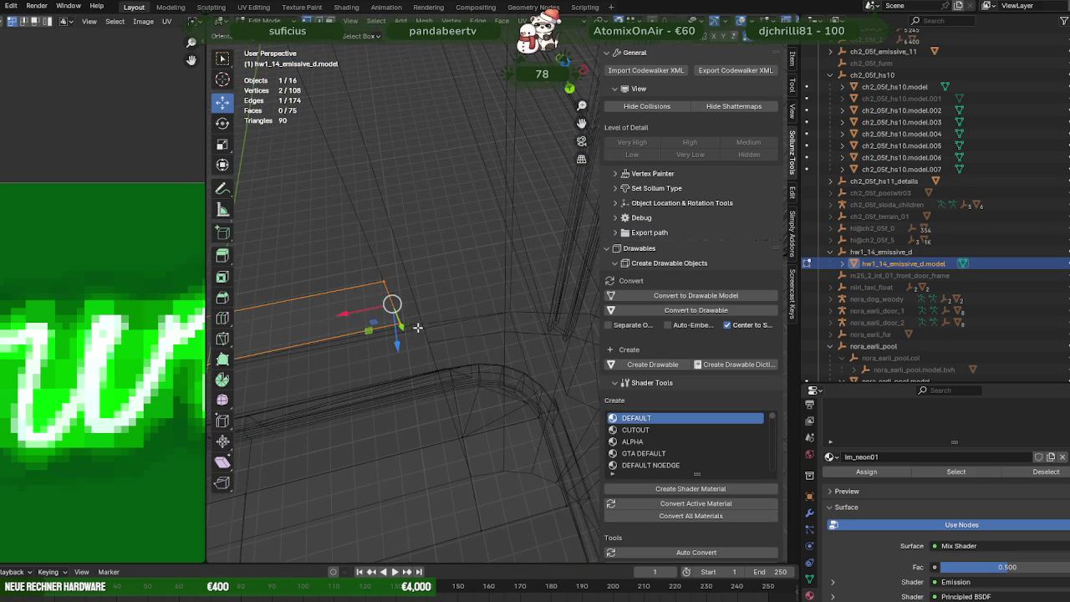
{"action": "key", "text": "e"}
{"action": "left_click", "coordinate": [509, 312]}
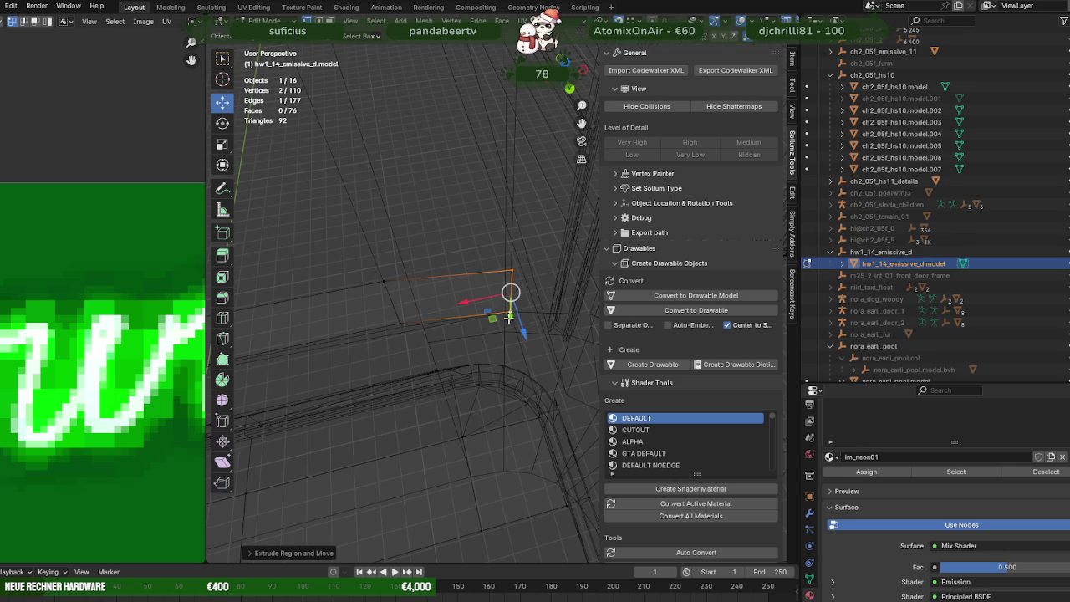
{"action": "key", "text": "shift+z"}
{"action": "middle_click_drag", "start_coordinate": [511, 337], "coordinate": [466, 333]}
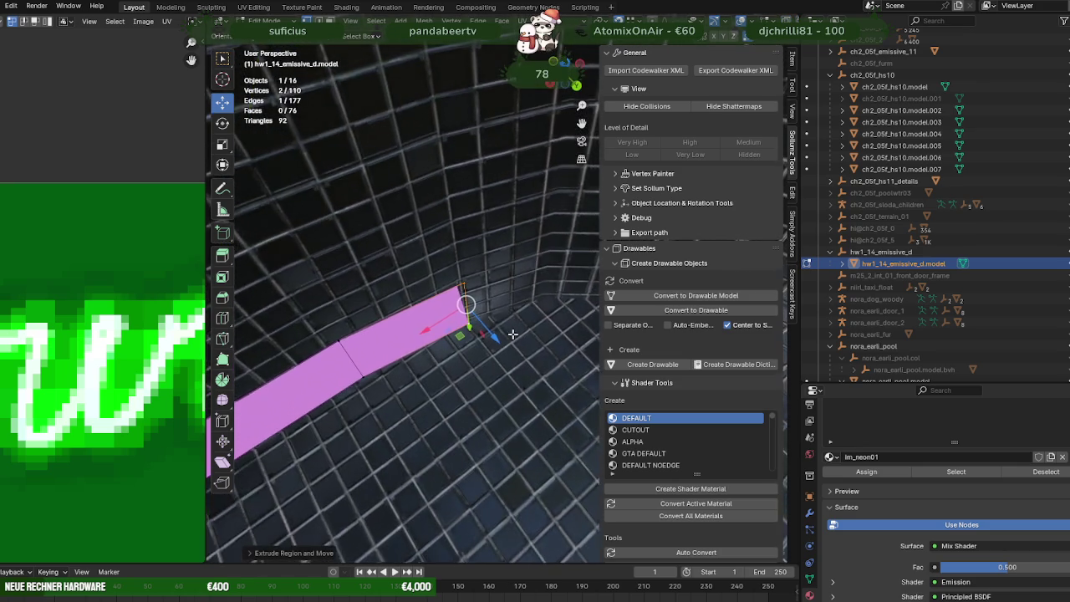
Step: Extrude three more strip segments toward the floor corner, cancelling a stray vertical extrusion
{"action": "key", "text": "e"}
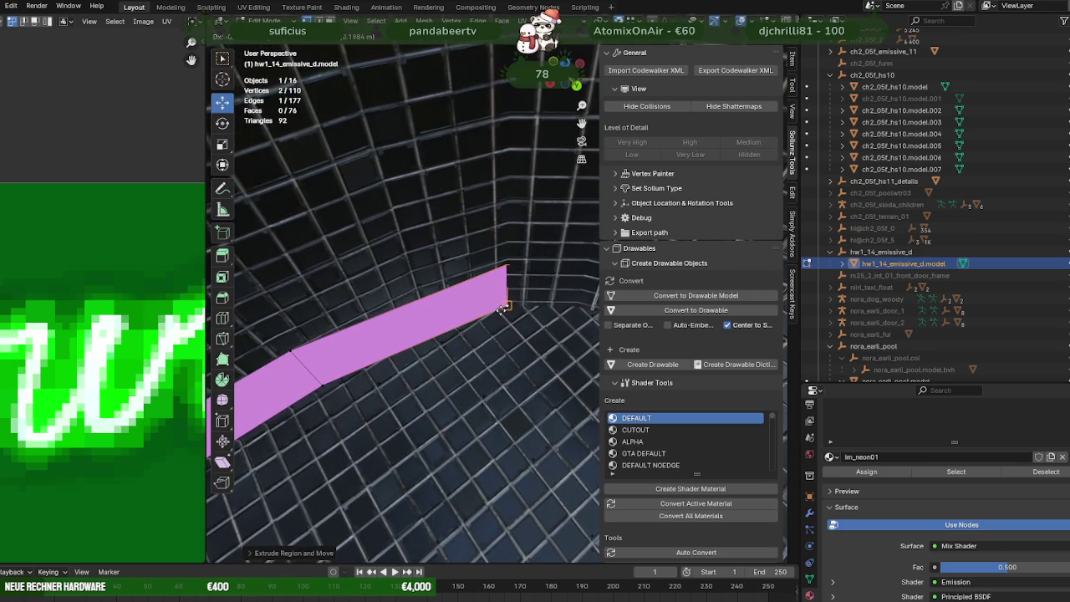
{"action": "left_click", "coordinate": [443, 321]}
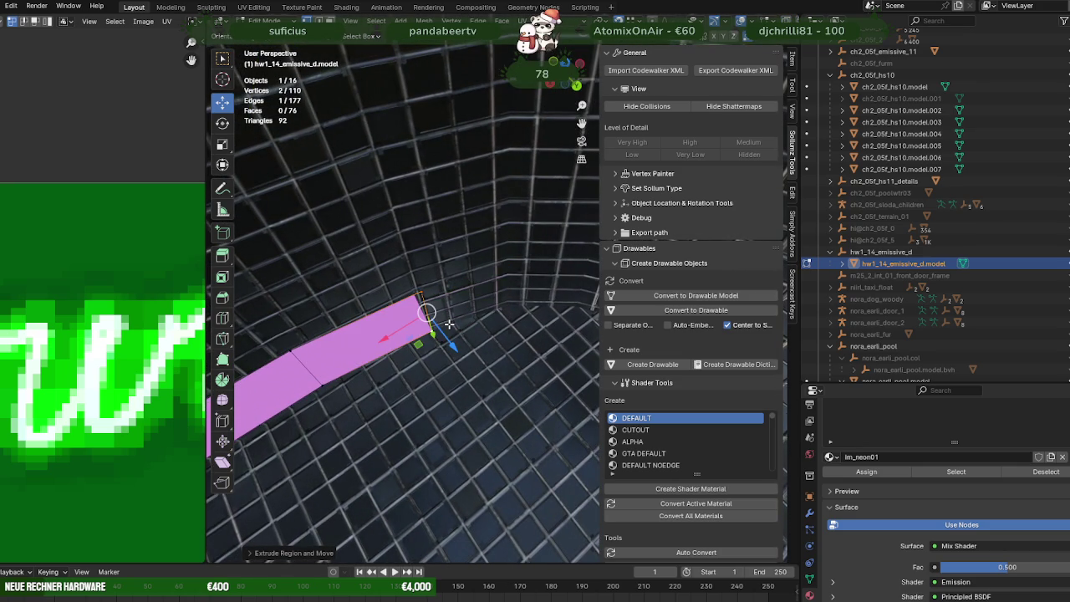
{"action": "key", "text": "e"}
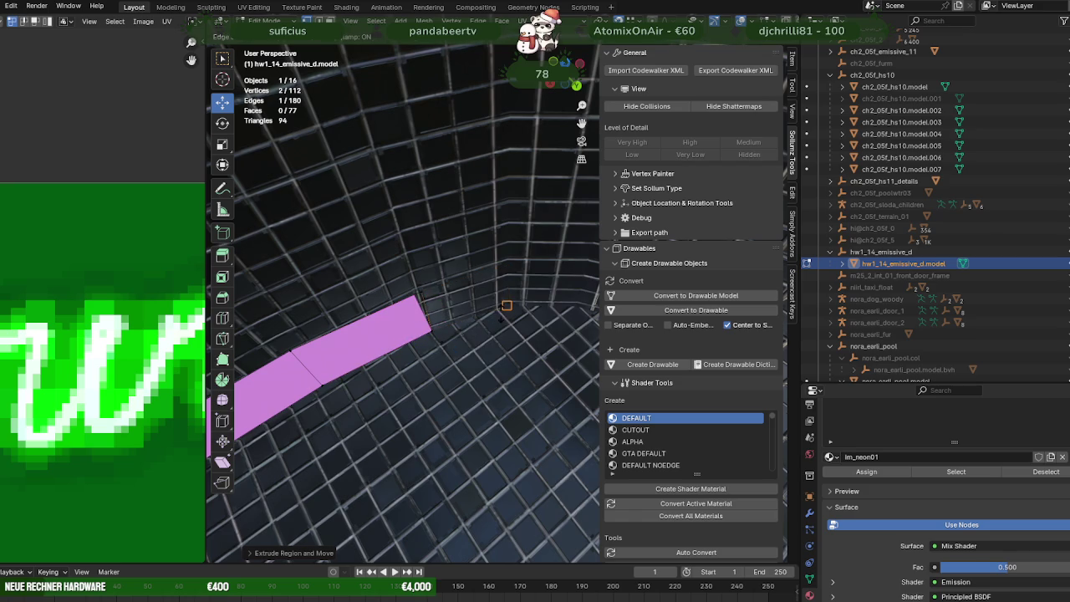
{"action": "left_click", "coordinate": [506, 308]}
{"action": "middle_click_drag", "start_coordinate": [509, 304], "coordinate": [514, 308]}
{"action": "key", "text": "e"}
{"action": "left_click", "coordinate": [522, 301]}
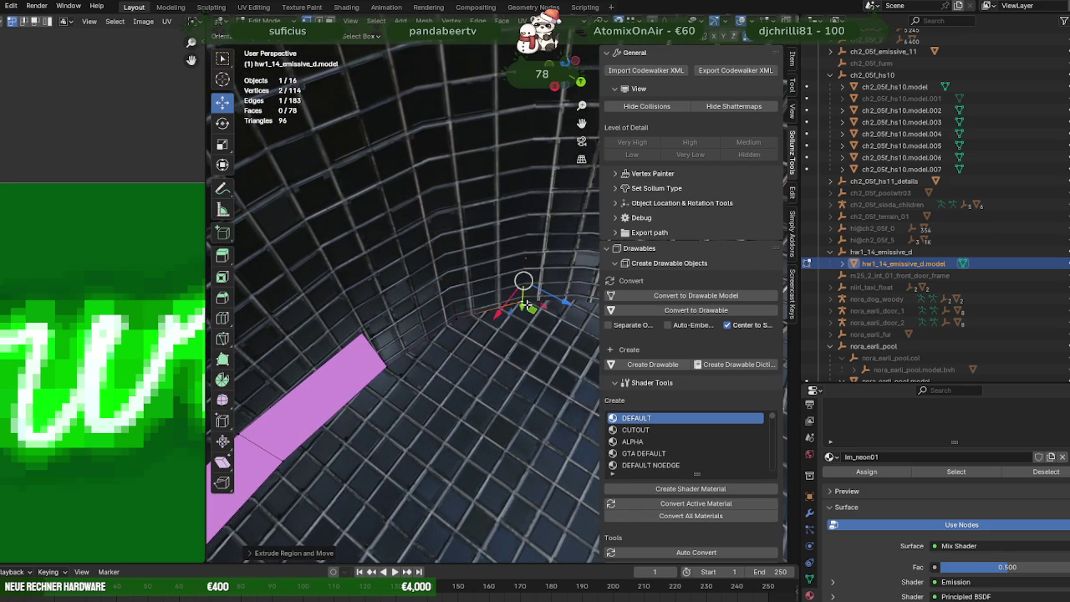
{"action": "middle_click_drag", "start_coordinate": [460, 306], "coordinate": [466, 308]}
{"action": "key", "text": "e"}
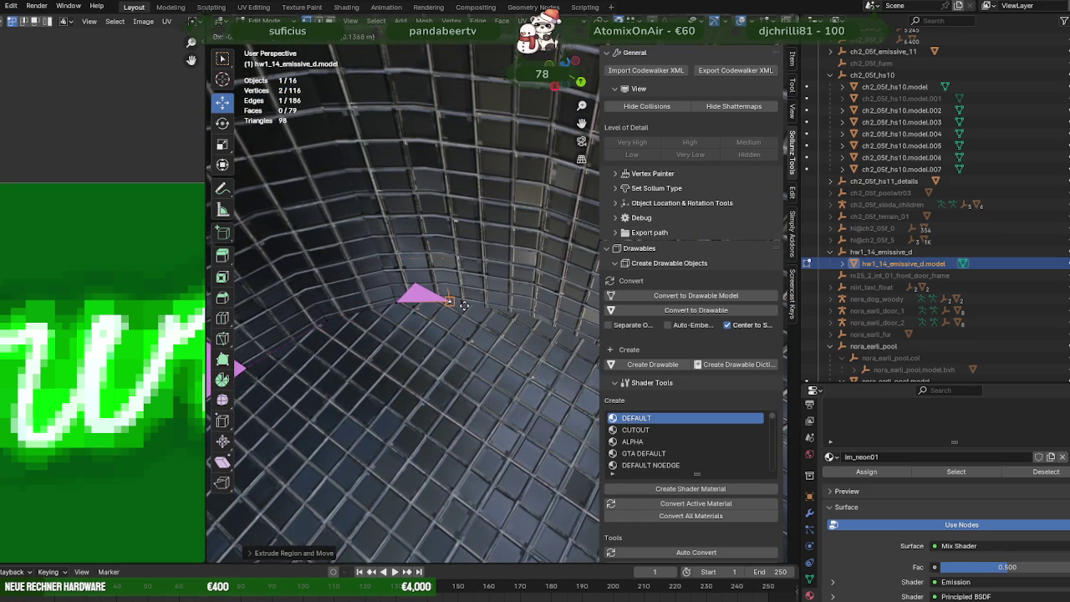
{"action": "key", "text": "shift+z"}
{"action": "right_click", "coordinate": [465, 306]}
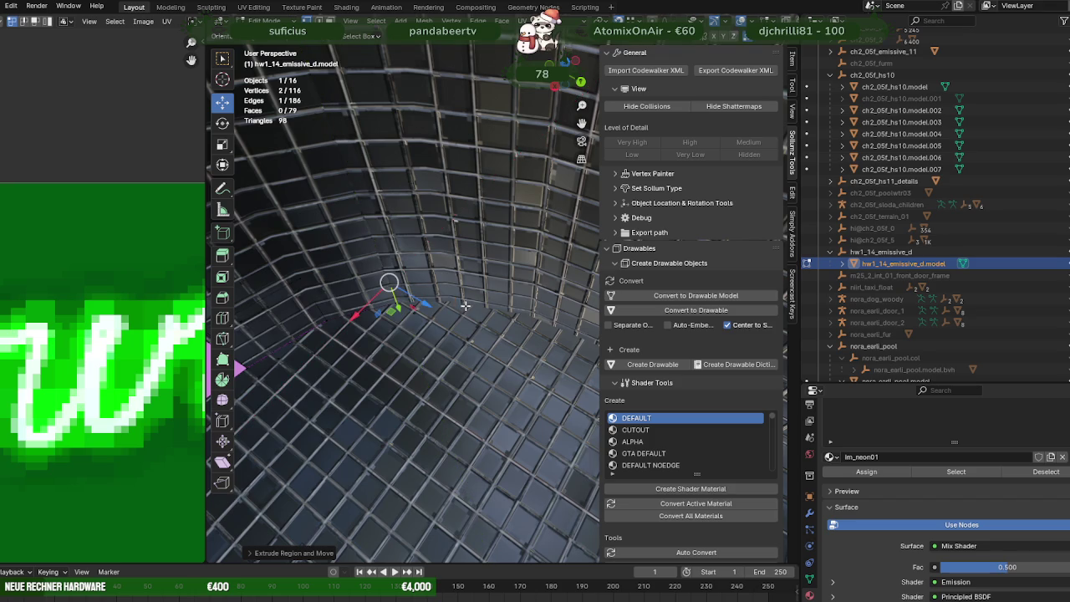
Step: Box-select the strip's end edge in wireframe and nudge it along the wall
{"action": "key", "text": "shift+z"}
{"action": "middle_click_drag", "start_coordinate": [456, 323], "coordinate": [485, 345]}
{"action": "left_click_drag", "start_coordinate": [319, 322], "coordinate": [377, 389]}
{"action": "mouse_move", "coordinate": [377, 389]}
{"action": "middle_mouse_down"}
{"action": "mouse_move", "coordinate": [503, 384]}
{"action": "mouse_move", "coordinate": [435, 365]}
{"action": "mouse_move", "coordinate": [450, 321]}
{"action": "middle_mouse_up"}
{"action": "left_click_drag", "start_coordinate": [462, 307], "coordinate": [468, 304]}
{"action": "key", "text": "shift+z"}
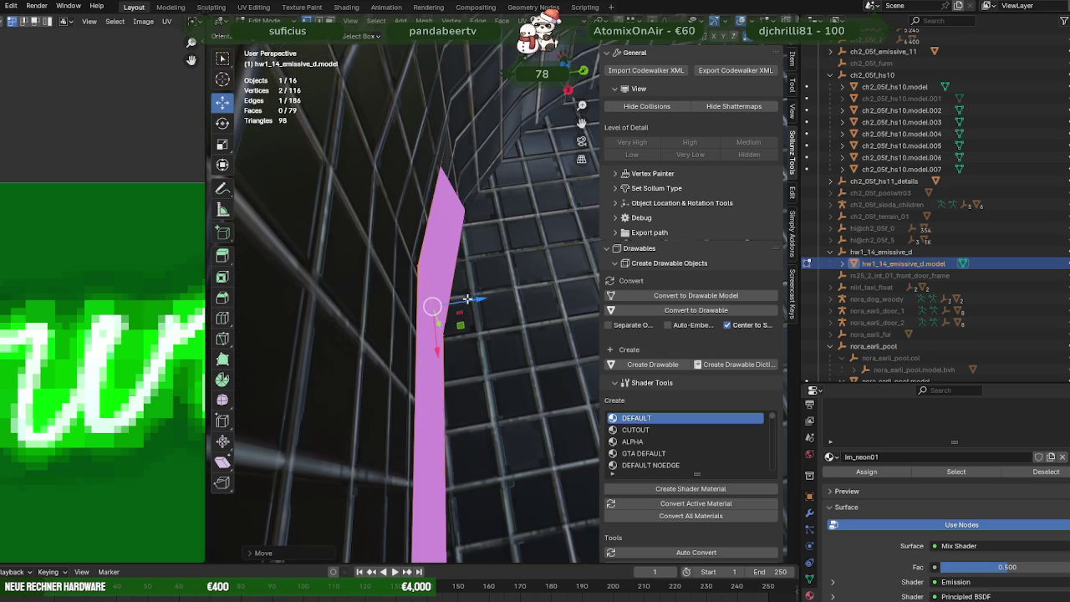
Step: Select the strip's end face and move it along the wall into the corner
{"action": "middle_click_drag", "start_coordinate": [471, 281], "coordinate": [465, 329]}
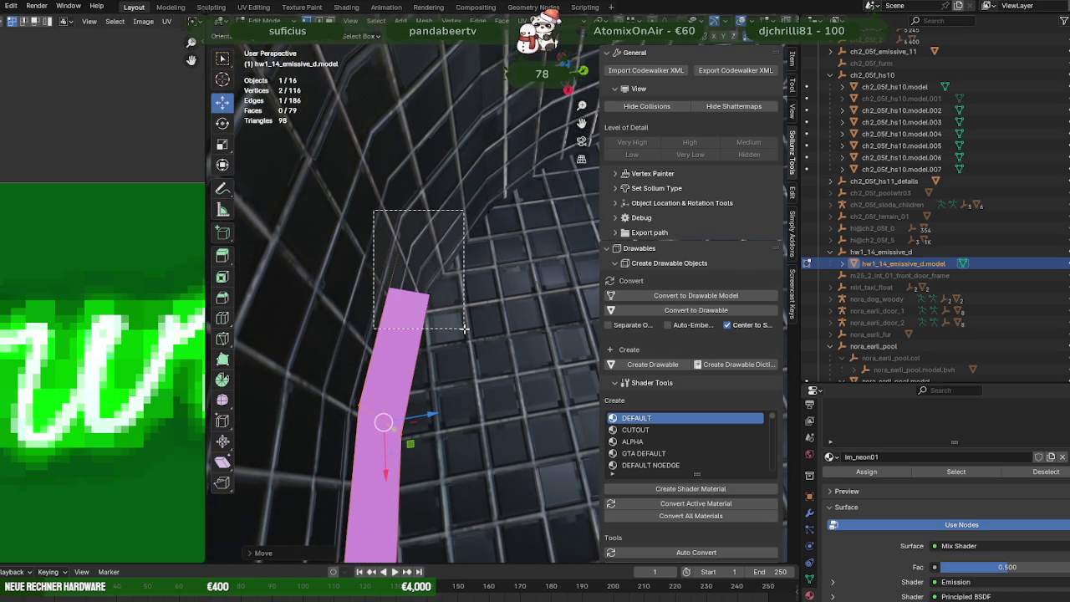
{"action": "key", "text": "shift+z"}
{"action": "key", "text": "shift+z"}
{"action": "mouse_move", "coordinate": [464, 258]}
{"action": "middle_mouse_down"}
{"action": "mouse_move", "coordinate": [468, 276]}
{"action": "mouse_move", "coordinate": [490, 239]}
{"action": "mouse_move", "coordinate": [450, 310]}
{"action": "middle_mouse_up"}
{"action": "key", "text": "shift+z"}
{"action": "left_click_drag", "start_coordinate": [468, 178], "coordinate": [499, 331]}
{"action": "key", "text": "shift+z"}
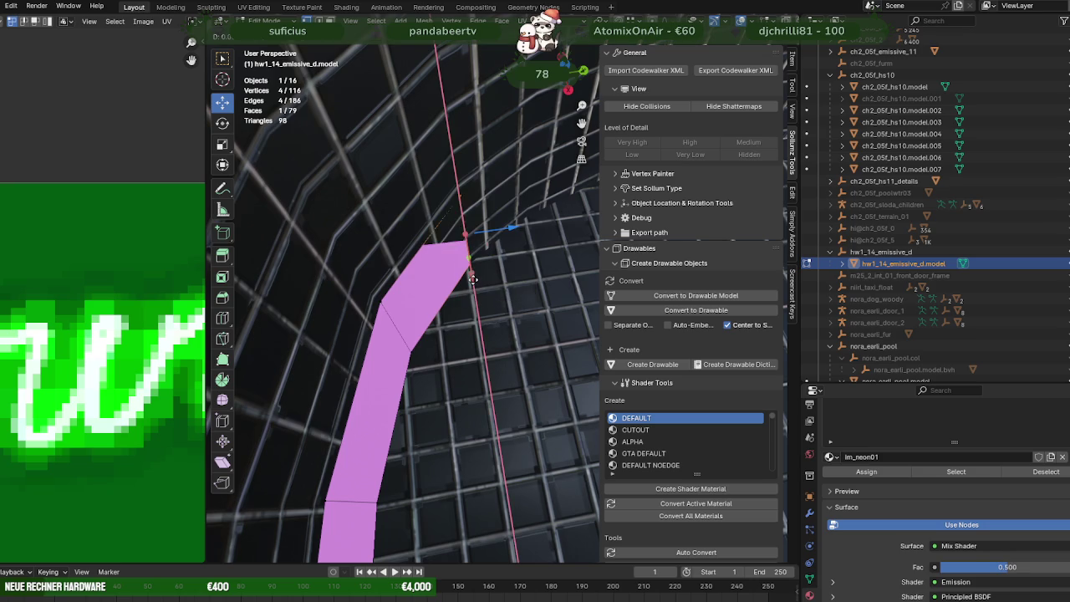
{"action": "key", "text": "shift+z"}
{"action": "mouse_move", "coordinate": [499, 330]}
{"action": "middle_mouse_down"}
{"action": "mouse_move", "coordinate": [454, 299]}
{"action": "mouse_move", "coordinate": [382, 210]}
{"action": "mouse_move", "coordinate": [358, 298]}
{"action": "mouse_move", "coordinate": [297, 291]}
{"action": "mouse_move", "coordinate": [418, 286]}
{"action": "mouse_move", "coordinate": [401, 332]}
{"action": "mouse_move", "coordinate": [480, 280]}
{"action": "mouse_move", "coordinate": [464, 293]}
{"action": "middle_mouse_up"}
{"action": "key", "text": "shift+z"}
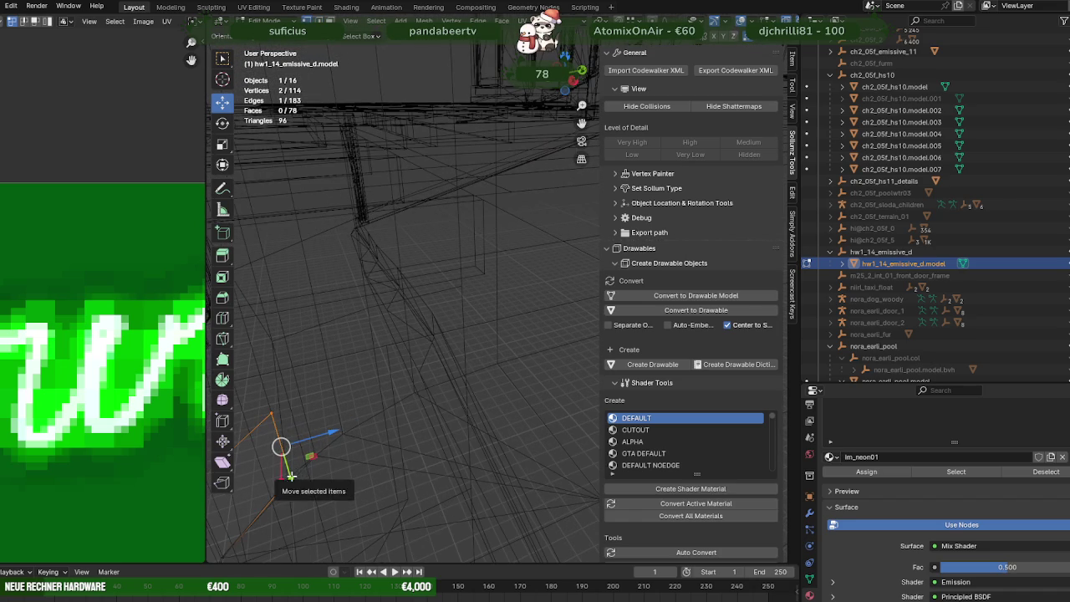
Step: Undo a stray extrusion, then extrude three strip segments along the pool floor edge
{"action": "key", "text": "e"}
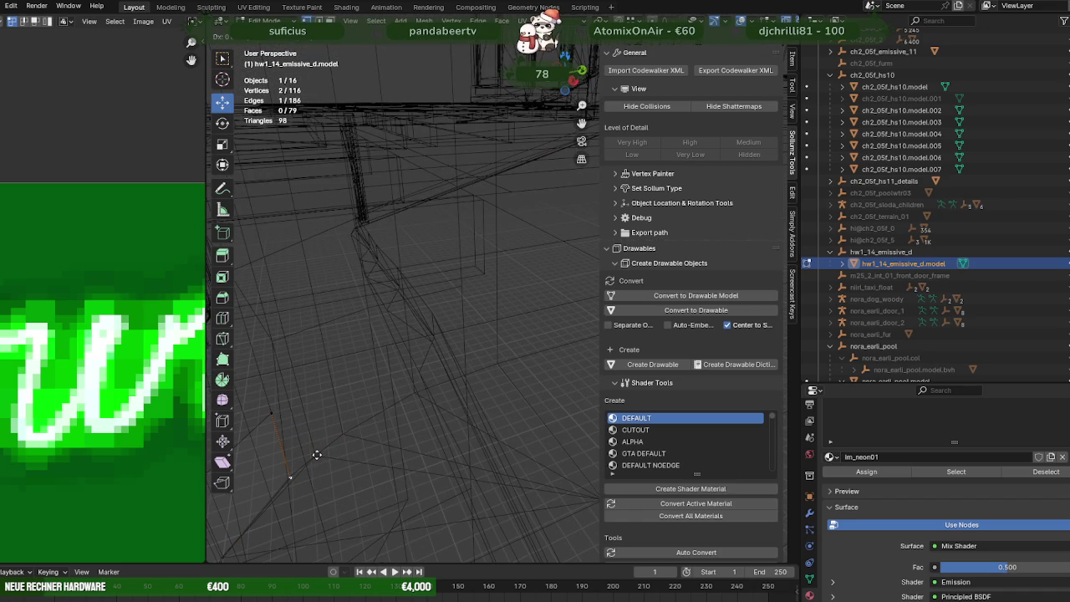
{"action": "left_click", "coordinate": [314, 451]}
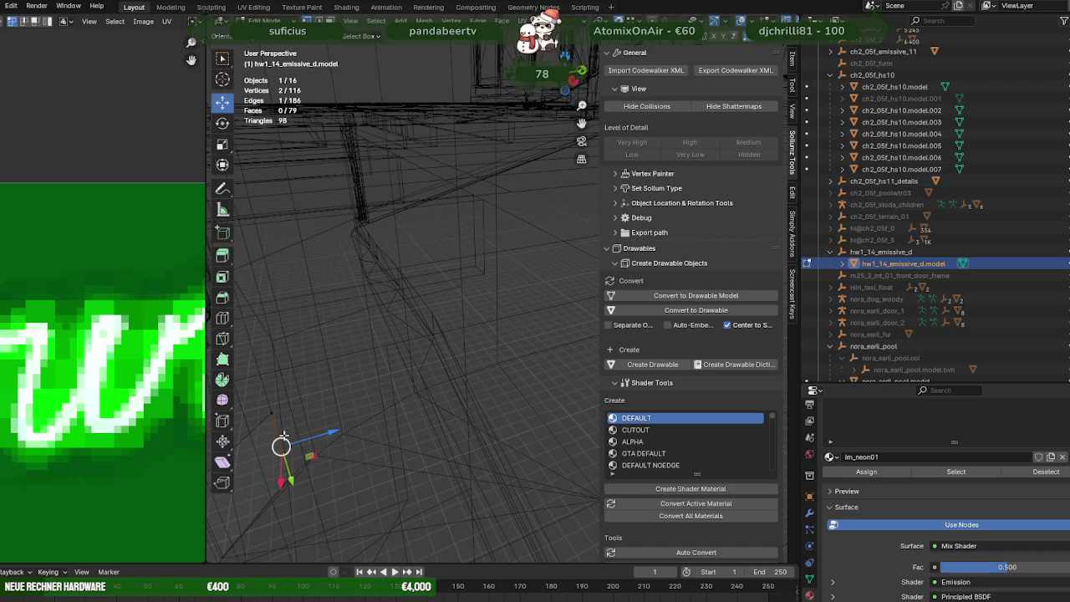
{"action": "key", "text": "ctrl+z"}
{"action": "mouse_move", "coordinate": [346, 468]}
{"action": "middle_mouse_down"}
{"action": "mouse_move", "coordinate": [310, 442]}
{"action": "mouse_move", "coordinate": [311, 427]}
{"action": "middle_mouse_up"}
{"action": "key", "text": "e"}
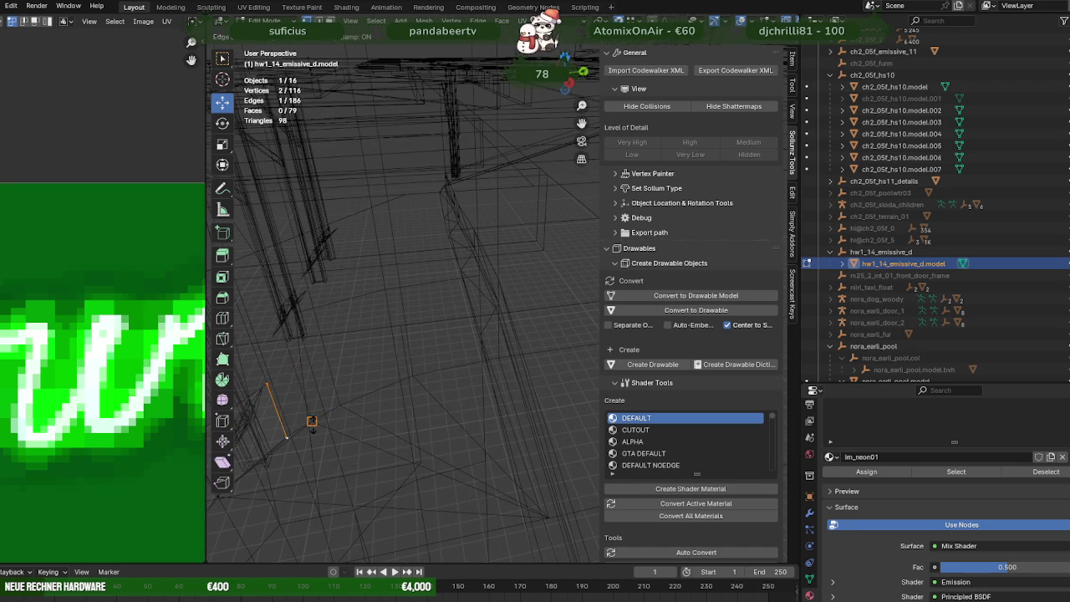
{"action": "left_click", "coordinate": [312, 422]}
{"action": "key", "text": "e"}
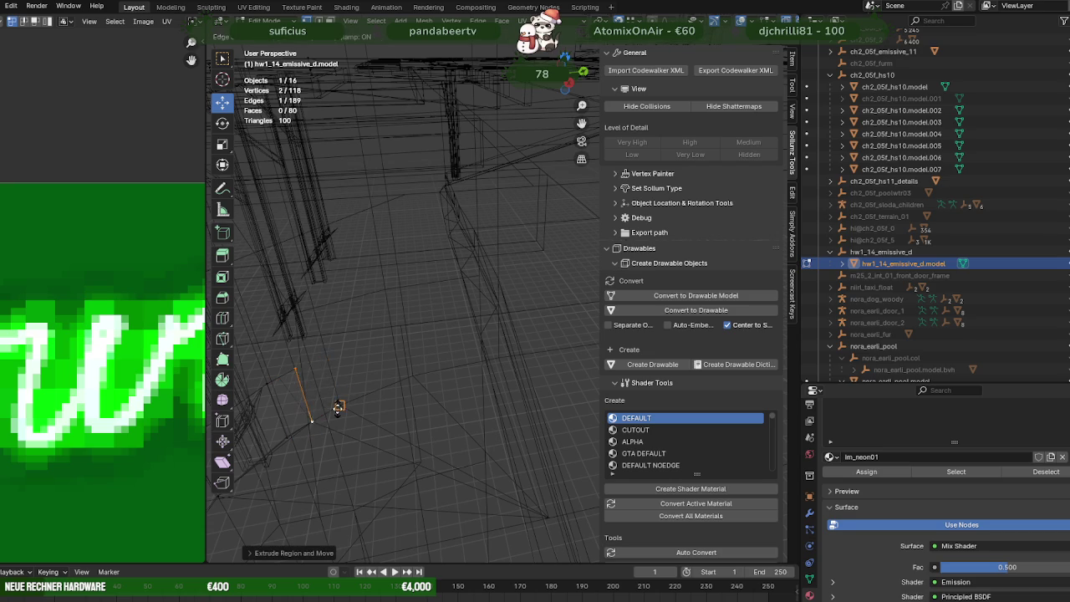
{"action": "left_click", "coordinate": [334, 383]}
{"action": "key", "text": "e"}
{"action": "left_click", "coordinate": [413, 376]}
{"action": "mouse_move", "coordinate": [413, 376]}
{"action": "middle_mouse_down"}
{"action": "mouse_move", "coordinate": [427, 408]}
{"action": "mouse_move", "coordinate": [373, 391]}
{"action": "mouse_move", "coordinate": [449, 376]}
{"action": "mouse_move", "coordinate": [382, 377]}
{"action": "mouse_move", "coordinate": [402, 385]}
{"action": "mouse_move", "coordinate": [394, 408]}
{"action": "mouse_move", "coordinate": [480, 337]}
{"action": "mouse_move", "coordinate": [343, 380]}
{"action": "mouse_move", "coordinate": [452, 359]}
{"action": "mouse_move", "coordinate": [342, 363]}
{"action": "mouse_move", "coordinate": [448, 362]}
{"action": "middle_mouse_up"}
Step: Extrude three more strip segments past the next corner of the floor edge
{"action": "key", "text": "e"}
{"action": "left_click", "coordinate": [434, 393]}
{"action": "key", "text": "e"}
{"action": "left_click", "coordinate": [487, 352]}
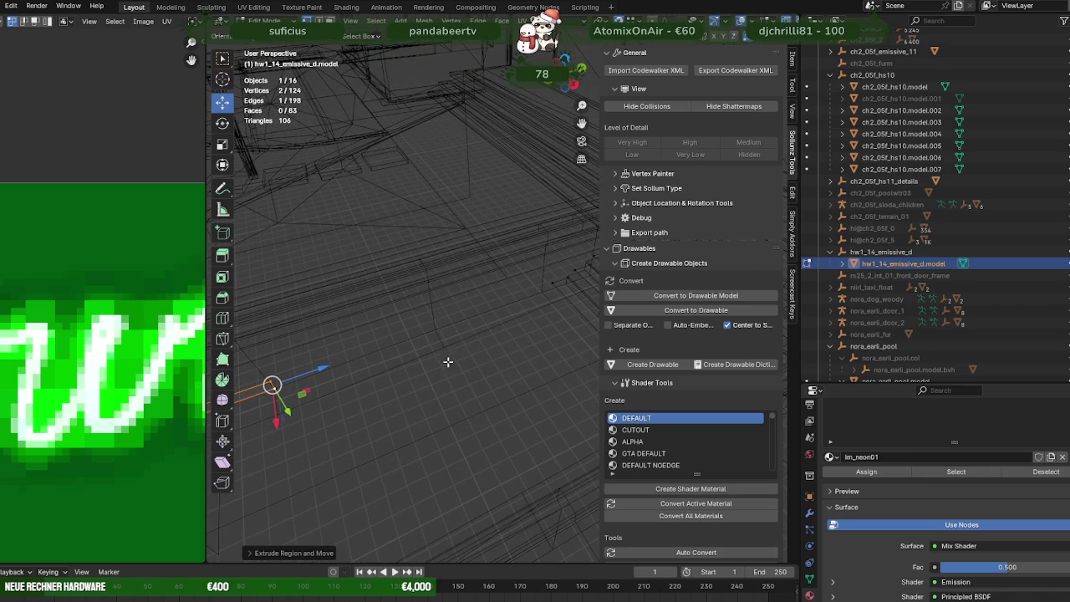
{"action": "key", "text": "e"}
{"action": "left_click", "coordinate": [566, 281]}
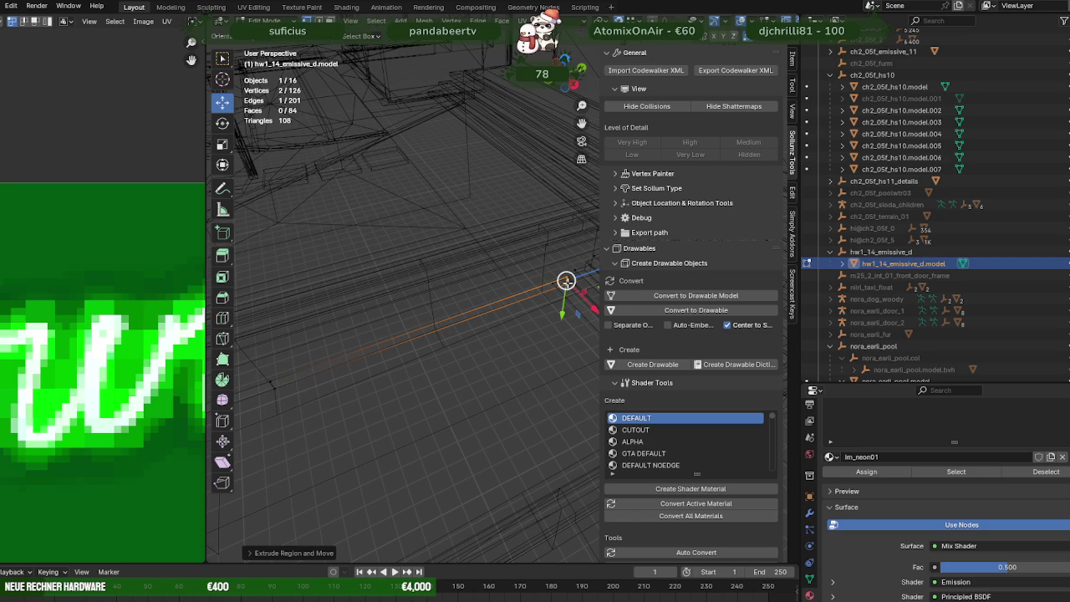
{"action": "middle_click_drag", "start_coordinate": [539, 344], "coordinate": [534, 348]}
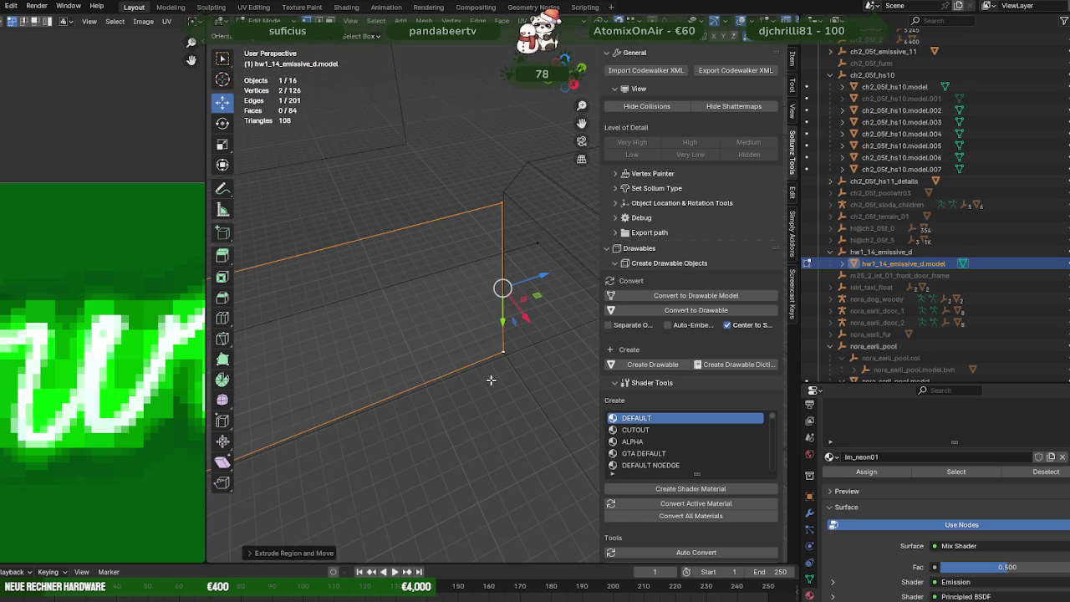
Step: Slide the strip's end vertex along X into place against the wall
{"action": "key", "text": "shift+z"}
{"action": "middle_click_drag", "start_coordinate": [450, 376], "coordinate": [518, 318]}
{"action": "mouse_move", "coordinate": [536, 299]}
{"action": "left_mouse_down"}
{"action": "mouse_move", "coordinate": [573, 315]}
{"action": "mouse_move", "coordinate": [537, 299]}
{"action": "left_mouse_up"}
{"action": "mouse_move", "coordinate": [538, 298]}
{"action": "middle_mouse_down"}
{"action": "mouse_move", "coordinate": [408, 339]}
{"action": "mouse_move", "coordinate": [499, 357]}
{"action": "mouse_move", "coordinate": [389, 359]}
{"action": "mouse_move", "coordinate": [440, 380]}
{"action": "middle_mouse_up"}
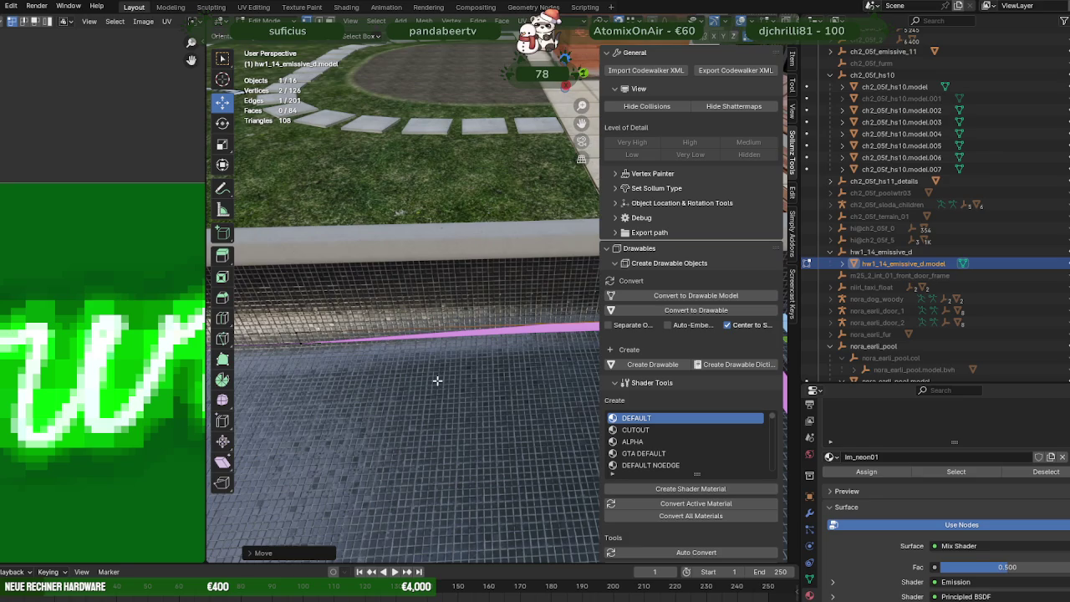
Step: Select the pink strip's end vertices in see-through view and zoom in on them
{"action": "key", "text": "alt+z"}
{"action": "left_click_drag", "start_coordinate": [296, 328], "coordinate": [317, 368]}
{"action": "key", "text": "alt+z"}
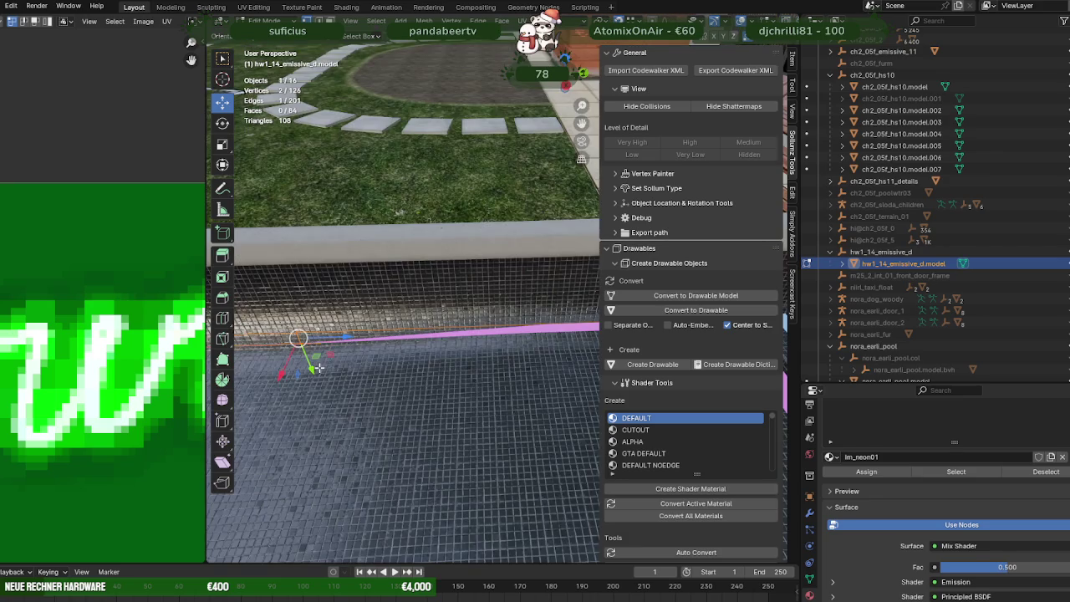
{"action": "key", "text": "KP_Decimal"}
{"action": "middle_click_drag", "start_coordinate": [318, 368], "coordinate": [466, 307]}
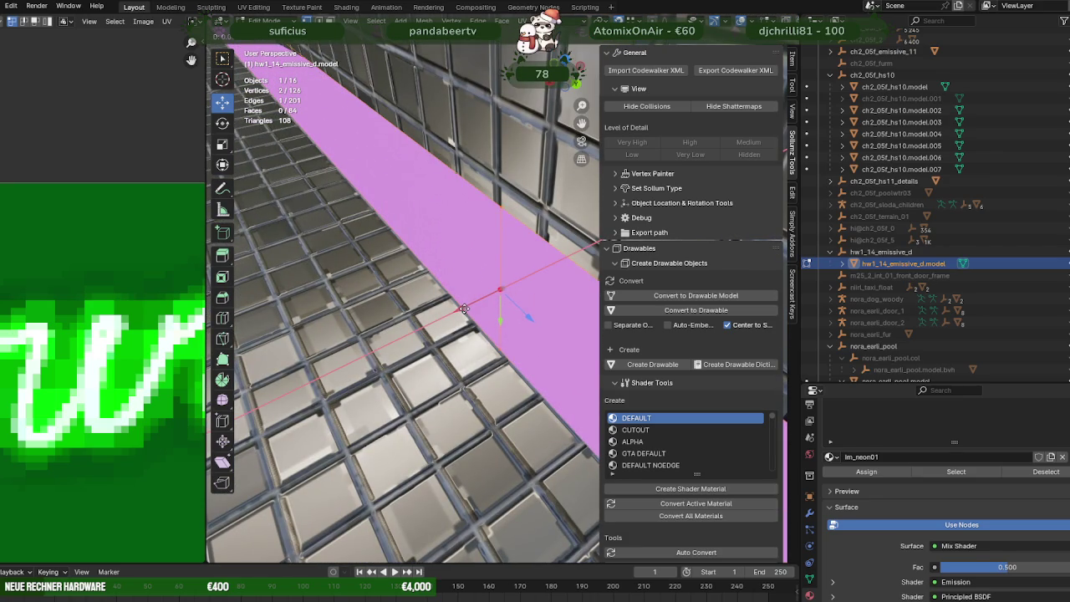
Step: Move the pink strip's end vertices toward the pool wall corner
{"action": "left_click", "coordinate": [465, 310]}
{"action": "scroll", "coordinate": [451, 322], "scroll_direction": "down", "scroll_amount": 3}
{"action": "scroll", "coordinate": [439, 330], "scroll_direction": "down", "scroll_amount": 2}
{"action": "scroll", "coordinate": [426, 340], "scroll_direction": "down", "scroll_amount": 2}
{"action": "middle_click_drag", "start_coordinate": [425, 340], "coordinate": [406, 291]}
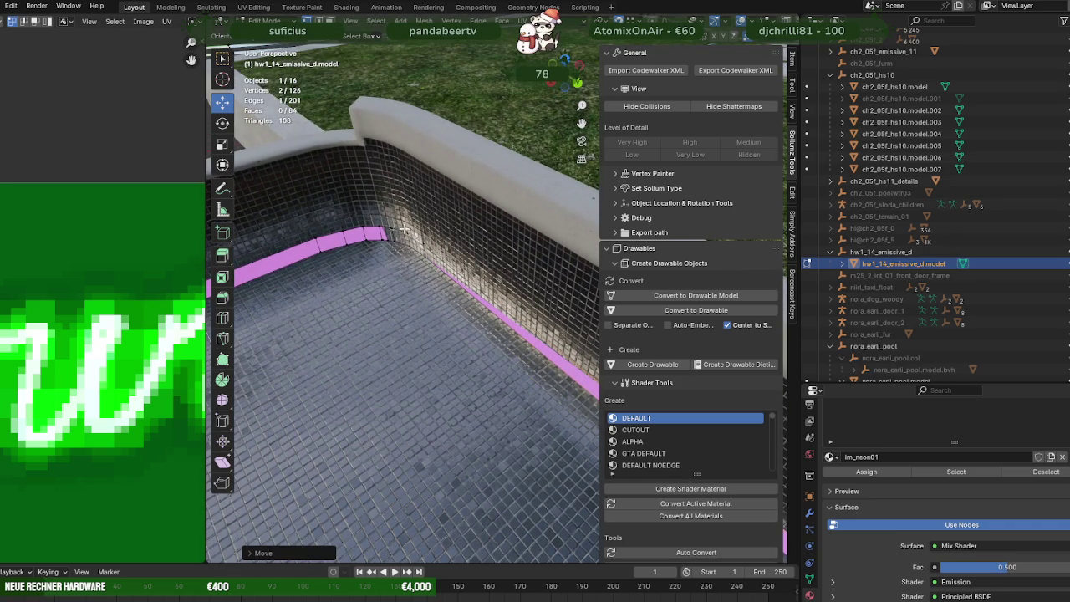
{"action": "scroll", "coordinate": [431, 251], "scroll_direction": "up", "scroll_amount": 3}
{"action": "scroll", "coordinate": [448, 276], "scroll_direction": "up", "scroll_amount": 3}
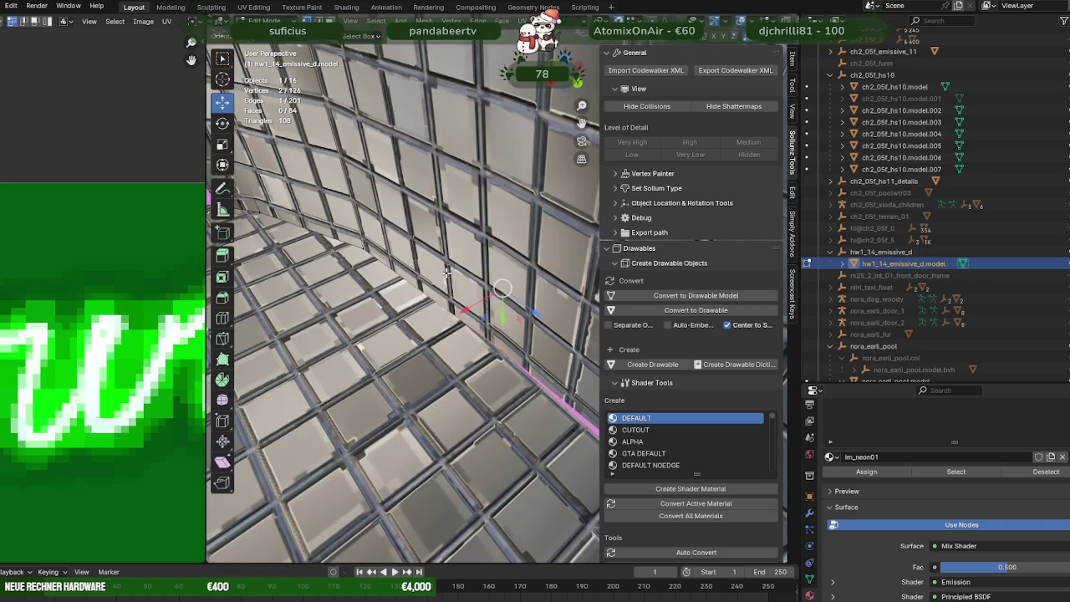
{"action": "scroll", "coordinate": [465, 298], "scroll_direction": "up", "scroll_amount": 3}
{"action": "key", "text": "g"}
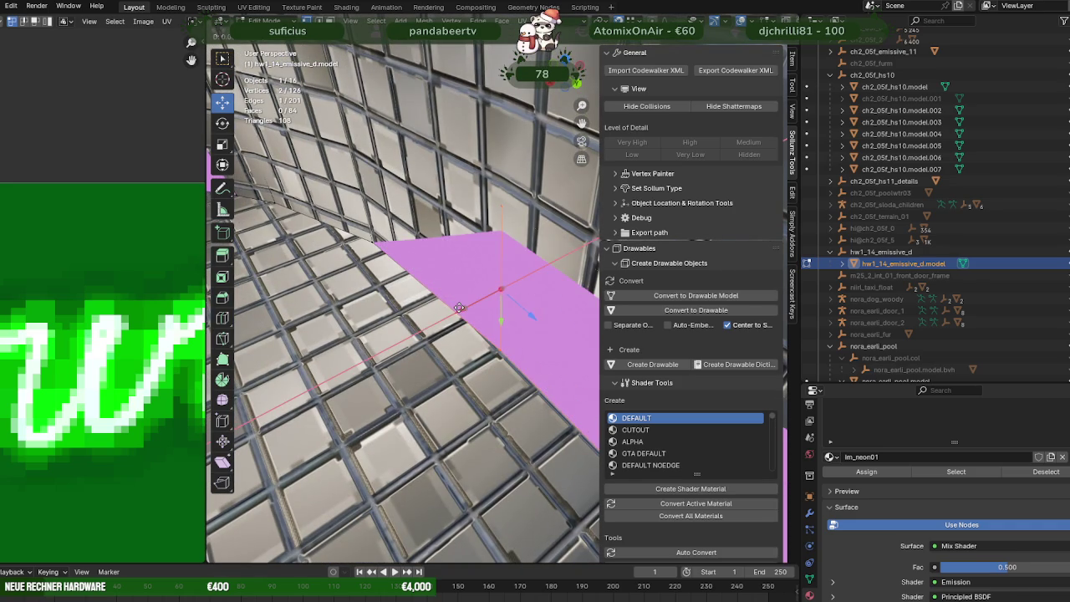
{"action": "left_click", "coordinate": [432, 289]}
Step: Slide the right pink strip's end across the floor plane onto the left strip's end
{"action": "middle_click_drag", "start_coordinate": [431, 289], "coordinate": [509, 310]}
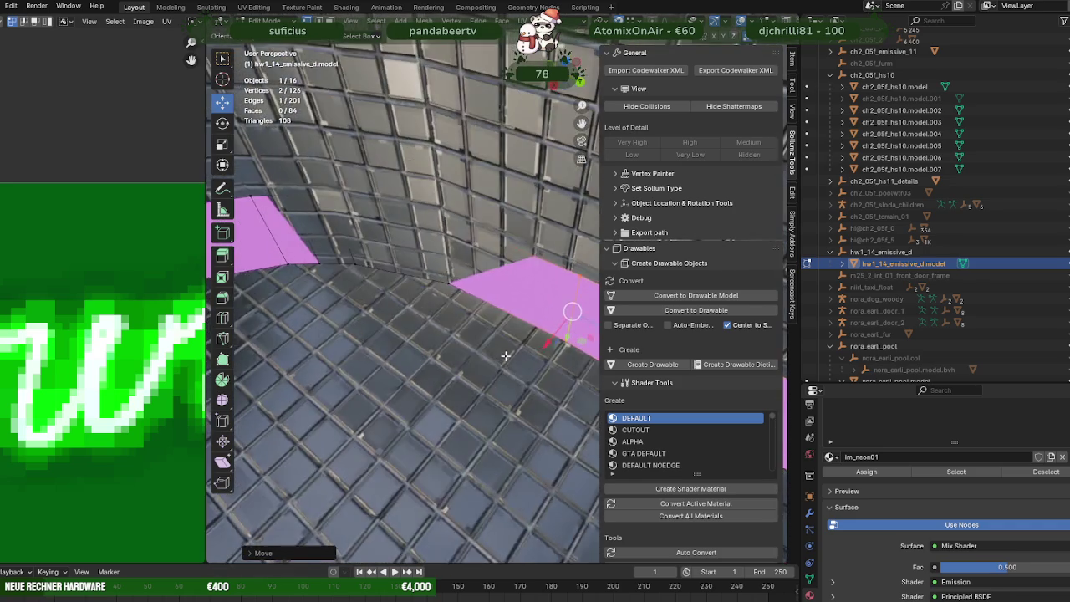
{"action": "key", "text": "shift+z"}
{"action": "key", "text": "shift+z"}
{"action": "middle_click_drag", "start_coordinate": [460, 267], "coordinate": [439, 305]}
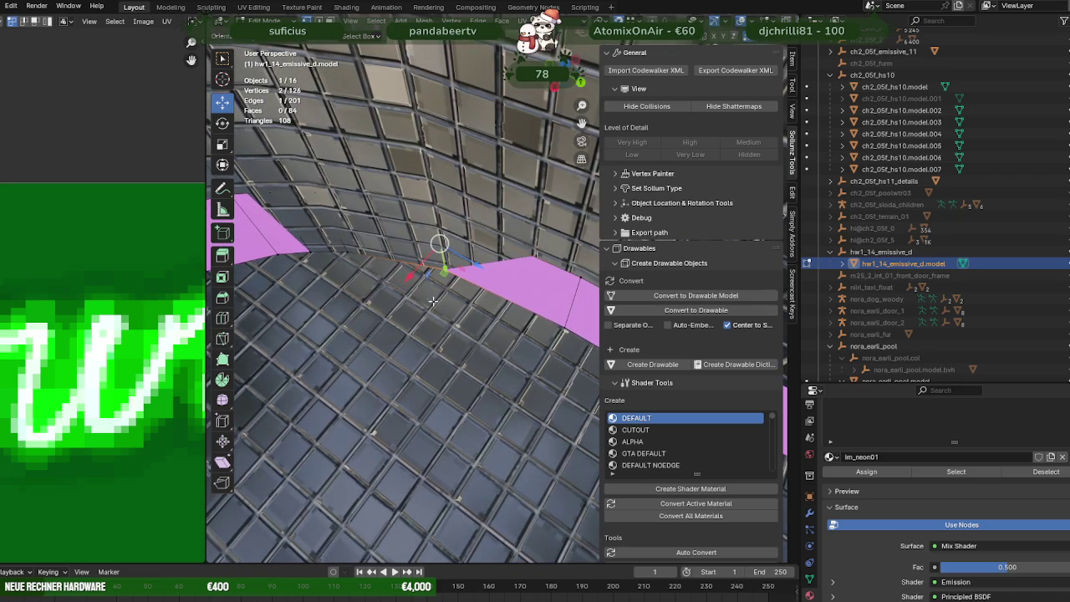
{"action": "left_click", "coordinate": [317, 238]}
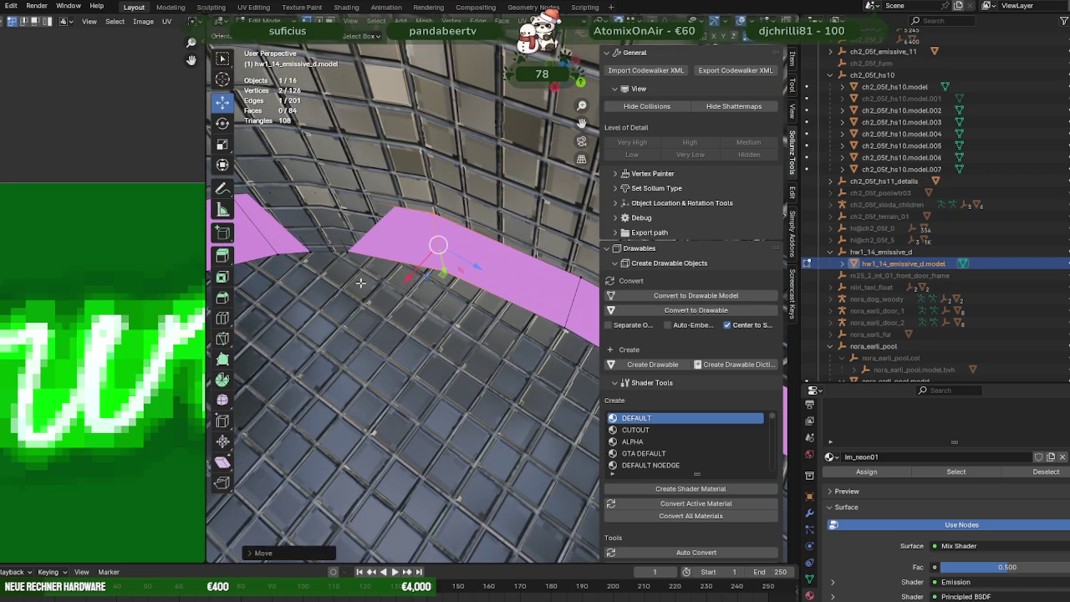
{"action": "middle_click_drag", "start_coordinate": [317, 239], "coordinate": [466, 313]}
{"action": "key", "text": "shift+z"}
{"action": "key", "text": "g"}
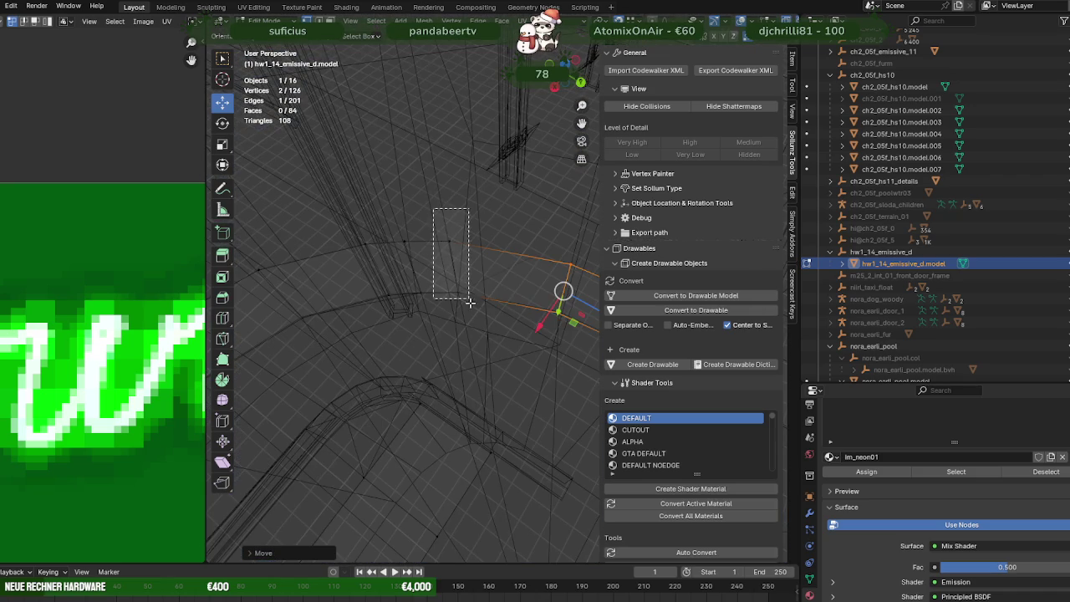
{"action": "left_click", "coordinate": [452, 268]}
{"action": "key", "text": "shift+z"}
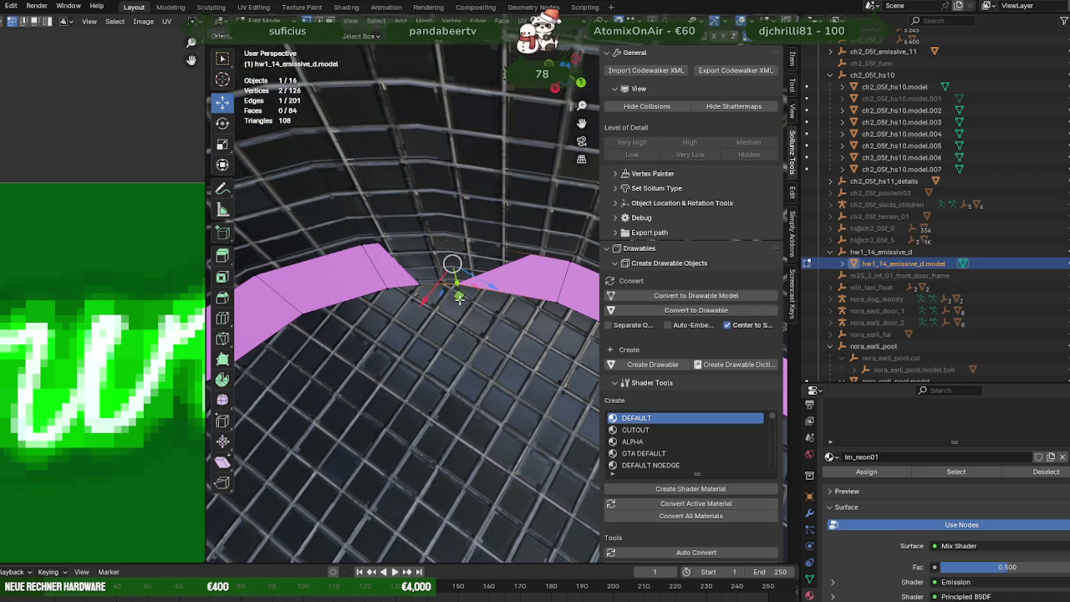
{"action": "key", "text": "g"}
{"action": "key", "text": "shift+z"}
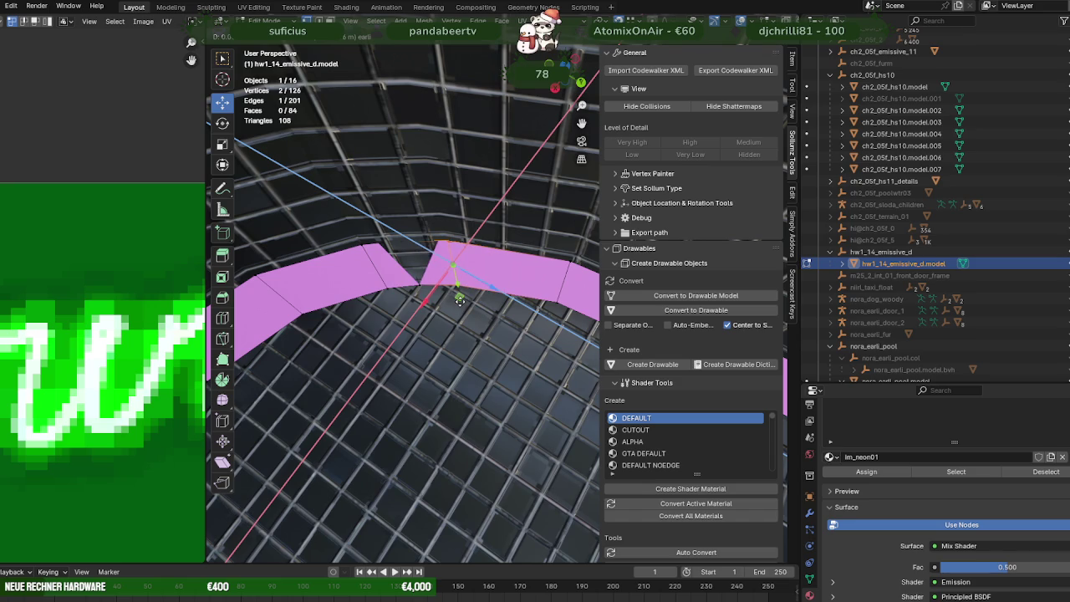
{"action": "left_click", "coordinate": [459, 301]}
Step: Close the remaining gap by moving both end vertices with the Y axis locked
{"action": "middle_click_drag", "start_coordinate": [459, 301], "coordinate": [451, 288]}
{"action": "left_click", "coordinate": [449, 273]}
{"action": "left_click", "coordinate": [456, 310], "text": "shift"}
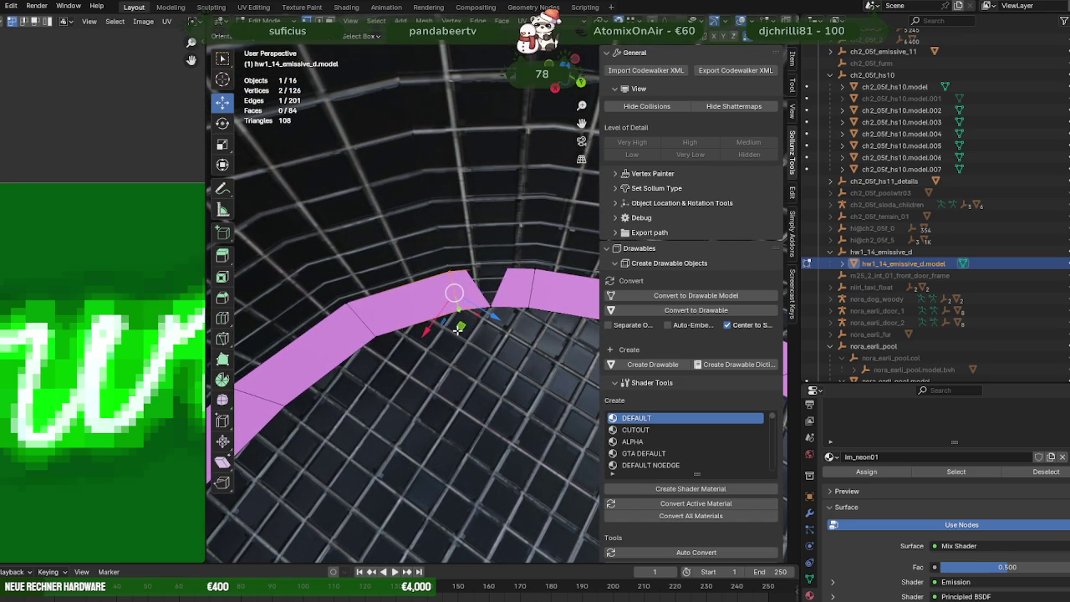
{"action": "key", "text": "g"}
{"action": "key", "text": "shift+y"}
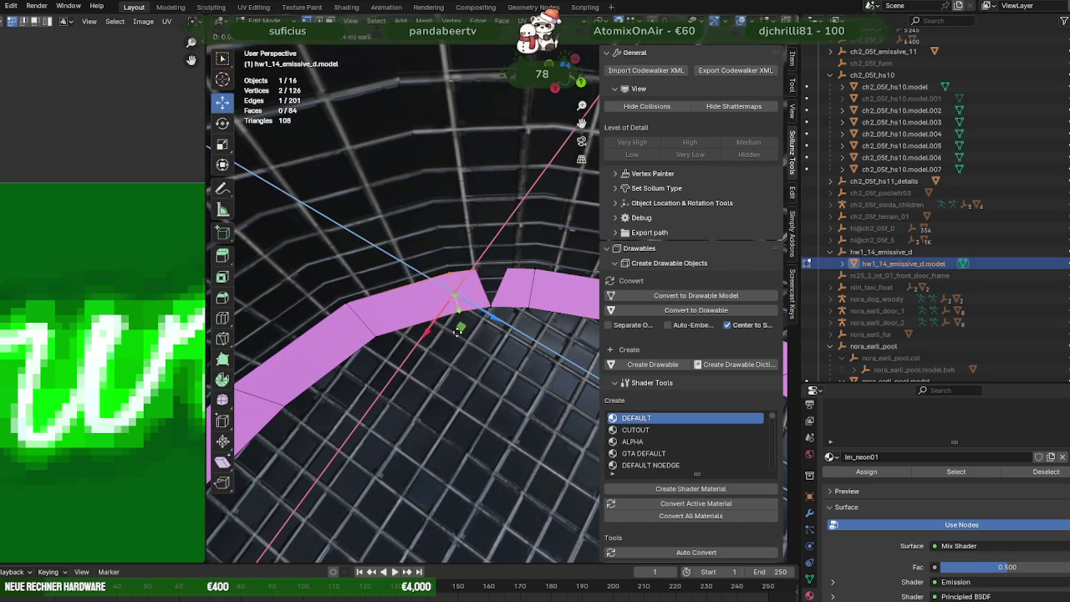
{"action": "left_click", "coordinate": [490, 293]}
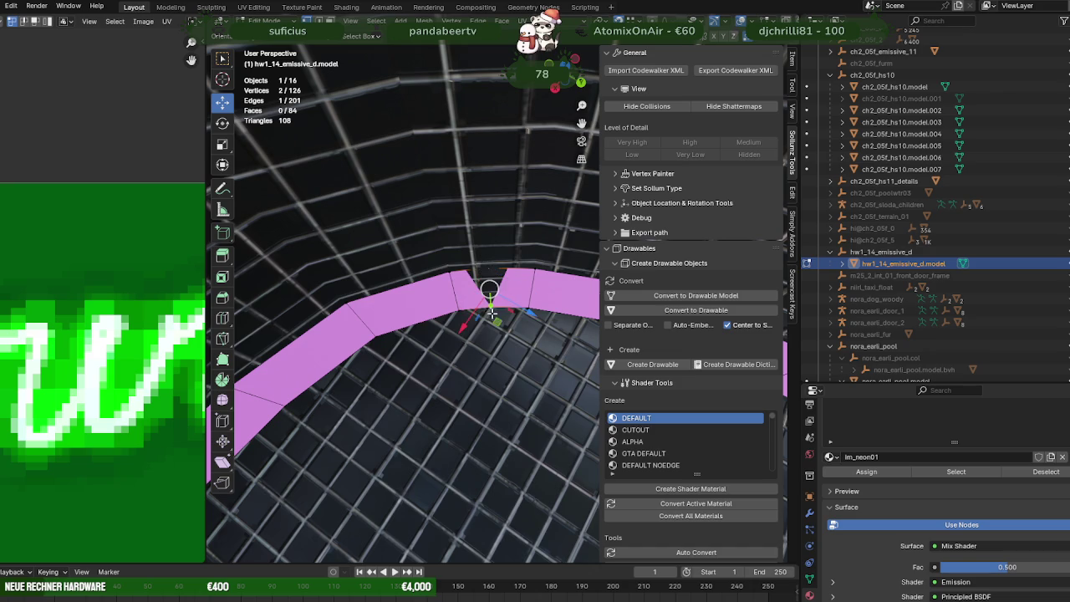
{"action": "key", "text": "g"}
{"action": "key", "text": "shift+y"}
{"action": "left_click", "coordinate": [497, 325]}
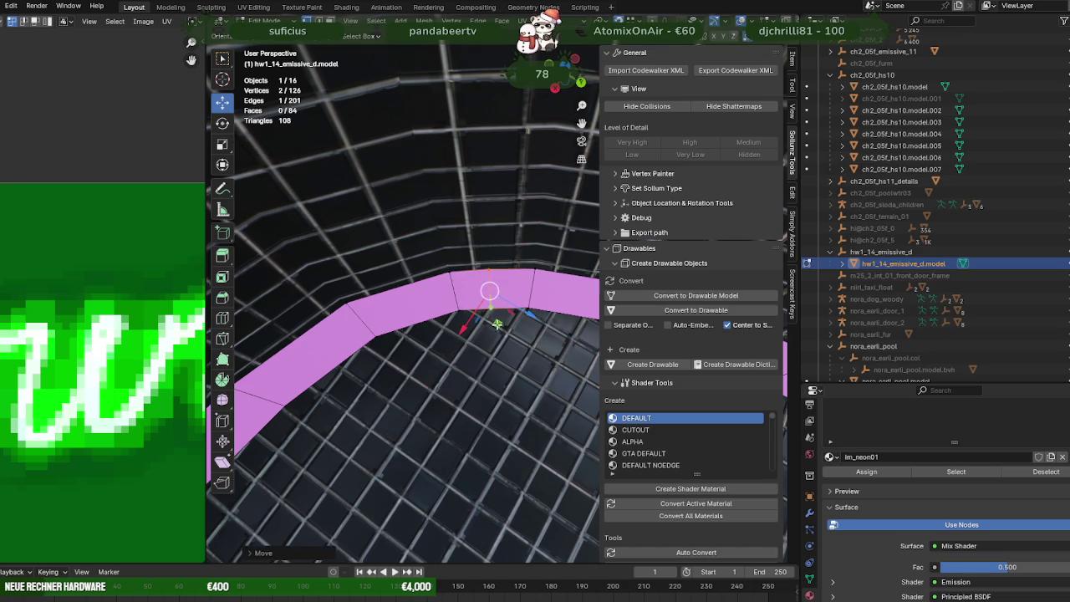
Step: Return to Object Mode, orbit low beside the pool, and deselect everything
{"action": "scroll", "coordinate": [494, 331], "scroll_direction": "down", "scroll_amount": 6}
{"action": "key", "text": "Tab"}
{"action": "mouse_move", "coordinate": [481, 353]}
{"action": "middle_mouse_down"}
{"action": "mouse_move", "coordinate": [407, 306]}
{"action": "mouse_move", "coordinate": [456, 290]}
{"action": "middle_mouse_up"}
{"action": "key", "text": "alt+a"}
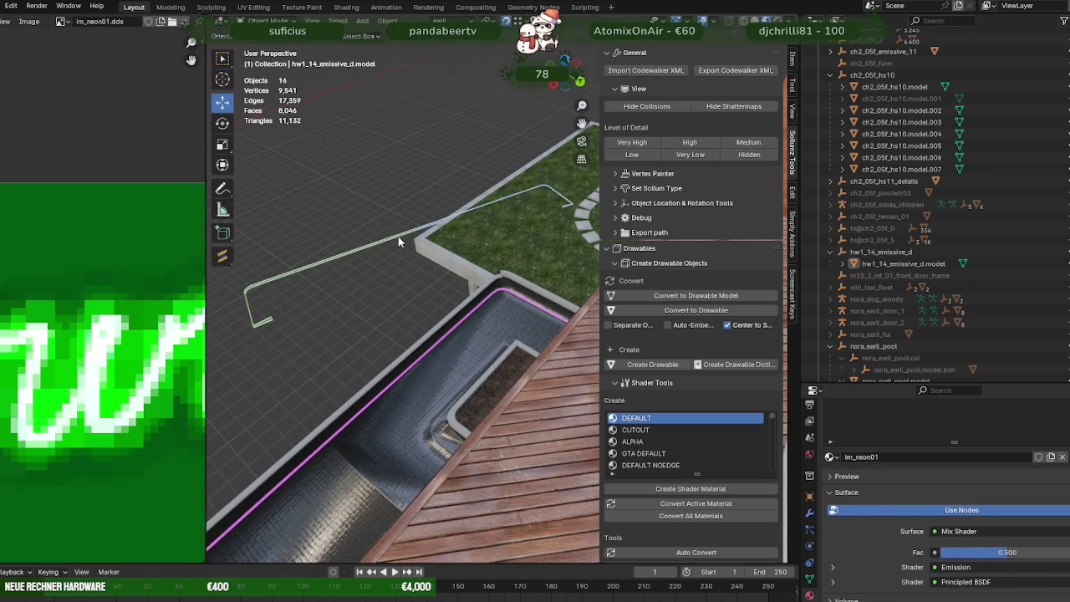
Step: In hw1_14_emissive_d.model, box-select the stray curve's vertices in wireframe and delete them
{"action": "left_click", "coordinate": [399, 236]}
{"action": "key", "text": "Tab"}
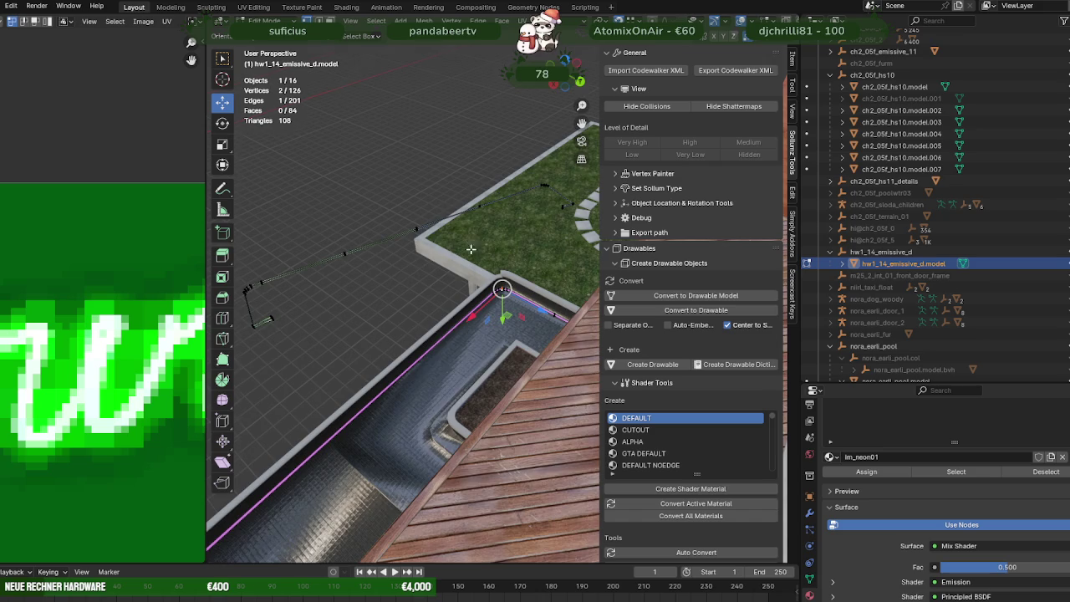
{"action": "middle_click_drag", "start_coordinate": [473, 245], "coordinate": [454, 270]}
{"action": "key", "text": "shift+z"}
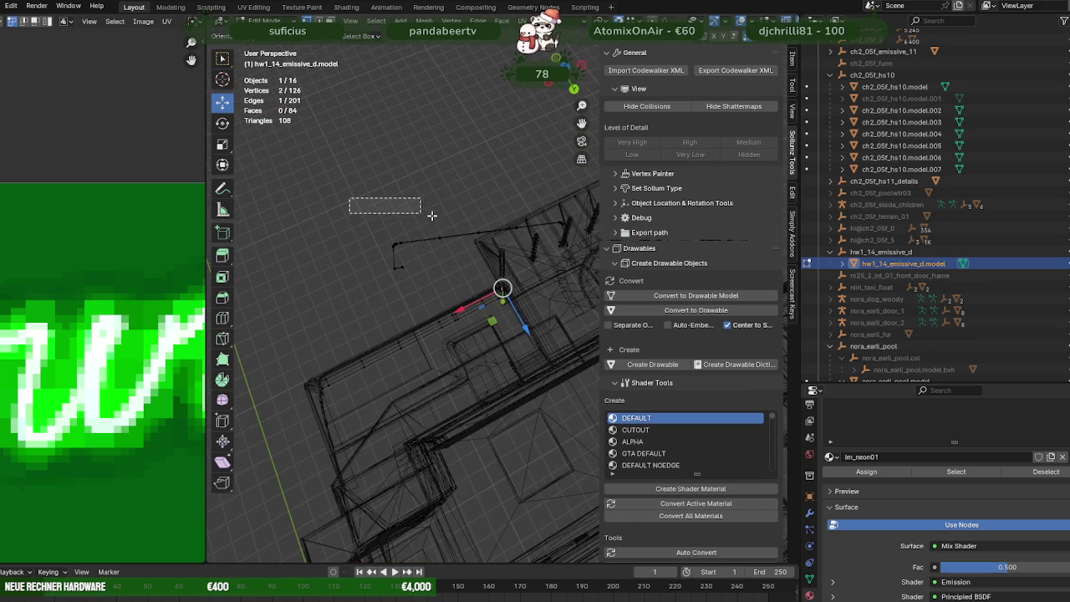
{"action": "left_click_drag", "start_coordinate": [385, 203], "coordinate": [580, 271]}
{"action": "key", "text": "x"}
{"action": "left_click", "coordinate": [527, 275]}
{"action": "key", "text": "shift+z"}
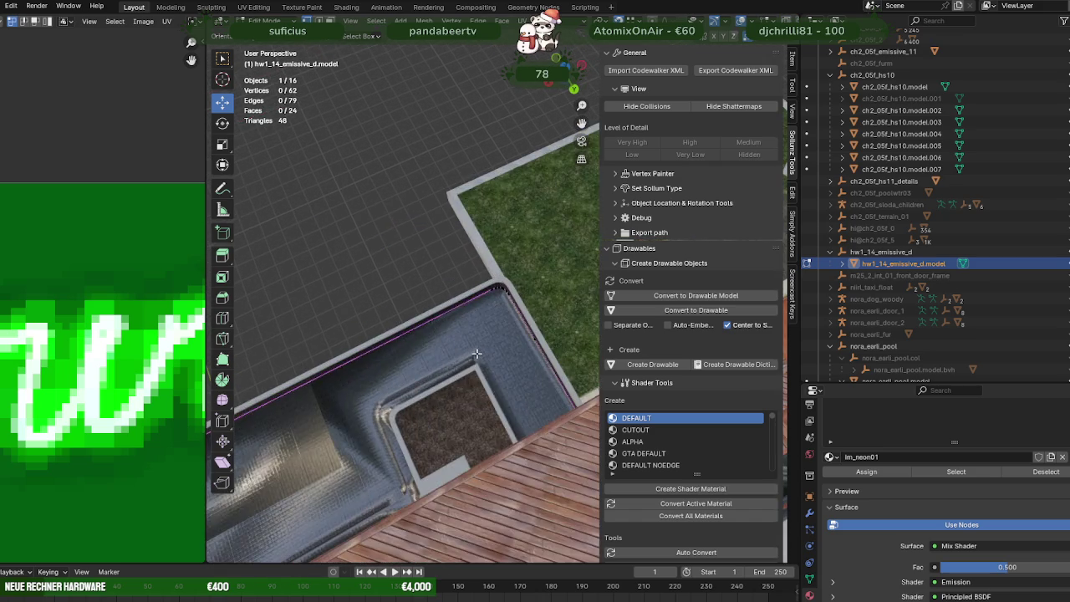
Step: Zoom and orbit over the lawn and path to inspect the pink neon edge
{"action": "scroll", "coordinate": [476, 354], "scroll_direction": "up", "scroll_amount": 3}
{"action": "mouse_move", "coordinate": [480, 353]}
{"action": "middle_mouse_down"}
{"action": "mouse_move", "coordinate": [508, 359]}
{"action": "mouse_move", "coordinate": [577, 313]}
{"action": "mouse_move", "coordinate": [467, 317]}
{"action": "mouse_move", "coordinate": [463, 336]}
{"action": "mouse_move", "coordinate": [508, 351]}
{"action": "mouse_move", "coordinate": [418, 335]}
{"action": "mouse_move", "coordinate": [441, 343]}
{"action": "middle_mouse_up"}
{"action": "scroll", "coordinate": [467, 316], "scroll_direction": "down", "scroll_amount": 5}
{"action": "scroll", "coordinate": [463, 336], "scroll_direction": "up", "scroll_amount": 4}
{"action": "scroll", "coordinate": [443, 347], "scroll_direction": "down", "scroll_amount": 3}
{"action": "scroll", "coordinate": [455, 362], "scroll_direction": "down", "scroll_amount": 2}
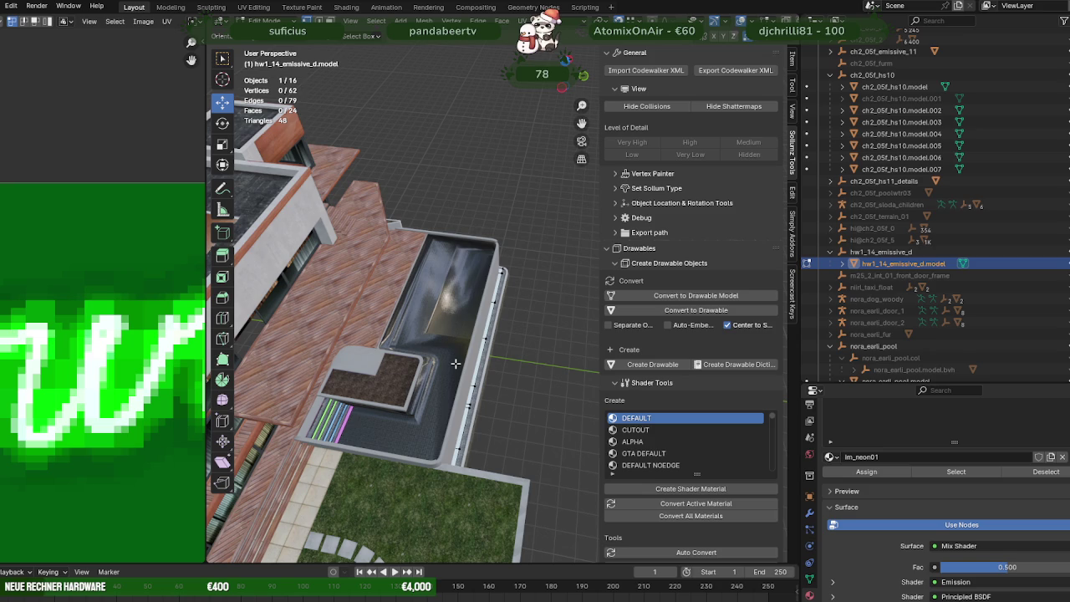
{"action": "scroll", "coordinate": [456, 364], "scroll_direction": "up", "scroll_amount": 4}
{"action": "scroll", "coordinate": [456, 364], "scroll_direction": "up", "scroll_amount": 3}
{"action": "mouse_move", "coordinate": [456, 364]}
{"action": "middle_mouse_down"}
{"action": "mouse_move", "coordinate": [506, 376]}
{"action": "mouse_move", "coordinate": [374, 370]}
{"action": "middle_mouse_up"}
Step: Select the pink strip's end edge and place the 3D cursor at its corner
{"action": "left_click", "coordinate": [354, 375]}
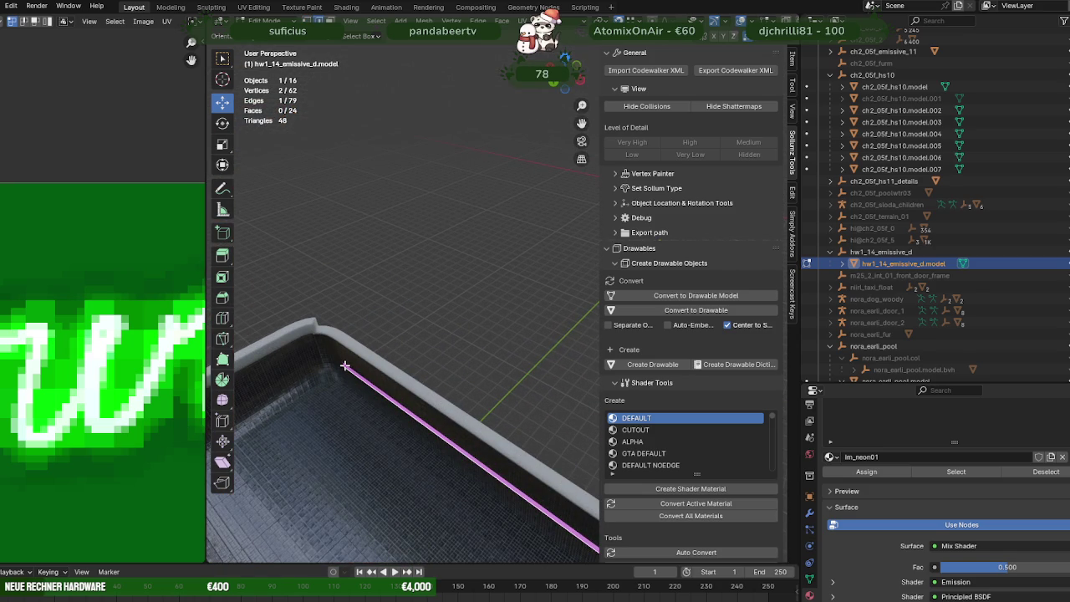
{"action": "right_click", "coordinate": [342, 366], "text": "shift"}
{"action": "scroll", "coordinate": [388, 399], "scroll_direction": "up", "scroll_amount": 4}
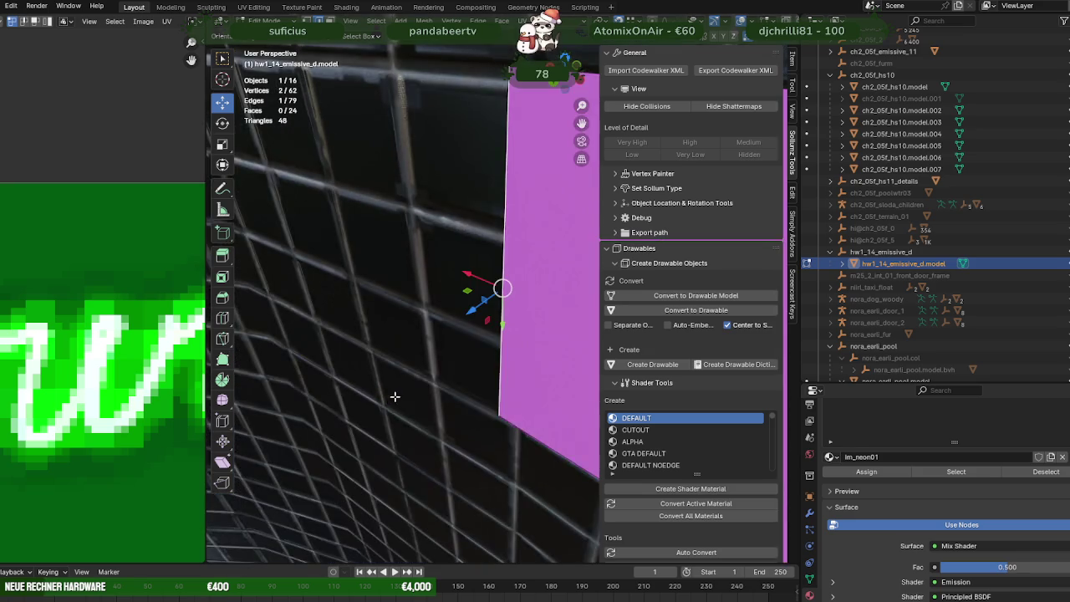
{"action": "middle_click_drag", "start_coordinate": [443, 371], "coordinate": [490, 367]}
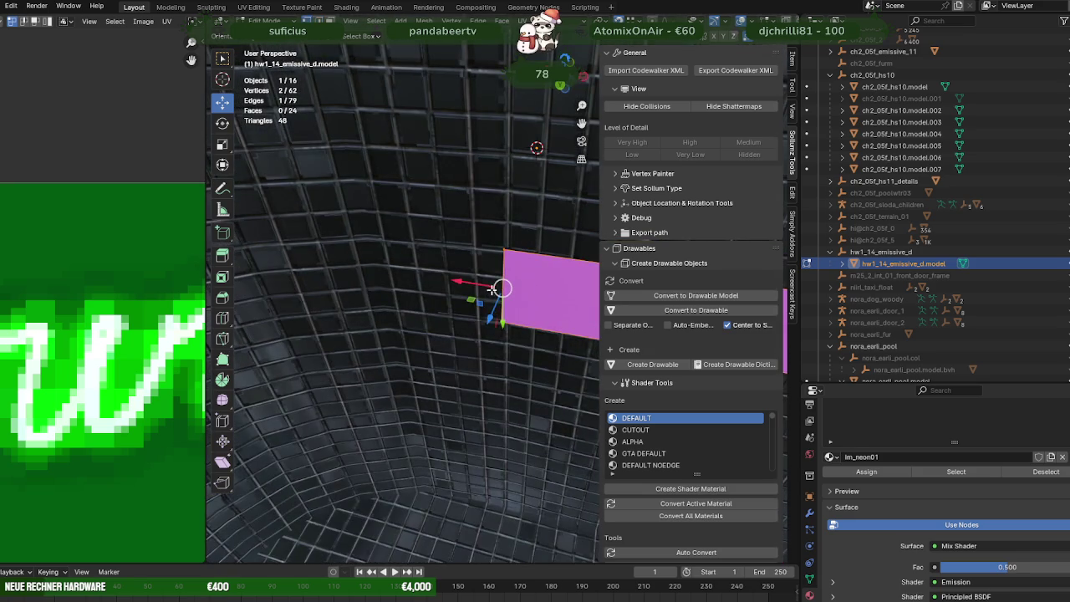
{"action": "scroll", "coordinate": [494, 322], "scroll_direction": "up", "scroll_amount": 2}
Step: Shift the strip's bottom vertex along X, then reselect the end edge in wireframe
{"action": "left_click", "coordinate": [498, 338]}
{"action": "left_click_drag", "start_coordinate": [454, 333], "coordinate": [460, 332]}
{"action": "mouse_move", "coordinate": [460, 333]}
{"action": "middle_mouse_down"}
{"action": "mouse_move", "coordinate": [452, 242]}
{"action": "mouse_move", "coordinate": [505, 257]}
{"action": "middle_mouse_up"}
{"action": "left_click", "coordinate": [505, 258], "text": "shift"}
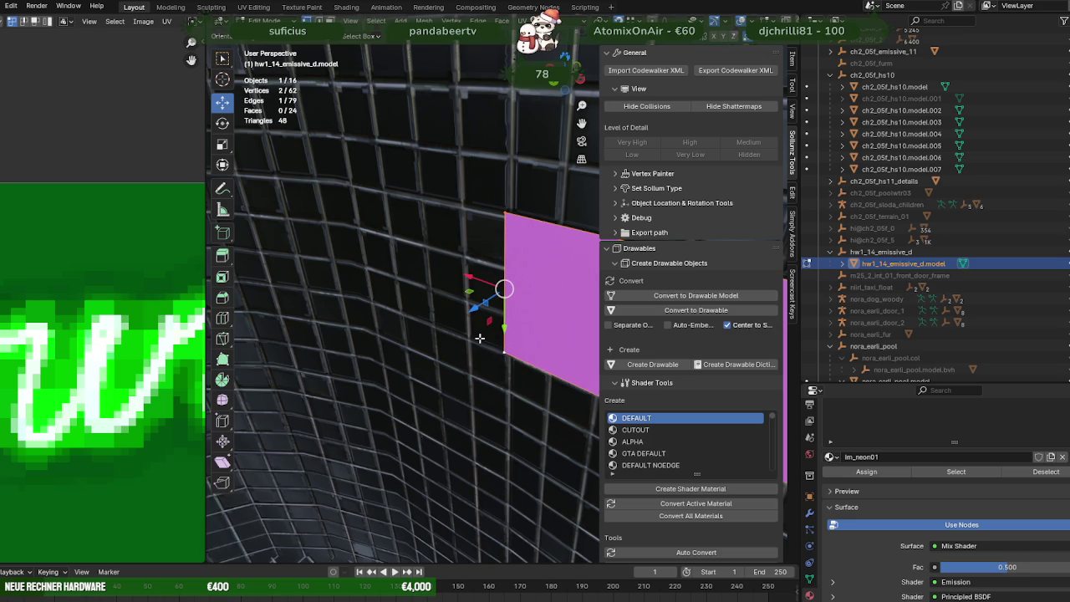
{"action": "key", "text": "shift+z"}
{"action": "mouse_move", "coordinate": [437, 298]}
{"action": "middle_mouse_down"}
{"action": "mouse_move", "coordinate": [493, 366]}
{"action": "mouse_move", "coordinate": [492, 334]}
{"action": "mouse_move", "coordinate": [434, 306]}
{"action": "middle_mouse_up"}
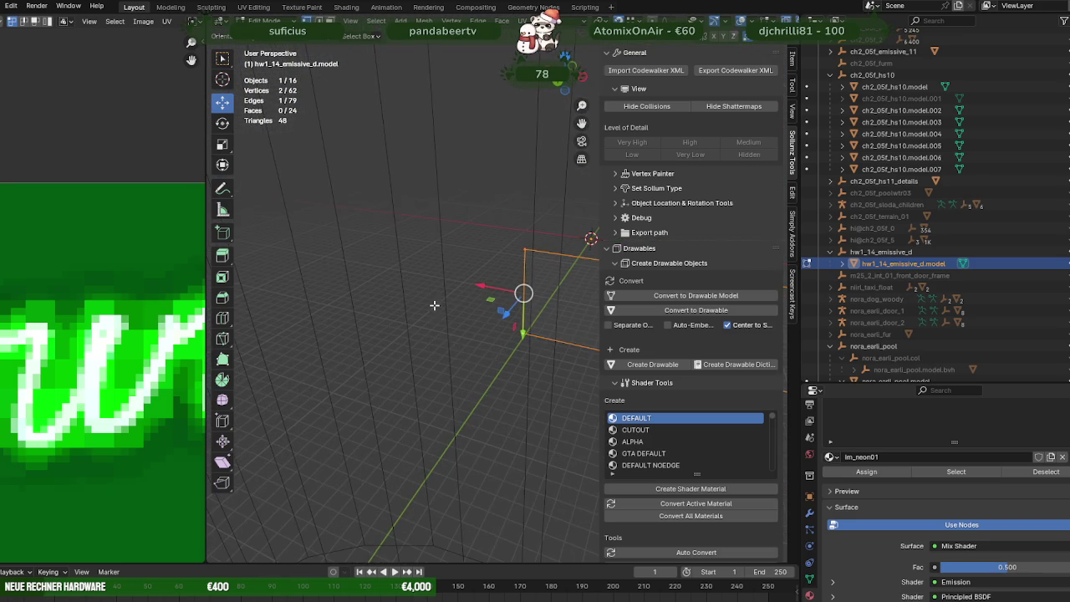
Step: Switch snapping to Edge and slide the strip's end edge onto the pool's corner edge
{"action": "left_click", "coordinate": [636, 20]}
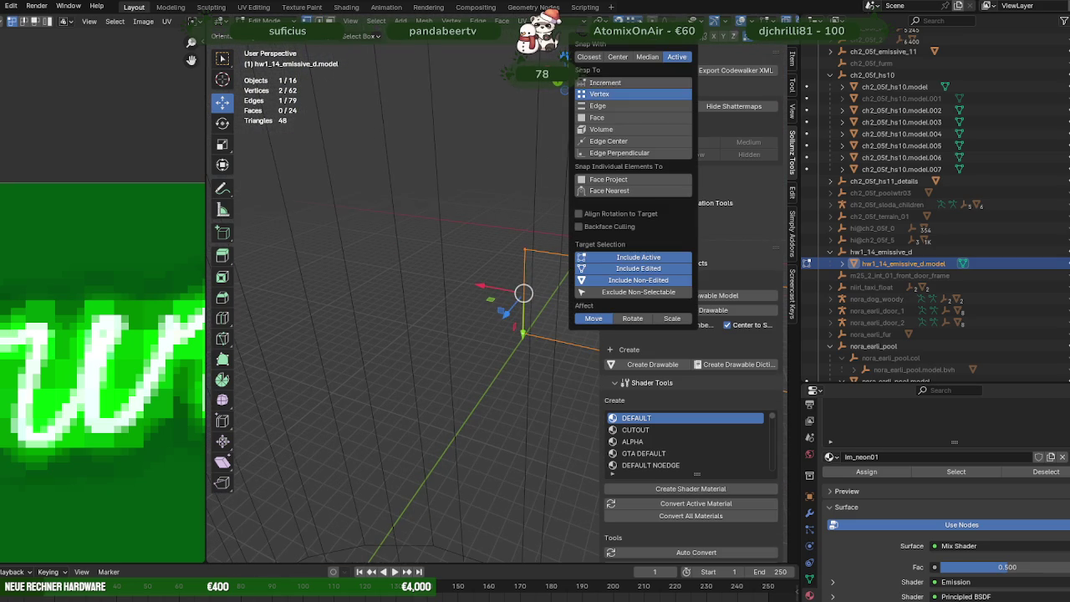
{"action": "left_click", "coordinate": [598, 106]}
{"action": "mouse_move", "coordinate": [426, 206]}
{"action": "middle_mouse_down"}
{"action": "mouse_move", "coordinate": [453, 284]}
{"action": "mouse_move", "coordinate": [471, 297]}
{"action": "mouse_move", "coordinate": [483, 289]}
{"action": "middle_mouse_up"}
{"action": "left_click_drag", "start_coordinate": [484, 288], "coordinate": [512, 243]}
{"action": "mouse_move", "coordinate": [512, 243]}
{"action": "middle_mouse_down"}
{"action": "mouse_move", "coordinate": [469, 276]}
{"action": "mouse_move", "coordinate": [459, 241]}
{"action": "middle_mouse_up"}
Step: Try extruding the end edge, then undo the unwanted extrusion
{"action": "key", "text": "e"}
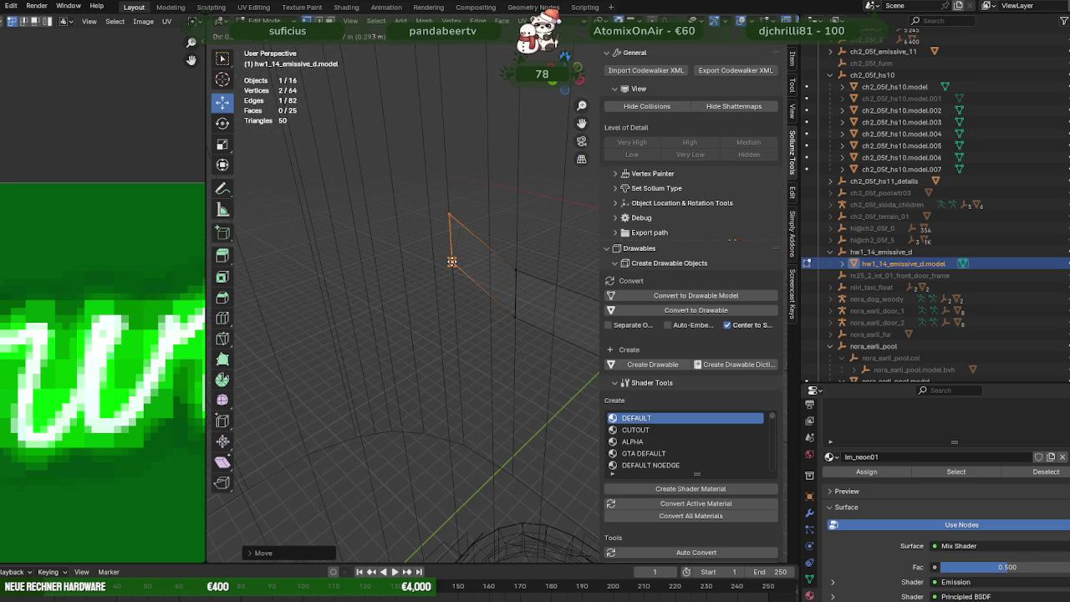
{"action": "right_click", "coordinate": [453, 264]}
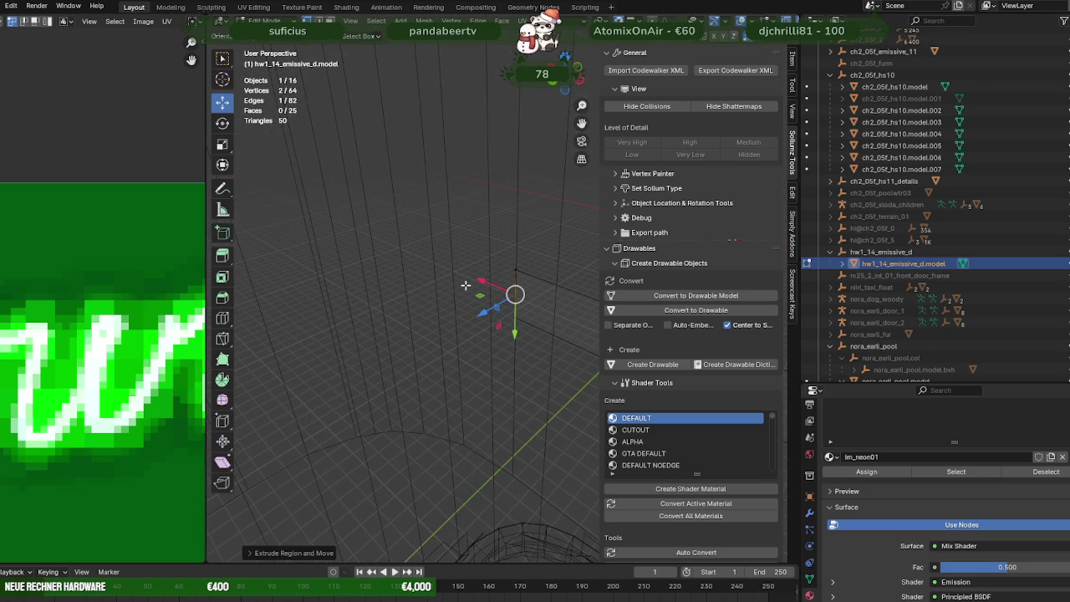
{"action": "key", "text": "ctrl+z"}
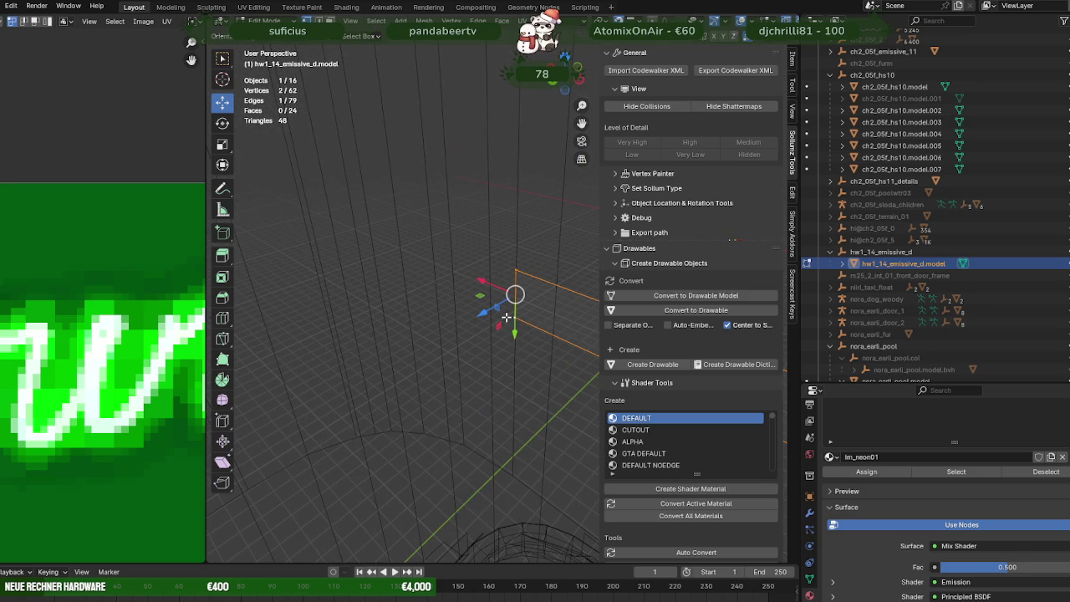
{"action": "mouse_move", "coordinate": [506, 317]}
{"action": "middle_mouse_down"}
{"action": "mouse_move", "coordinate": [486, 310]}
{"action": "mouse_move", "coordinate": [483, 320]}
{"action": "middle_mouse_up"}
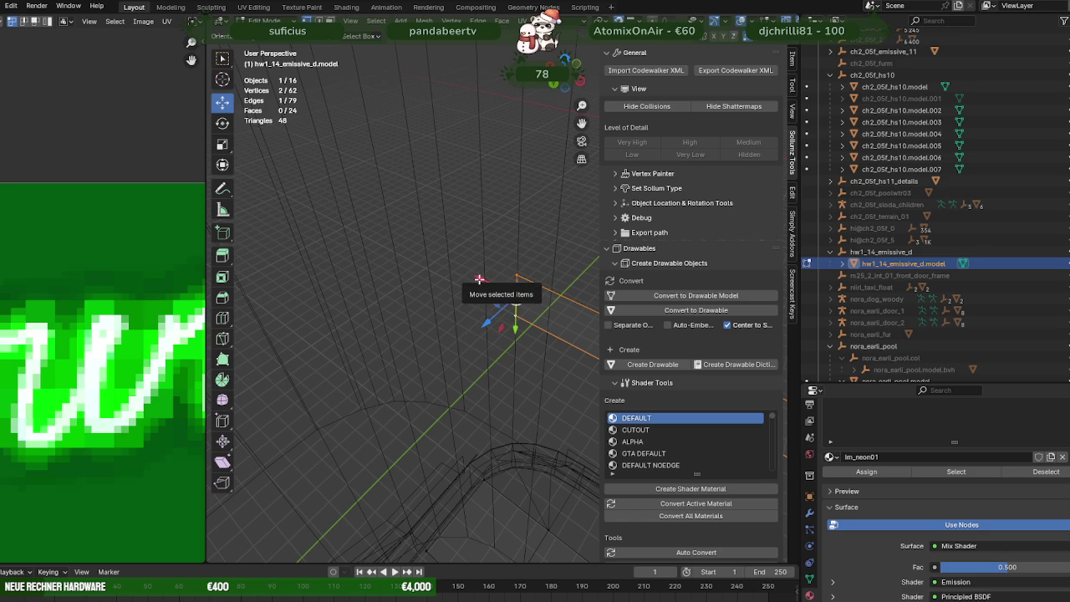
Step: Extrude two new strip segments, sliding each new edge along the X axis
{"action": "key", "text": "e"}
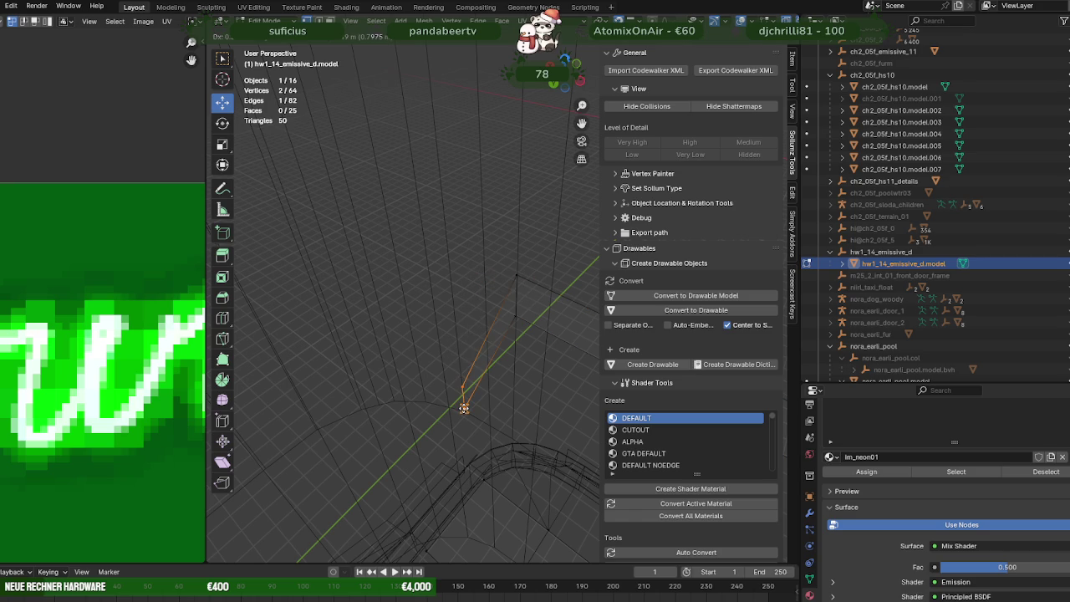
{"action": "left_click", "coordinate": [463, 408]}
{"action": "mouse_move", "coordinate": [474, 275]}
{"action": "left_mouse_down"}
{"action": "mouse_move", "coordinate": [463, 410]}
{"action": "mouse_move", "coordinate": [486, 321]}
{"action": "left_mouse_up"}
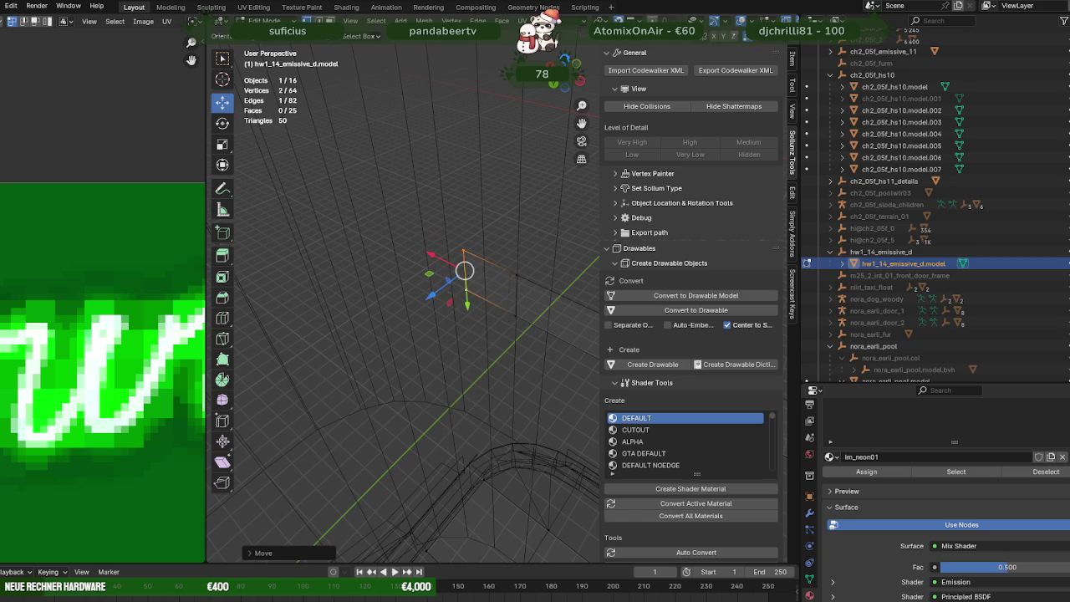
{"action": "left_click", "coordinate": [635, 19]}
{"action": "middle_click_drag", "start_coordinate": [461, 262], "coordinate": [471, 274]}
{"action": "key", "text": "e"}
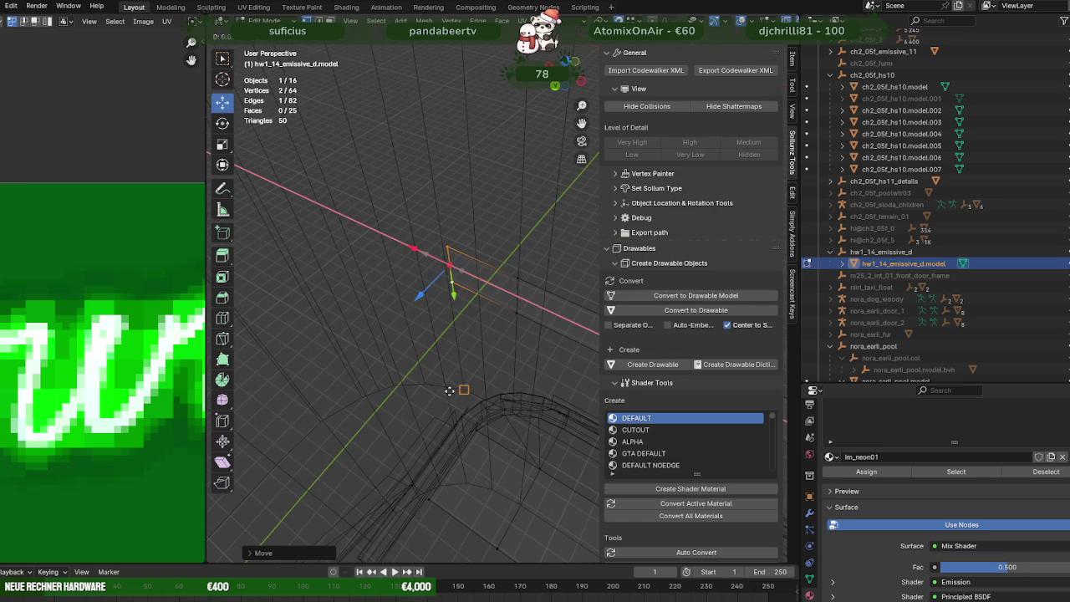
{"action": "right_click", "coordinate": [422, 371]}
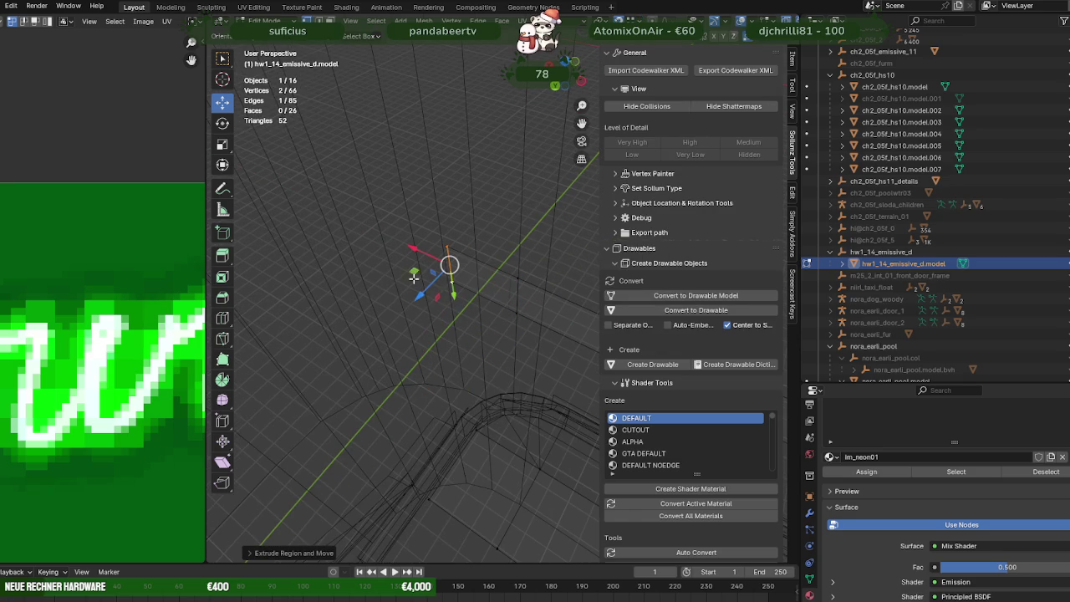
{"action": "left_click_drag", "start_coordinate": [416, 247], "coordinate": [390, 280]}
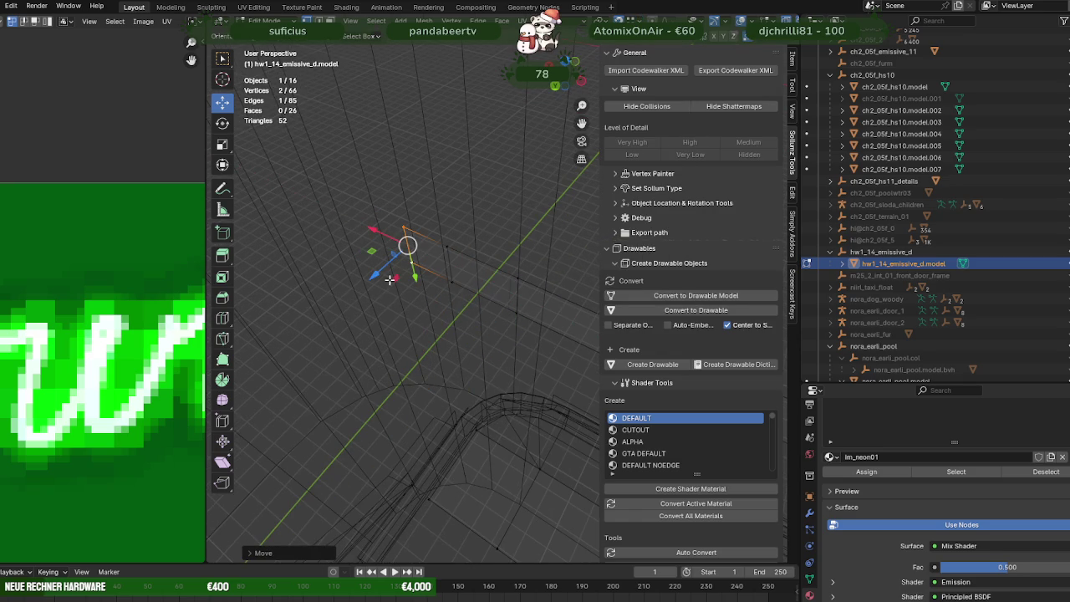
Step: Extrude the next segment and fit its edge to the wall along Z and X
{"action": "key", "text": "e"}
{"action": "left_click", "coordinate": [414, 363]}
{"action": "mouse_move", "coordinate": [413, 364]}
{"action": "middle_mouse_down"}
{"action": "mouse_move", "coordinate": [456, 311]}
{"action": "mouse_move", "coordinate": [437, 318]}
{"action": "mouse_move", "coordinate": [429, 257]}
{"action": "middle_mouse_up"}
{"action": "left_click_drag", "start_coordinate": [411, 222], "coordinate": [428, 278]}
{"action": "left_click_drag", "start_coordinate": [419, 197], "coordinate": [442, 348]}
{"action": "middle_click_drag", "start_coordinate": [444, 346], "coordinate": [462, 386]}
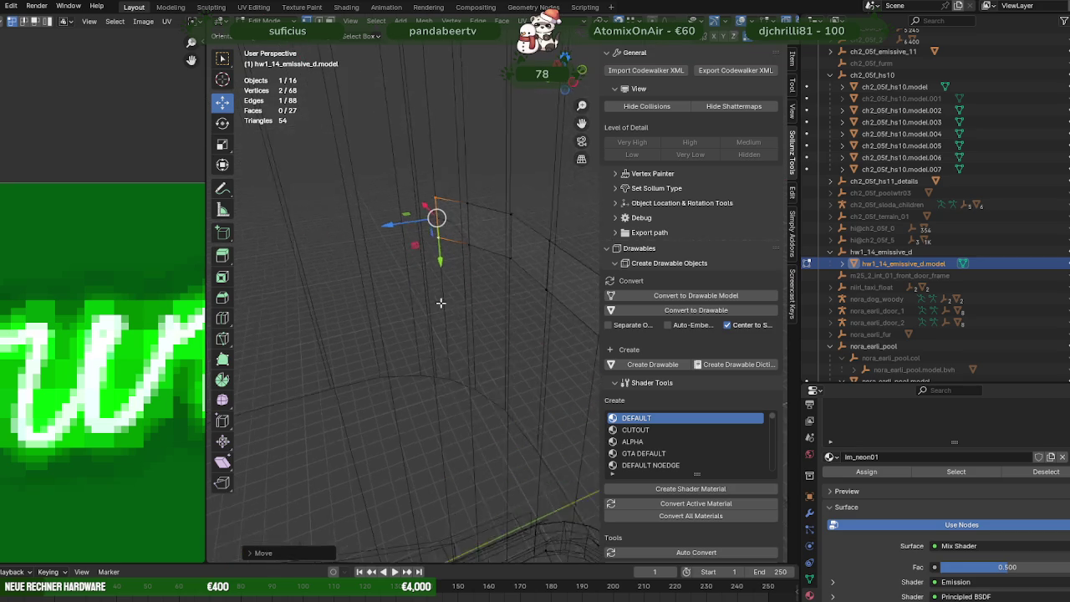
{"action": "left_click", "coordinate": [444, 337]}
{"action": "mouse_move", "coordinate": [443, 244]}
{"action": "left_mouse_down"}
{"action": "mouse_move", "coordinate": [465, 396]}
{"action": "mouse_move", "coordinate": [456, 406]}
{"action": "left_mouse_up"}
{"action": "middle_click_drag", "start_coordinate": [456, 406], "coordinate": [426, 285]}
{"action": "middle_click_drag", "start_coordinate": [403, 219], "coordinate": [386, 341]}
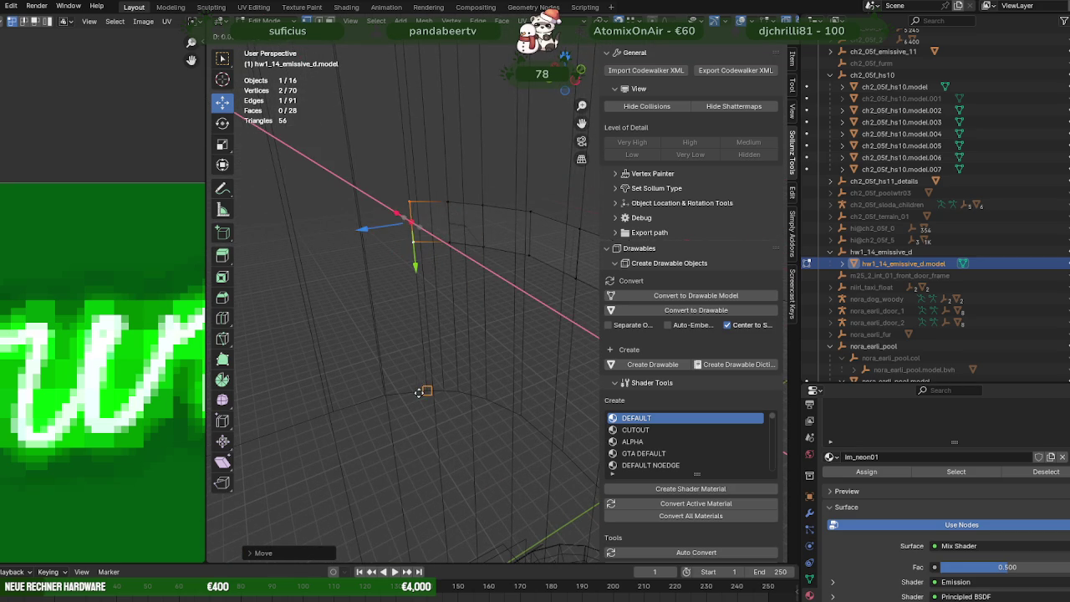
Step: Extrude a Z-constrained segment up the wall and nudge its vertex along X
{"action": "key", "text": "e"}
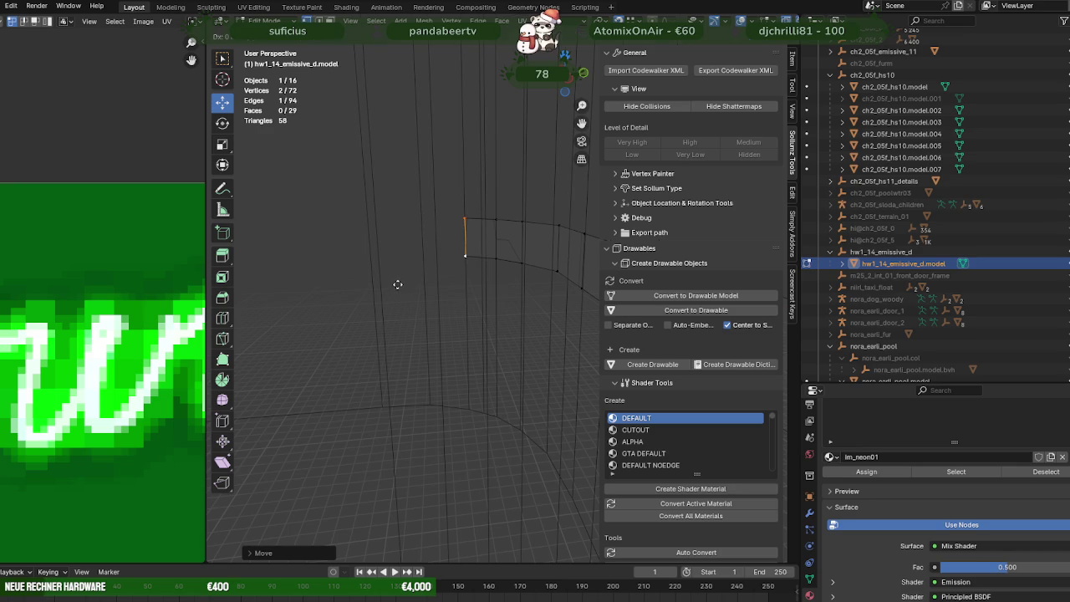
{"action": "key", "text": "z"}
{"action": "left_click", "coordinate": [429, 403]}
{"action": "middle_click_drag", "start_coordinate": [429, 404], "coordinate": [425, 332]}
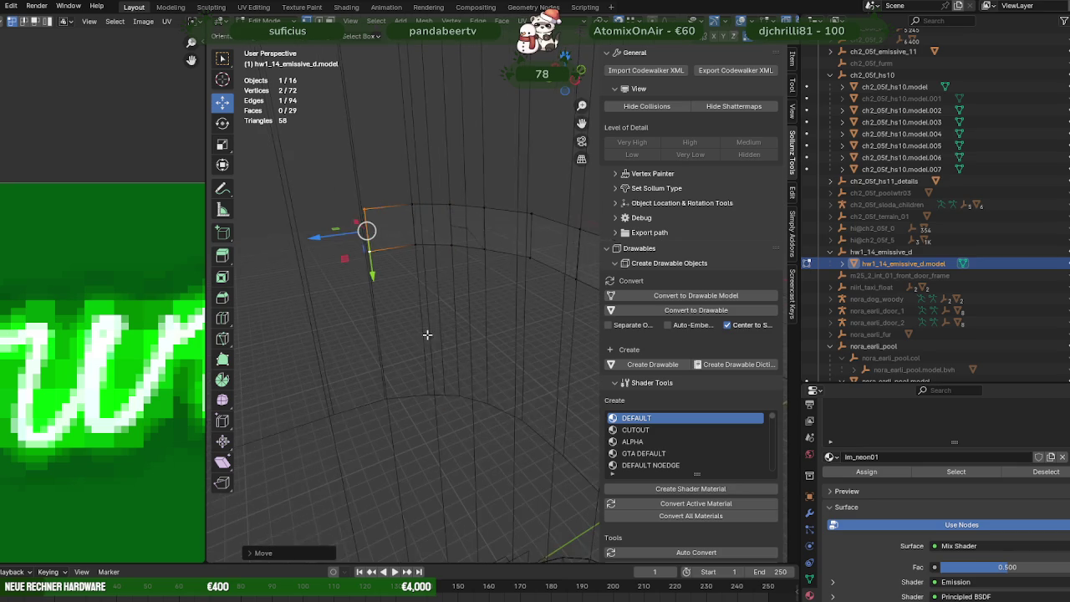
{"action": "left_click_drag", "start_coordinate": [351, 235], "coordinate": [437, 384]}
{"action": "middle_click_drag", "start_coordinate": [437, 384], "coordinate": [393, 371]}
Step: Add another segment, positioning its edge along Z and then X
{"action": "key", "text": "e"}
{"action": "right_click", "coordinate": [410, 294]}
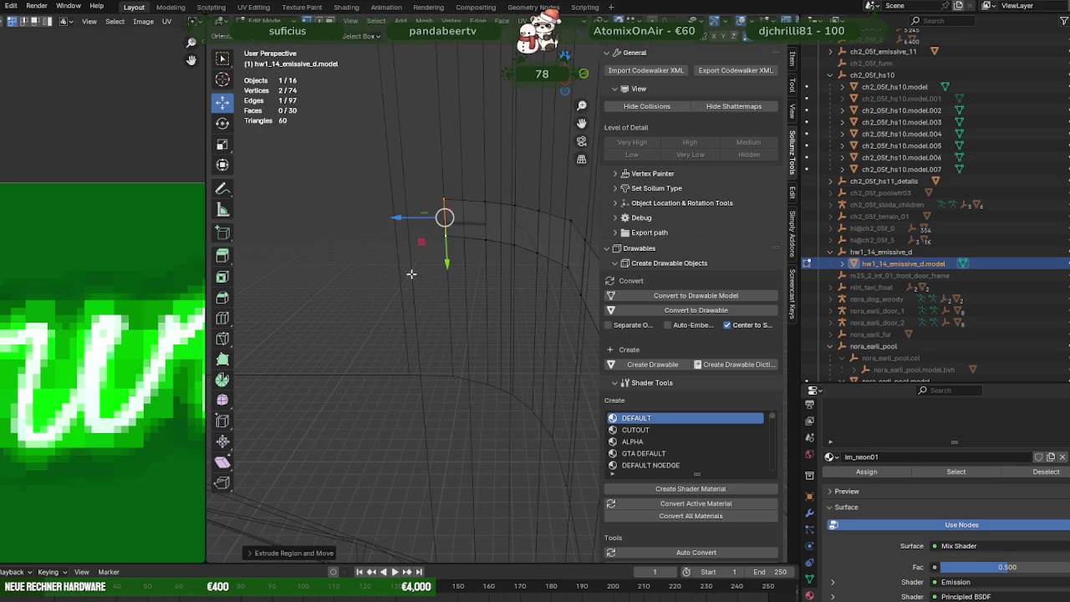
{"action": "left_click_drag", "start_coordinate": [397, 218], "coordinate": [394, 298]}
{"action": "middle_click_drag", "start_coordinate": [396, 370], "coordinate": [469, 243]}
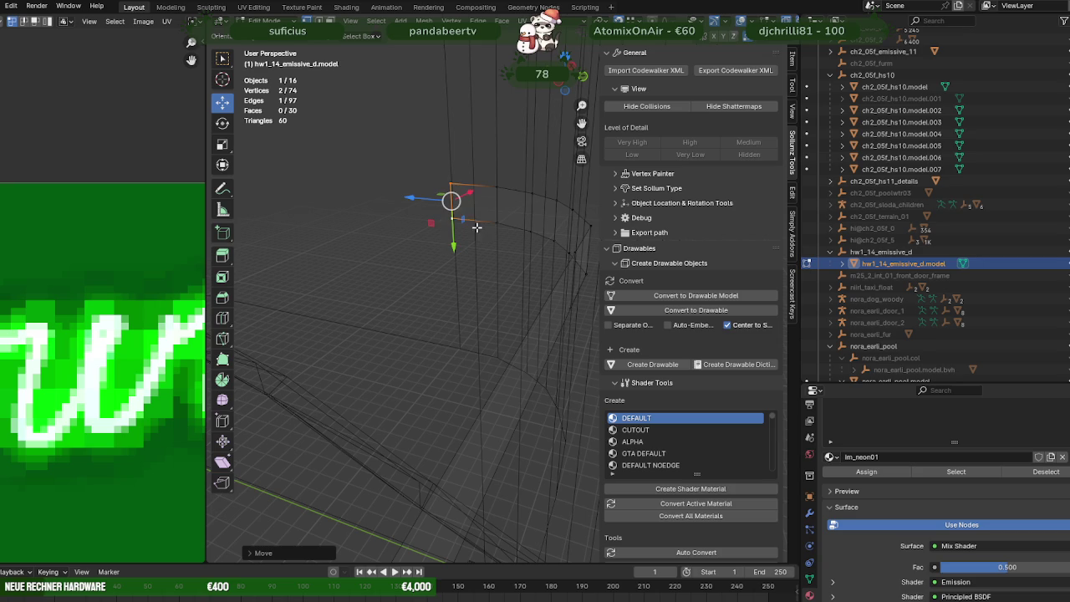
{"action": "left_click_drag", "start_coordinate": [473, 194], "coordinate": [452, 276]}
{"action": "mouse_move", "coordinate": [452, 276]}
{"action": "middle_mouse_down"}
{"action": "mouse_move", "coordinate": [391, 291]}
{"action": "mouse_move", "coordinate": [550, 268]}
{"action": "middle_mouse_up"}
Step: Extrude a final segment along Z, nudge it on X, and restore textured shading
{"action": "key", "text": "e"}
{"action": "right_click", "coordinate": [405, 289]}
{"action": "mouse_move", "coordinate": [551, 267]}
{"action": "left_mouse_down"}
{"action": "mouse_move", "coordinate": [314, 256]}
{"action": "mouse_move", "coordinate": [310, 276]}
{"action": "left_mouse_up"}
{"action": "middle_click_drag", "start_coordinate": [310, 276], "coordinate": [471, 276]}
{"action": "left_click_drag", "start_coordinate": [471, 275], "coordinate": [289, 253]}
{"action": "mouse_move", "coordinate": [288, 252]}
{"action": "middle_mouse_down"}
{"action": "mouse_move", "coordinate": [544, 299]}
{"action": "mouse_move", "coordinate": [470, 298]}
{"action": "middle_mouse_up"}
{"action": "mouse_move", "coordinate": [533, 283]}
{"action": "left_mouse_down"}
{"action": "mouse_move", "coordinate": [518, 381]}
{"action": "mouse_move", "coordinate": [507, 321]}
{"action": "left_mouse_up"}
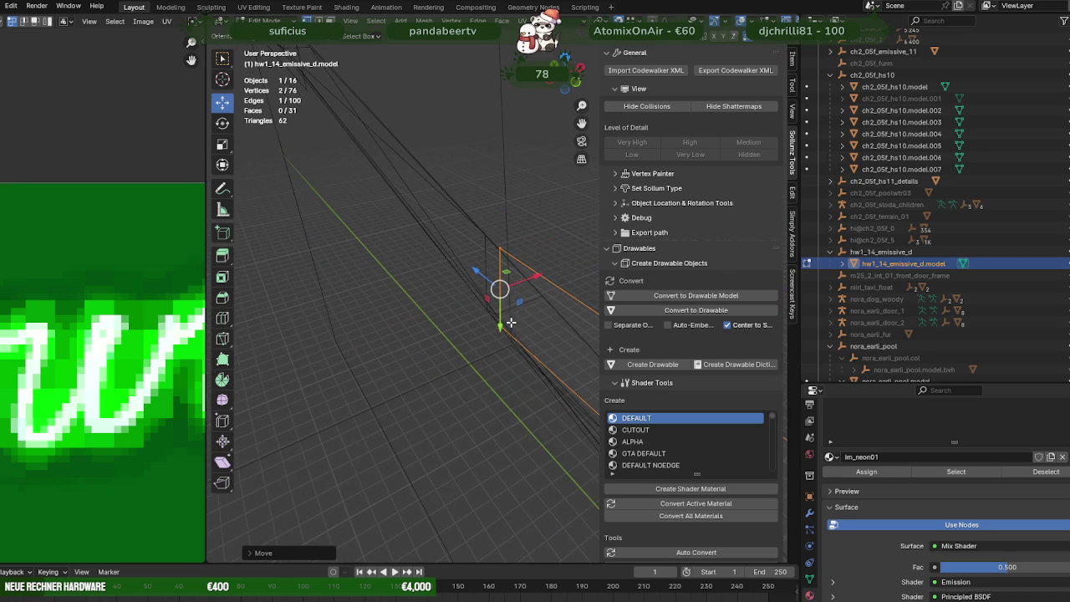
{"action": "key", "text": "shift+z"}
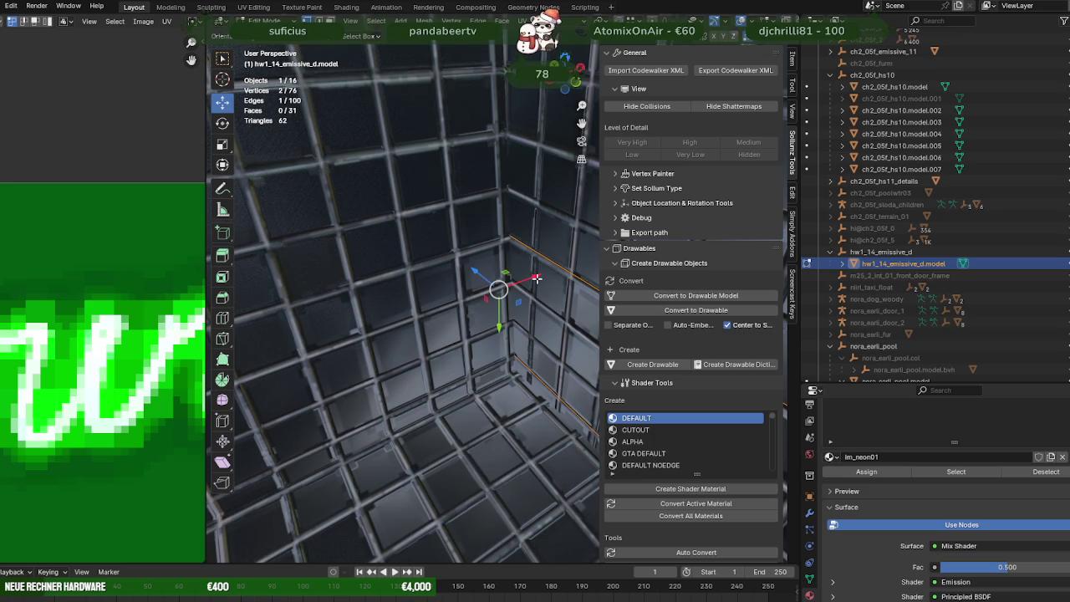
Step: Select the magenta strip's end edge and slide it along the X axis
{"action": "scroll", "coordinate": [529, 295], "scroll_direction": "down", "scroll_amount": 5}
{"action": "scroll", "coordinate": [501, 303], "scroll_direction": "down", "scroll_amount": 5}
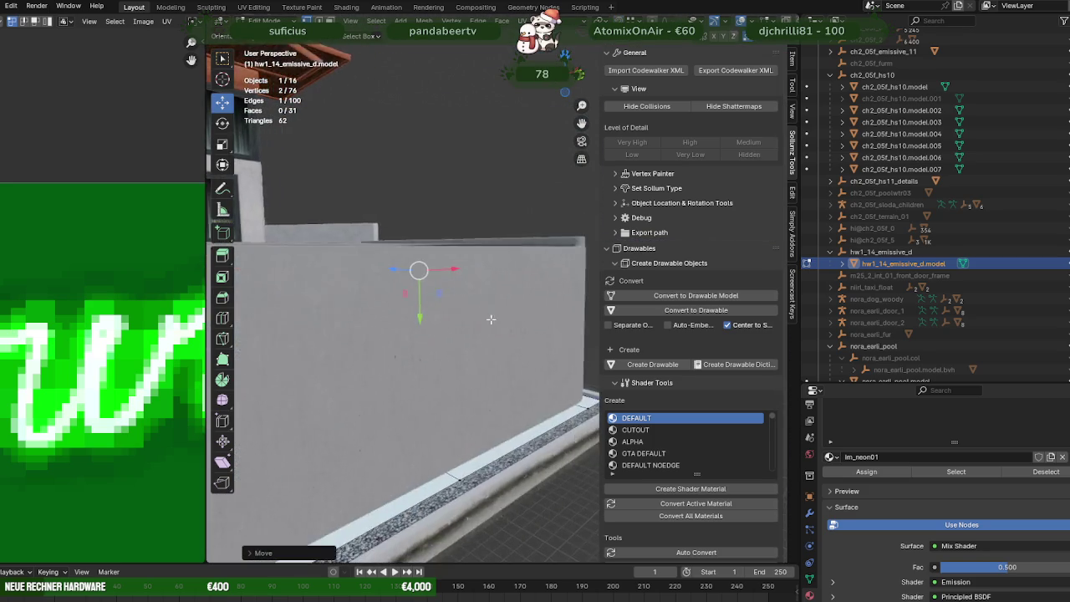
{"action": "scroll", "coordinate": [482, 310], "scroll_direction": "up", "scroll_amount": 5}
{"action": "mouse_move", "coordinate": [430, 299]}
{"action": "middle_mouse_down"}
{"action": "mouse_move", "coordinate": [485, 329]}
{"action": "mouse_move", "coordinate": [532, 295]}
{"action": "middle_mouse_up"}
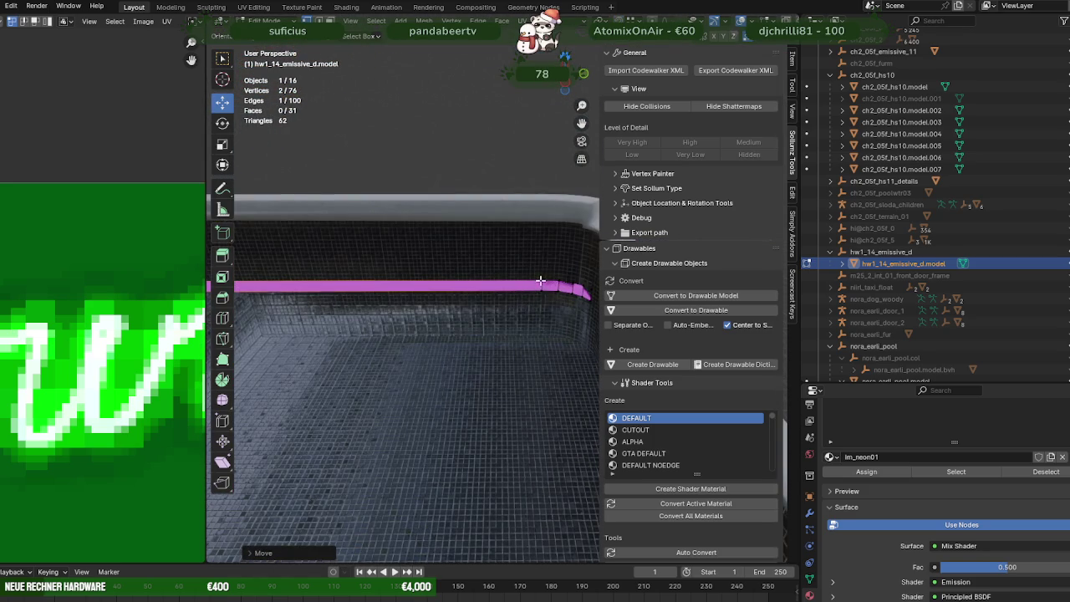
{"action": "left_click", "coordinate": [541, 280]}
{"action": "key", "text": "KP_Decimal"}
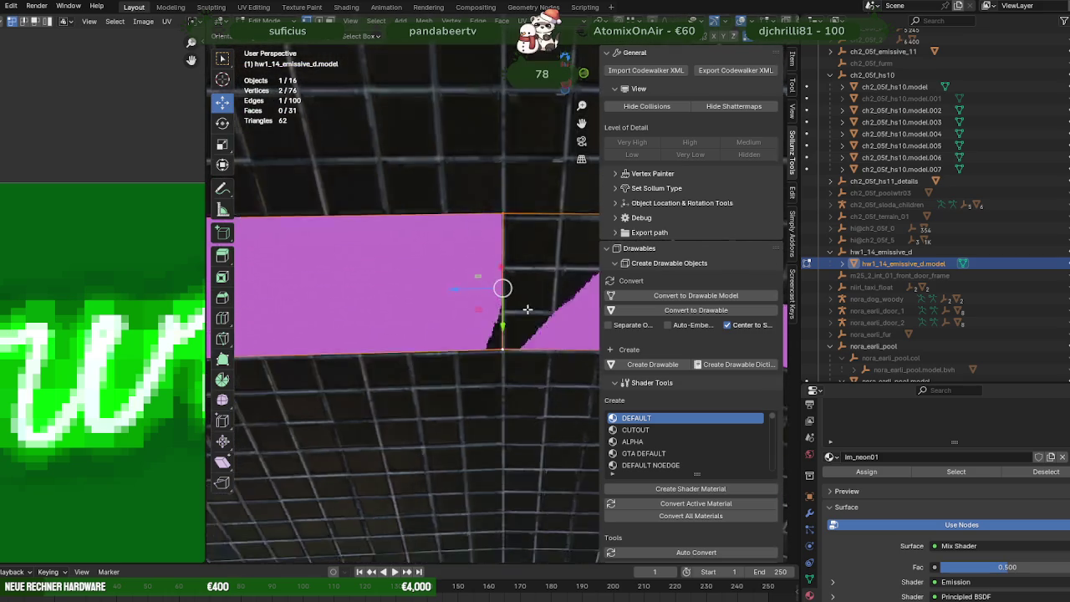
{"action": "middle_click_drag", "start_coordinate": [522, 302], "coordinate": [477, 296]}
{"action": "left_click_drag", "start_coordinate": [476, 262], "coordinate": [410, 288]}
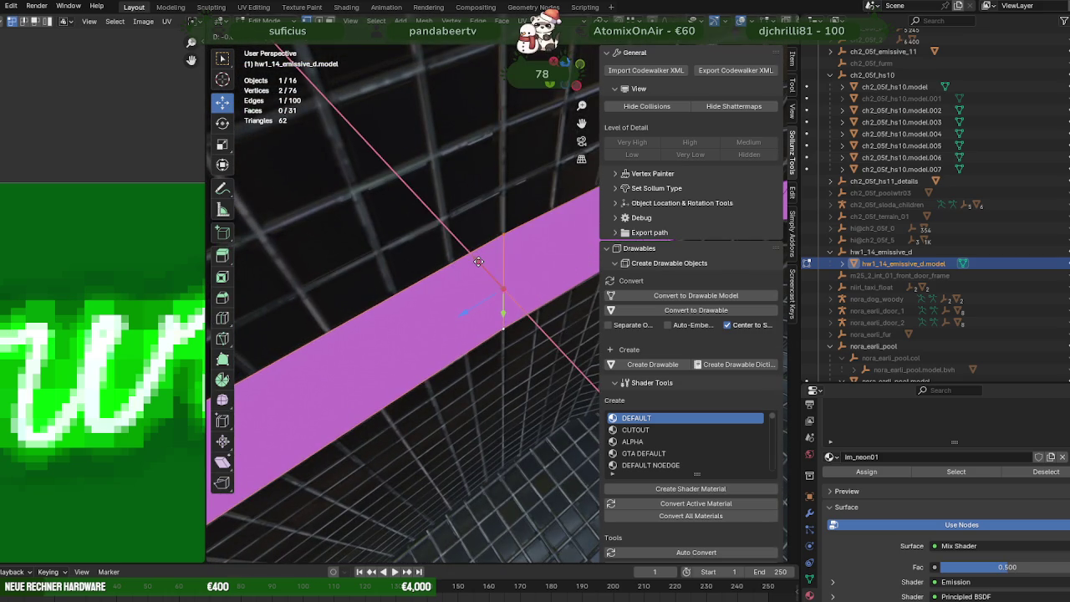
Step: Straighten the strip's last face and nudge its end edge to fit the curved pool edge
{"action": "left_click", "coordinate": [483, 230]}
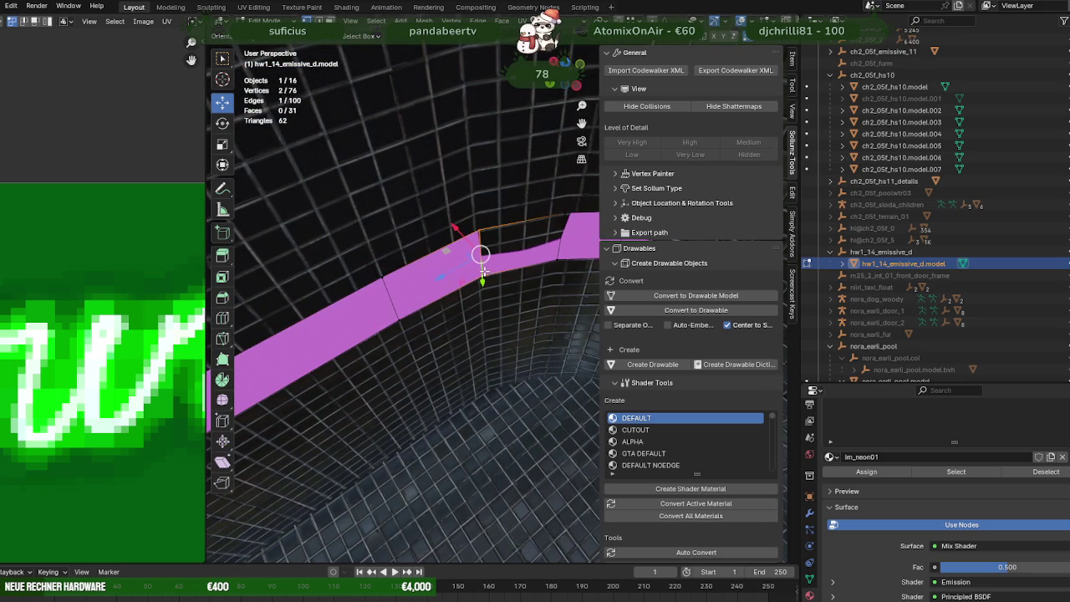
{"action": "left_click", "coordinate": [466, 233]}
{"action": "mouse_move", "coordinate": [466, 234]}
{"action": "middle_mouse_down"}
{"action": "mouse_move", "coordinate": [488, 267]}
{"action": "mouse_move", "coordinate": [445, 242]}
{"action": "middle_mouse_up"}
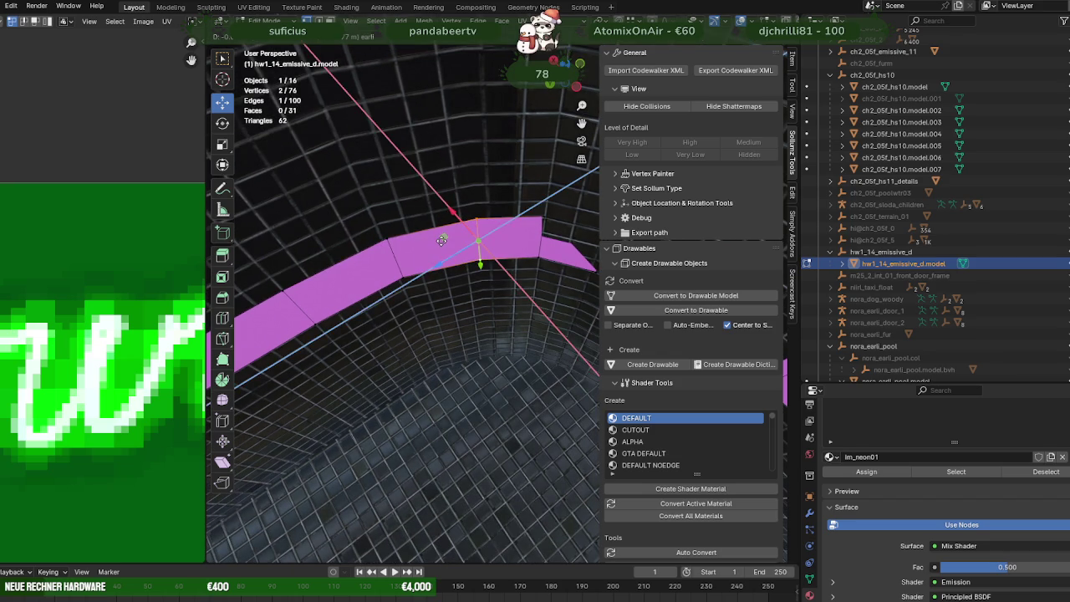
{"action": "left_click", "coordinate": [539, 243]}
{"action": "middle_click_drag", "start_coordinate": [554, 261], "coordinate": [449, 243]}
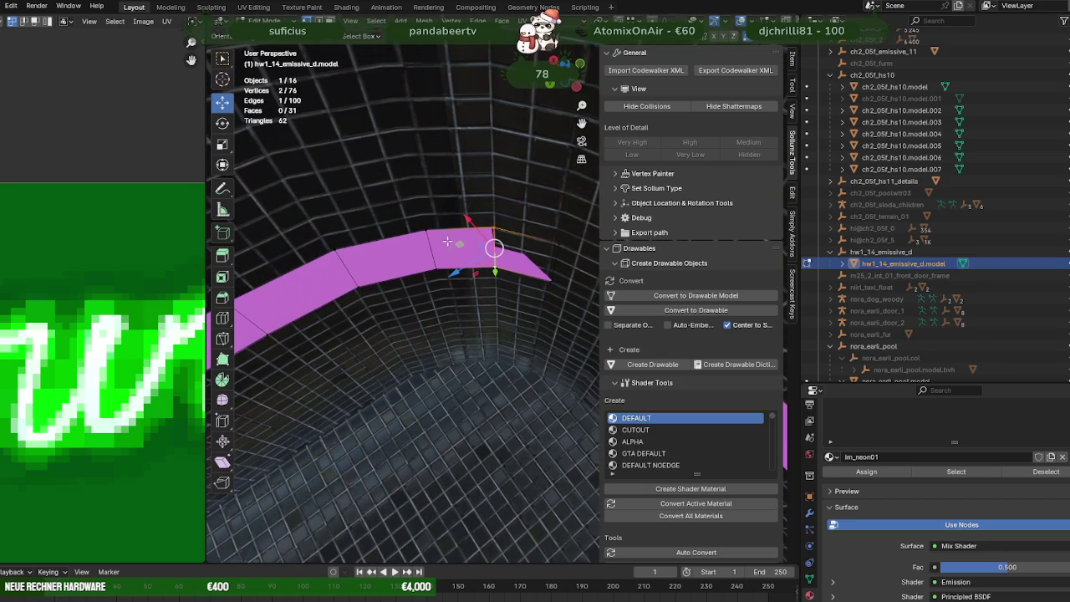
{"action": "left_click_drag", "start_coordinate": [462, 245], "coordinate": [525, 260]}
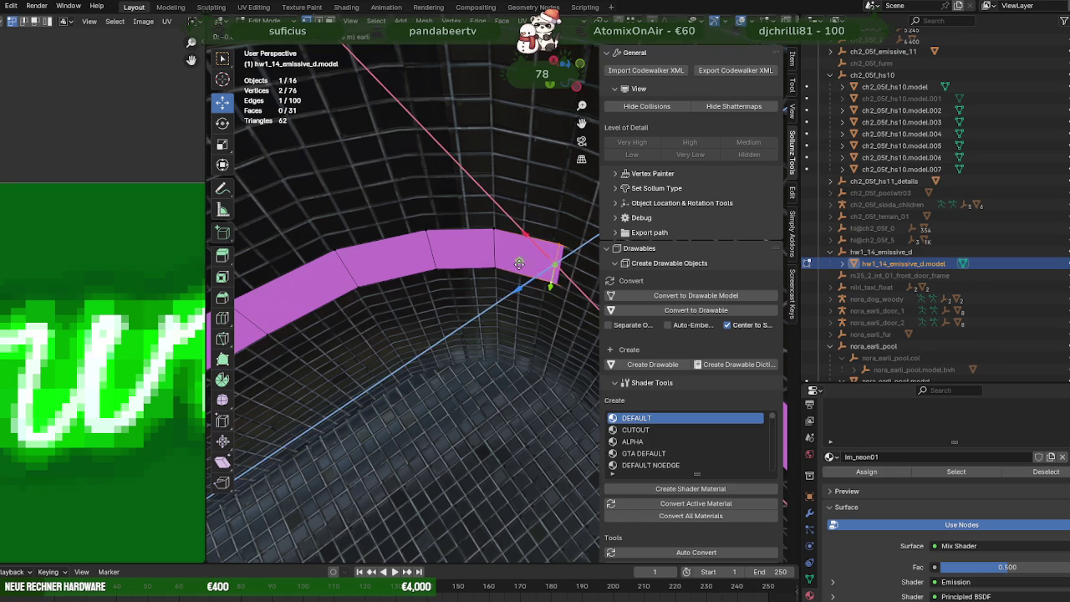
{"action": "left_click_drag", "start_coordinate": [525, 259], "coordinate": [539, 283]}
{"action": "middle_click_drag", "start_coordinate": [540, 283], "coordinate": [444, 277]}
{"action": "mouse_move", "coordinate": [444, 280]}
{"action": "left_mouse_down"}
{"action": "mouse_move", "coordinate": [521, 304]}
{"action": "mouse_move", "coordinate": [507, 305]}
{"action": "mouse_move", "coordinate": [485, 282]}
{"action": "left_mouse_up"}
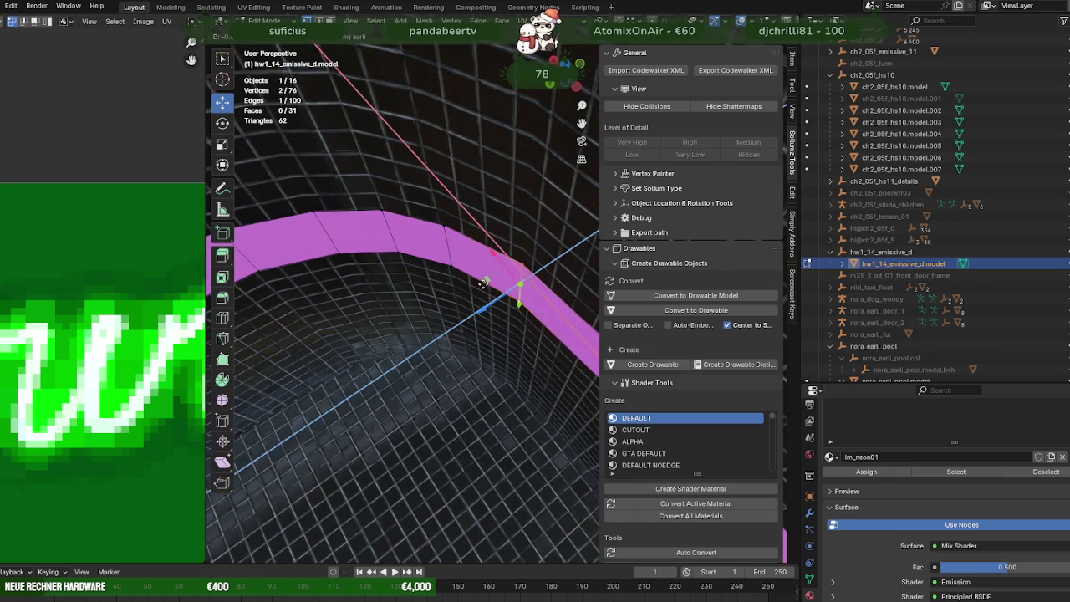
Step: Fill the gap between the two strip pieces with F and shift the gap edge along Z
{"action": "key", "text": "f"}
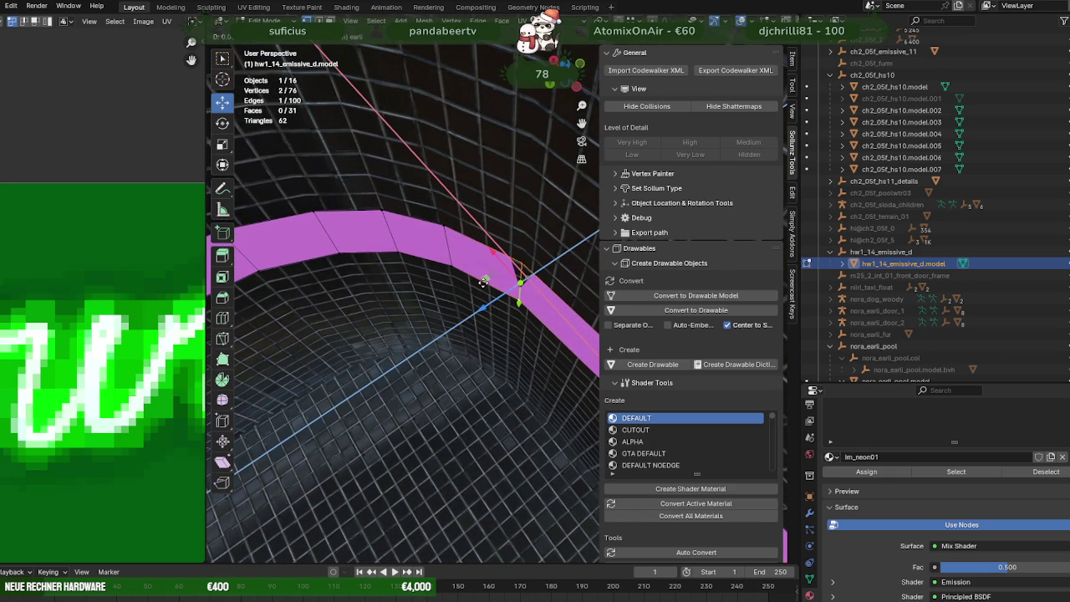
{"action": "key", "text": "alt+a"}
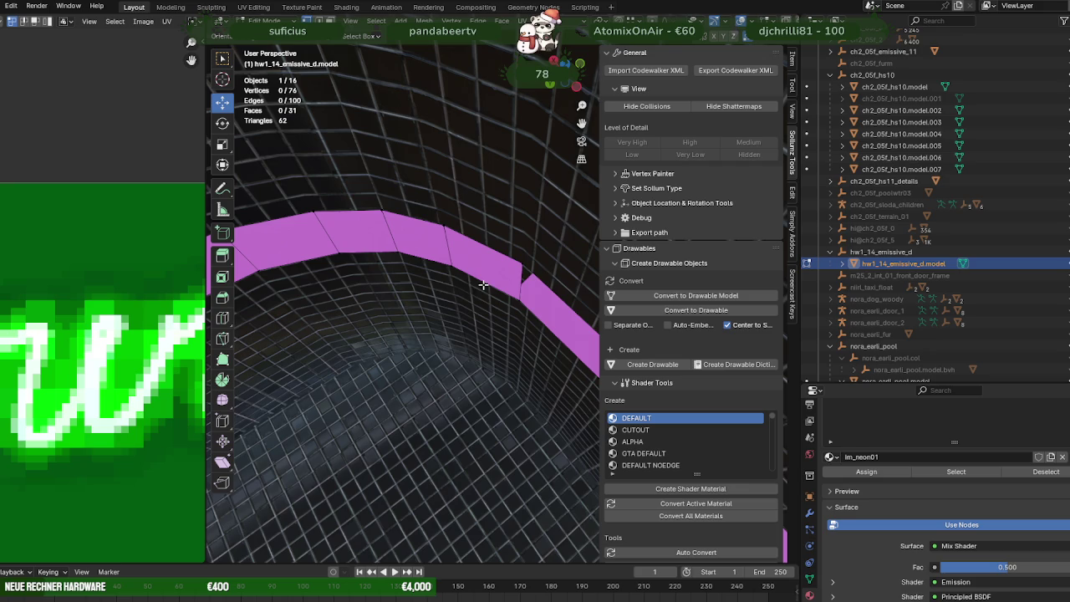
{"action": "left_click", "coordinate": [500, 281]}
{"action": "key", "text": "g"}
{"action": "key", "text": "z"}
{"action": "left_click", "coordinate": [514, 298]}
Step: Check the strip against the whole pool outside Edit Mode, then reposition the selected edge
{"action": "mouse_move", "coordinate": [513, 299]}
{"action": "middle_mouse_down"}
{"action": "mouse_move", "coordinate": [540, 289]}
{"action": "mouse_move", "coordinate": [424, 232]}
{"action": "mouse_move", "coordinate": [424, 280]}
{"action": "mouse_move", "coordinate": [302, 265]}
{"action": "mouse_move", "coordinate": [455, 267]}
{"action": "mouse_move", "coordinate": [429, 285]}
{"action": "mouse_move", "coordinate": [382, 279]}
{"action": "mouse_move", "coordinate": [444, 293]}
{"action": "middle_mouse_up"}
{"action": "scroll", "coordinate": [539, 288], "scroll_direction": "down", "scroll_amount": 1}
{"action": "key", "text": "Tab"}
{"action": "scroll", "coordinate": [523, 304], "scroll_direction": "down", "scroll_amount": 3}
{"action": "scroll", "coordinate": [444, 292], "scroll_direction": "up", "scroll_amount": 3}
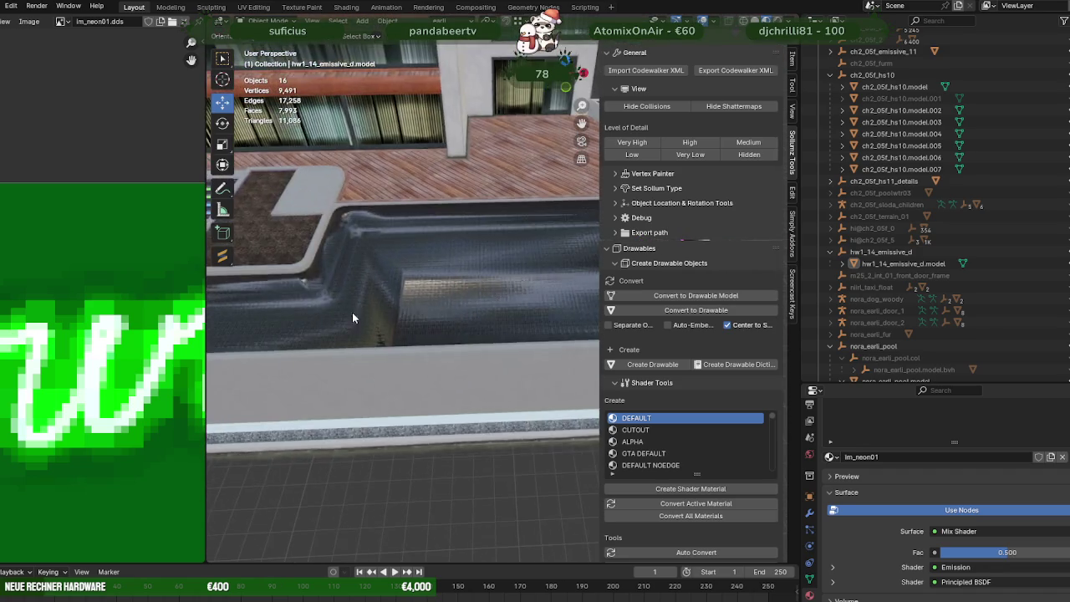
{"action": "key", "text": "Tab"}
{"action": "key", "text": "KP_Decimal"}
{"action": "left_click", "coordinate": [429, 319]}
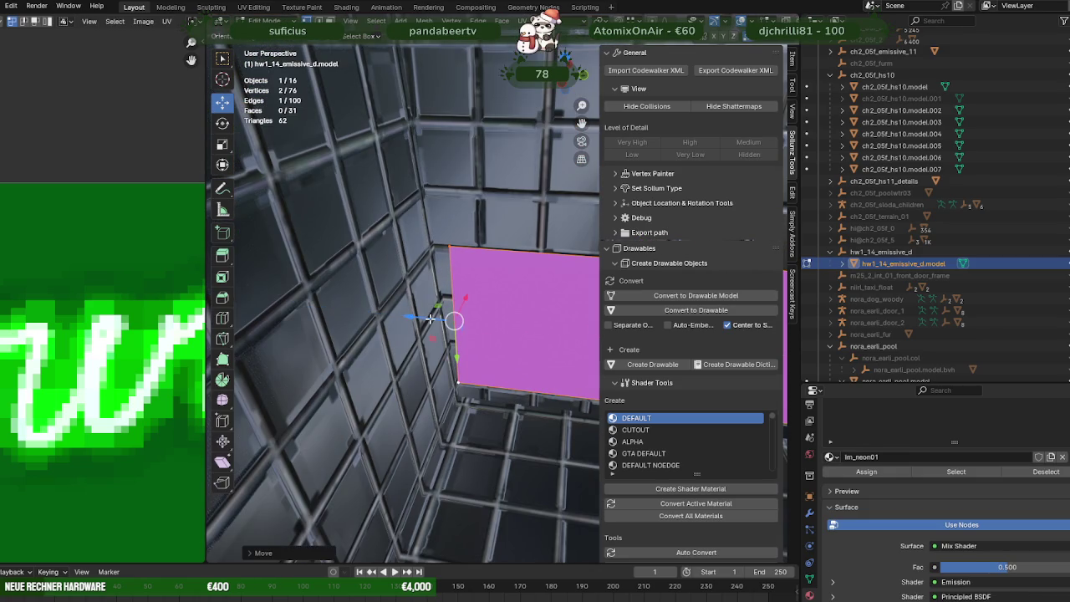
Step: Slide the plane's top-left corner vertex left and select its left edge
{"action": "middle_click_drag", "start_coordinate": [453, 309], "coordinate": [449, 303]}
{"action": "left_click", "coordinate": [446, 244]}
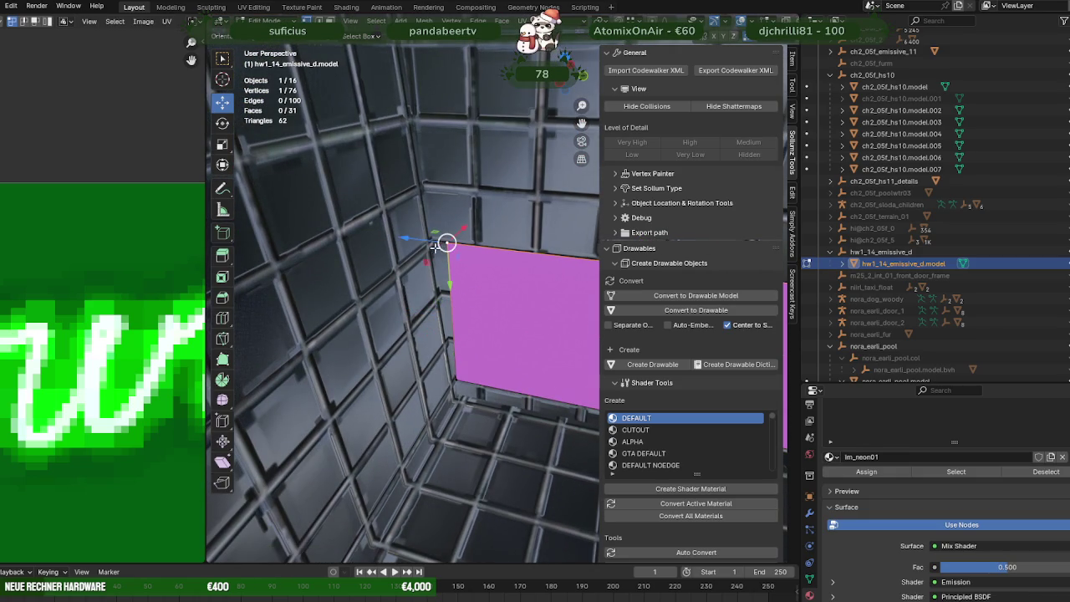
{"action": "left_click_drag", "start_coordinate": [427, 241], "coordinate": [440, 302]}
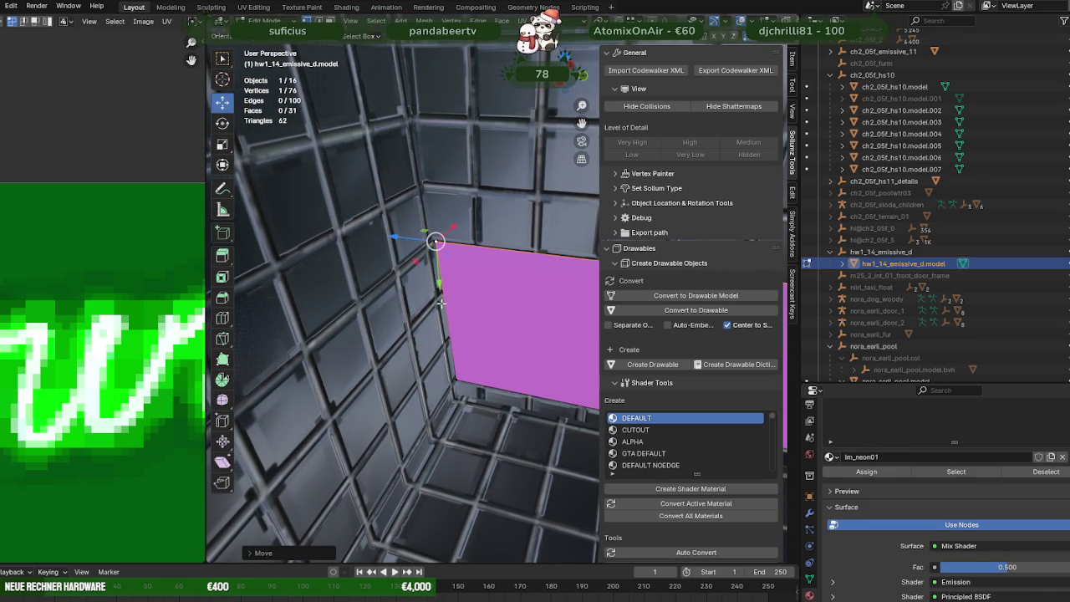
{"action": "left_click", "coordinate": [452, 380], "text": "shift"}
{"action": "middle_click_drag", "start_coordinate": [451, 381], "coordinate": [451, 351]}
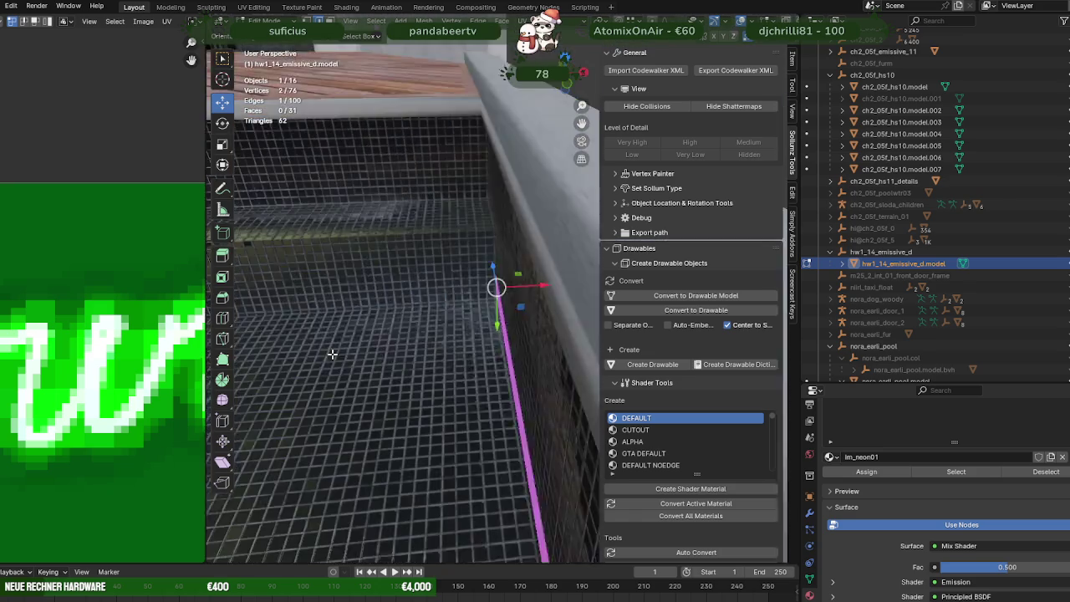
{"action": "scroll", "coordinate": [456, 343], "scroll_direction": "down", "scroll_amount": 3}
{"action": "scroll", "coordinate": [502, 356], "scroll_direction": "down", "scroll_amount": 2}
{"action": "scroll", "coordinate": [468, 339], "scroll_direction": "down", "scroll_amount": 2}
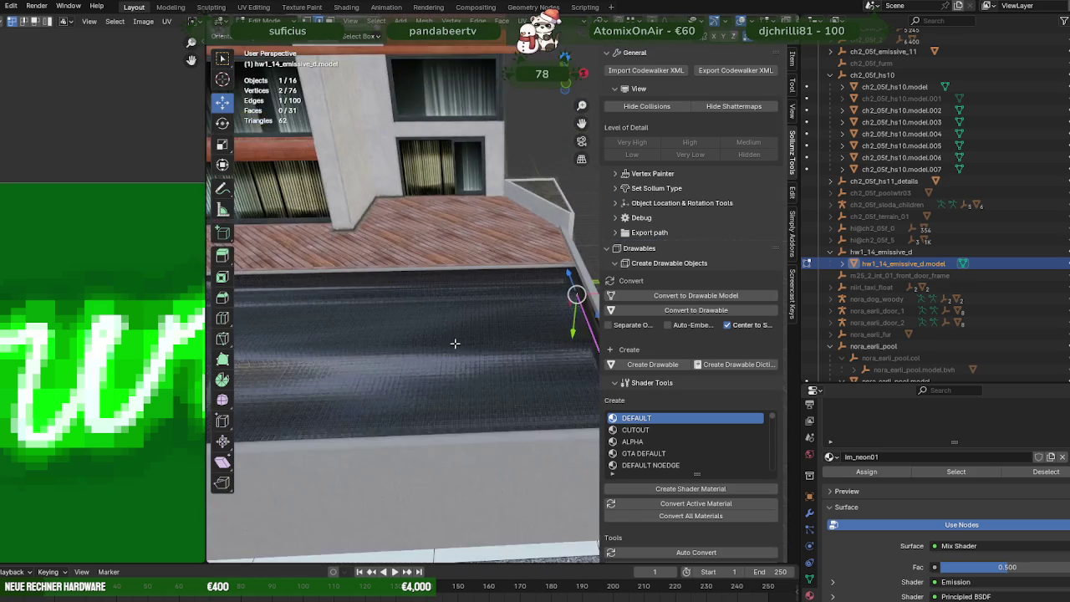
{"action": "scroll", "coordinate": [409, 340], "scroll_direction": "down", "scroll_amount": 2}
{"action": "scroll", "coordinate": [405, 340], "scroll_direction": "down", "scroll_amount": 2}
Step: Extrude the strip edge into a new face and position it along the X axis
{"action": "key", "text": "e"}
{"action": "left_click", "coordinate": [368, 304]}
{"action": "middle_click_drag", "start_coordinate": [375, 301], "coordinate": [422, 327]}
{"action": "key", "text": "g"}
{"action": "key", "text": "x"}
{"action": "left_click", "coordinate": [380, 301]}
{"action": "scroll", "coordinate": [418, 293], "scroll_direction": "up", "scroll_amount": 2}
{"action": "scroll", "coordinate": [418, 293], "scroll_direction": "up", "scroll_amount": 4}
{"action": "scroll", "coordinate": [422, 326], "scroll_direction": "up", "scroll_amount": 2}
Step: Extrude the edge down along Z to start a vertical strip down the corner wall
{"action": "middle_click_drag", "start_coordinate": [426, 345], "coordinate": [502, 287]}
{"action": "key", "text": "e"}
{"action": "key", "text": "z"}
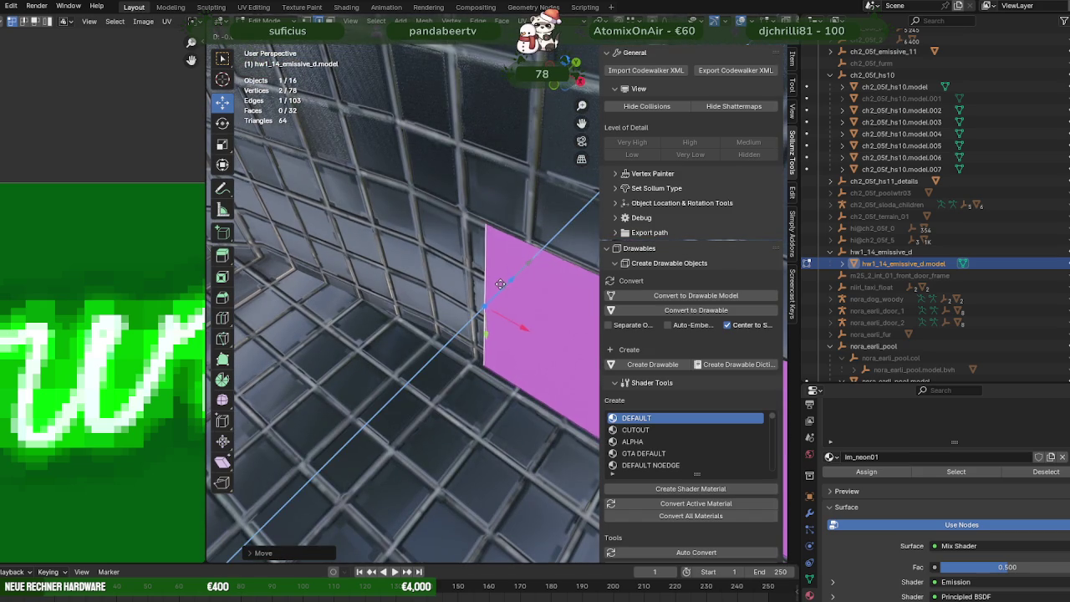
{"action": "left_click", "coordinate": [501, 282]}
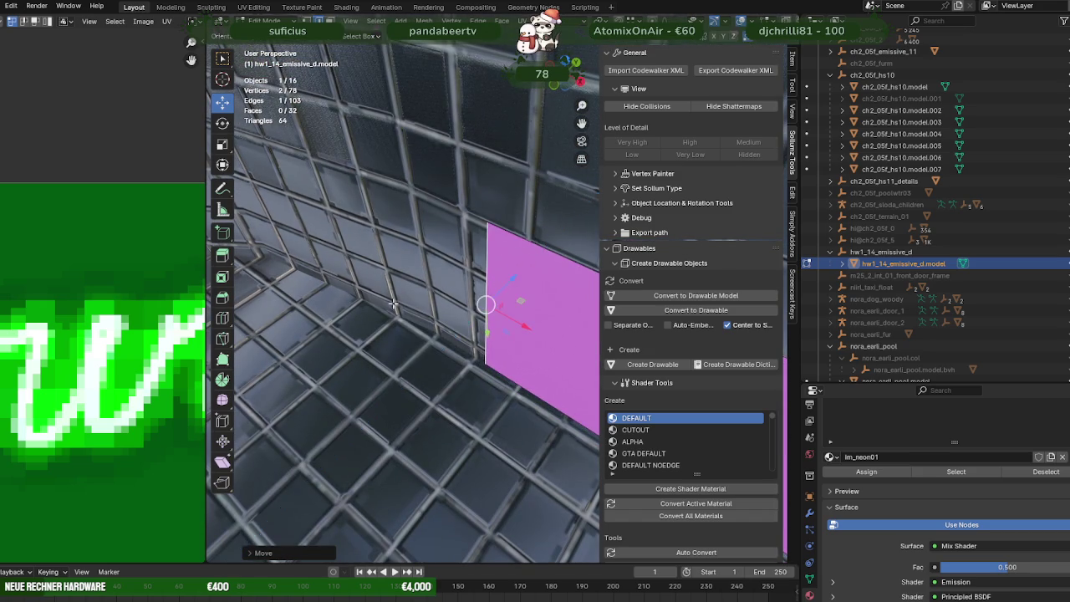
{"action": "middle_click_drag", "start_coordinate": [494, 301], "coordinate": [517, 355]}
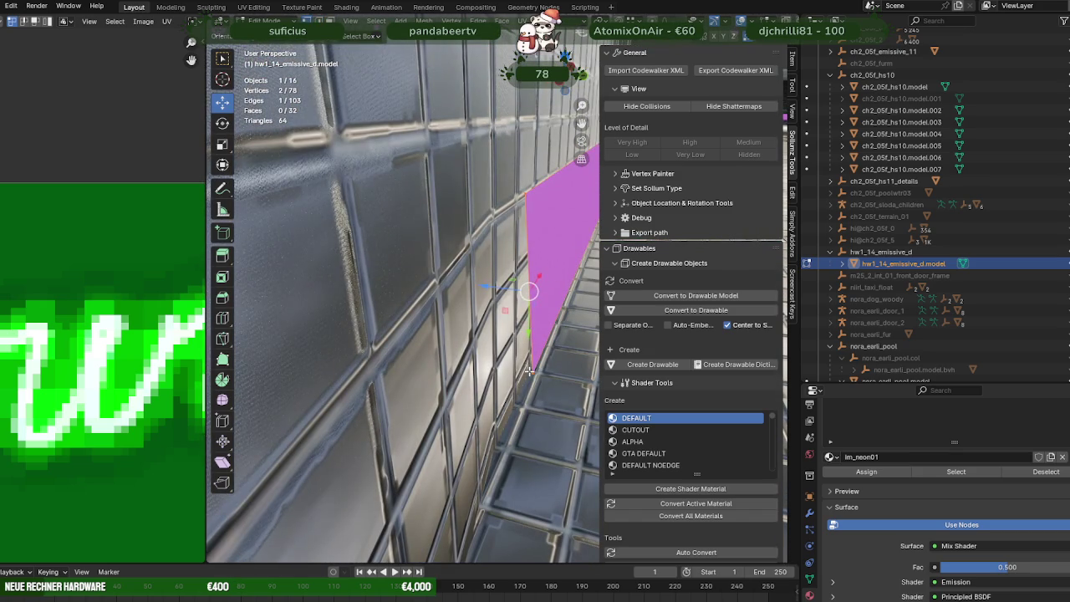
{"action": "key", "text": "g"}
{"action": "key", "text": "z"}
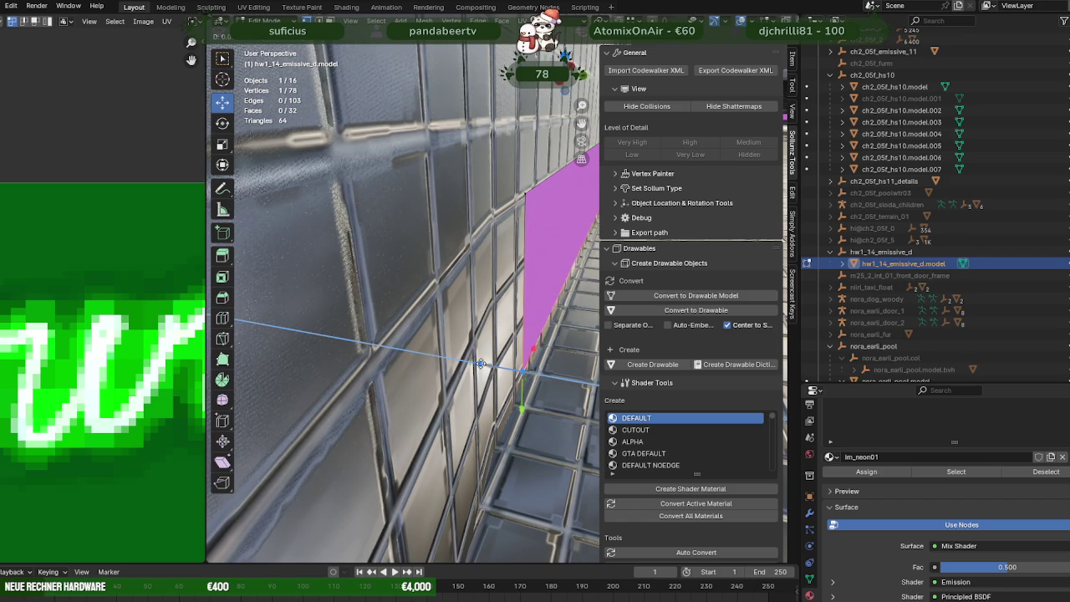
{"action": "left_click", "coordinate": [480, 364]}
{"action": "mouse_move", "coordinate": [480, 364]}
{"action": "middle_mouse_down"}
{"action": "mouse_move", "coordinate": [460, 349]}
{"action": "mouse_move", "coordinate": [418, 358]}
{"action": "mouse_move", "coordinate": [493, 359]}
{"action": "mouse_move", "coordinate": [390, 361]}
{"action": "mouse_move", "coordinate": [420, 366]}
{"action": "middle_mouse_up"}
{"action": "scroll", "coordinate": [461, 350], "scroll_direction": "down", "scroll_amount": 3}
{"action": "scroll", "coordinate": [460, 350], "scroll_direction": "down", "scroll_amount": 5}
{"action": "key", "text": "KP_Decimal"}
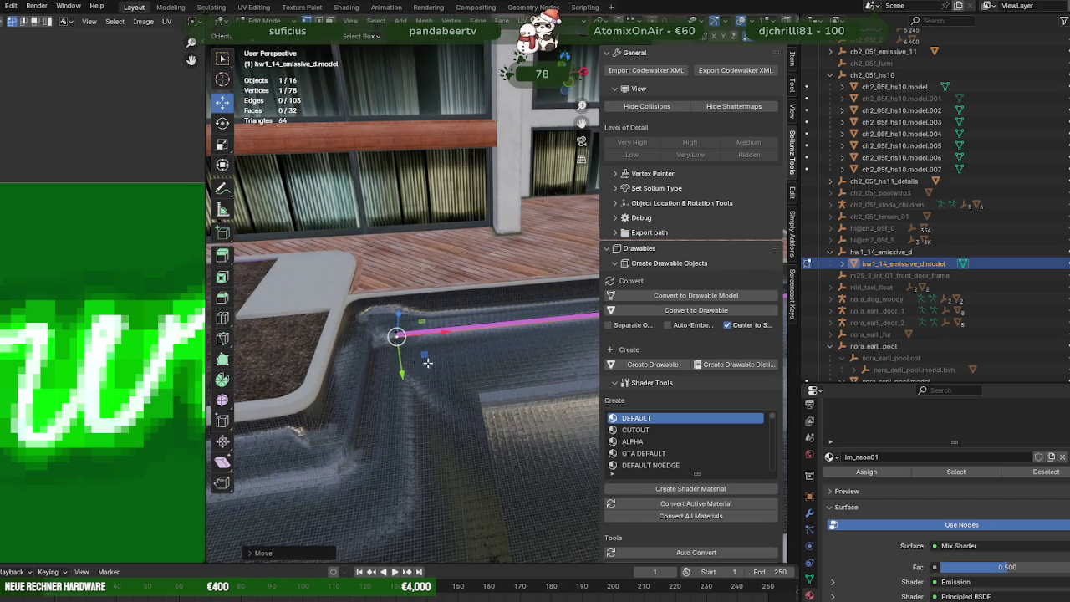
Step: Select the strip edge at the pool corner and widen the pink face along X
{"action": "left_click", "coordinate": [397, 337]}
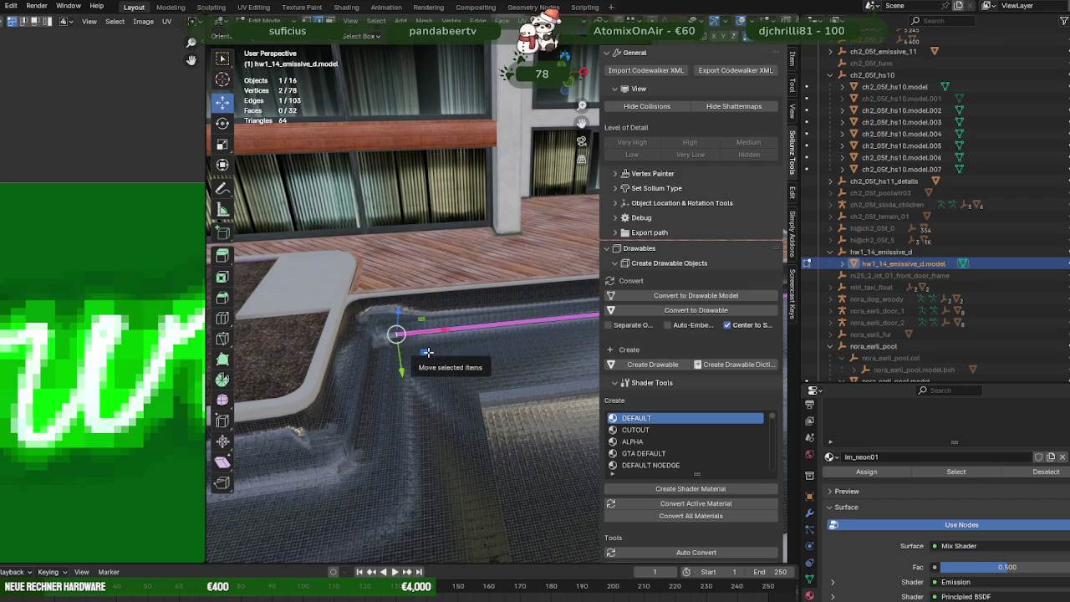
{"action": "key", "text": "KP_Decimal"}
{"action": "middle_click_drag", "start_coordinate": [454, 339], "coordinate": [440, 377]}
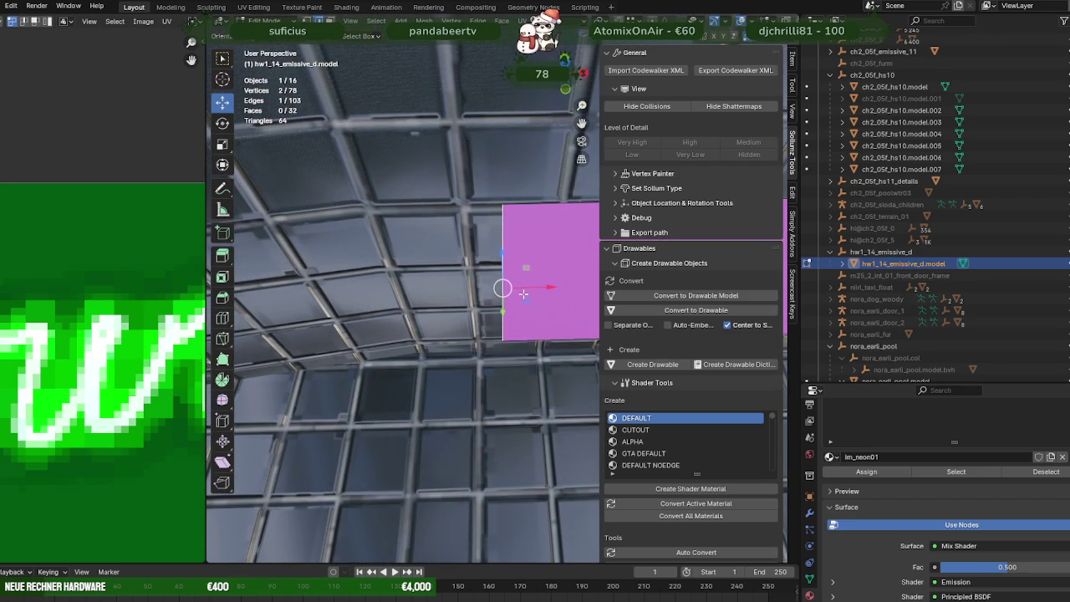
{"action": "left_click_drag", "start_coordinate": [527, 285], "coordinate": [425, 287]}
{"action": "left_click", "coordinate": [425, 287]}
{"action": "mouse_move", "coordinate": [403, 288]}
{"action": "middle_mouse_down"}
{"action": "mouse_move", "coordinate": [442, 287]}
{"action": "mouse_move", "coordinate": [358, 324]}
{"action": "mouse_move", "coordinate": [456, 306]}
{"action": "middle_mouse_up"}
Step: Extrude another face and slide its edge left along X and down vertically
{"action": "key", "text": "e"}
{"action": "left_click", "coordinate": [358, 324]}
{"action": "left_click_drag", "start_coordinate": [560, 284], "coordinate": [445, 290]}
{"action": "left_click_drag", "start_coordinate": [411, 256], "coordinate": [408, 273]}
{"action": "left_click", "coordinate": [408, 280]}
{"action": "middle_click_drag", "start_coordinate": [408, 280], "coordinate": [445, 304]}
Step: Extrude a new face in place, then move its edge along X and lower it along Z
{"action": "key", "text": "e"}
{"action": "right_click", "coordinate": [444, 303]}
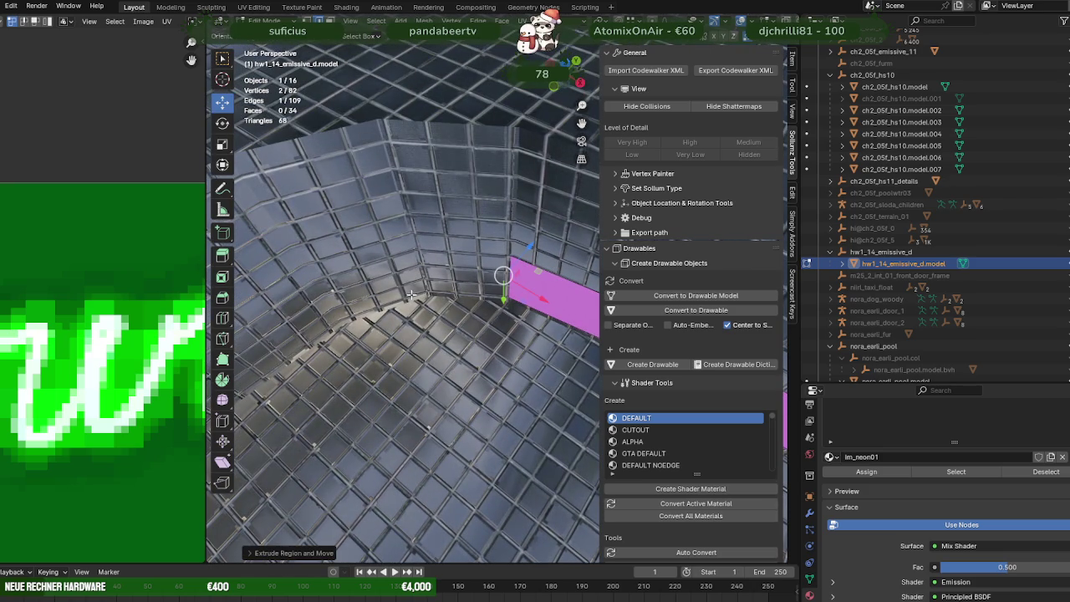
{"action": "key", "text": "g"}
{"action": "key", "text": "x"}
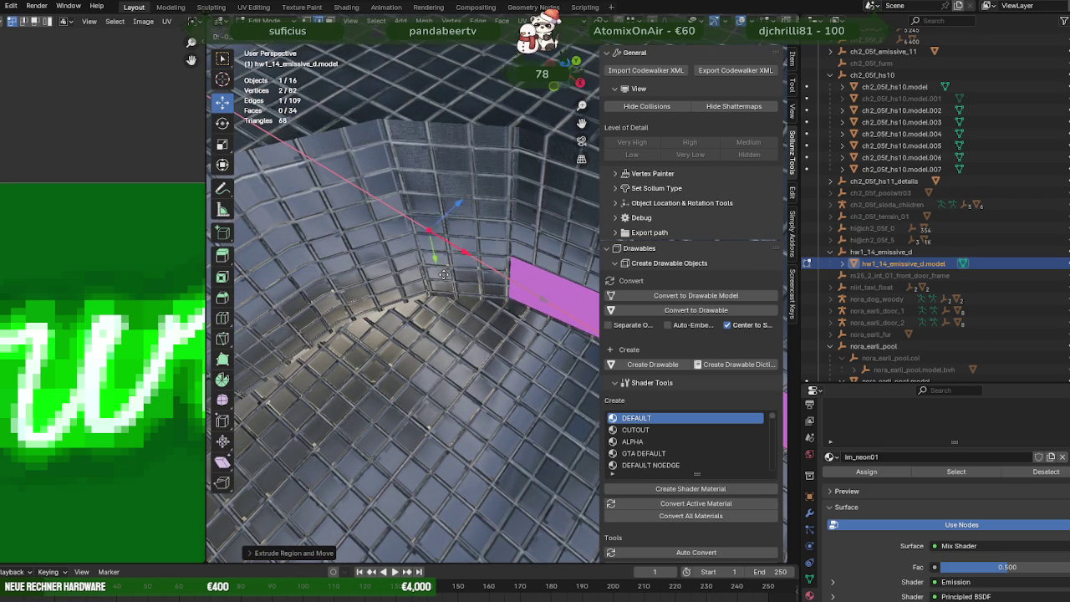
{"action": "left_click", "coordinate": [434, 275]}
{"action": "key", "text": "g"}
{"action": "key", "text": "z"}
{"action": "left_click", "coordinate": [423, 252]}
Step: Refine the new edge's height with further vertical Z-constrained moves
{"action": "key", "text": "g"}
{"action": "key", "text": "x"}
{"action": "key", "text": "z"}
{"action": "left_click", "coordinate": [438, 252]}
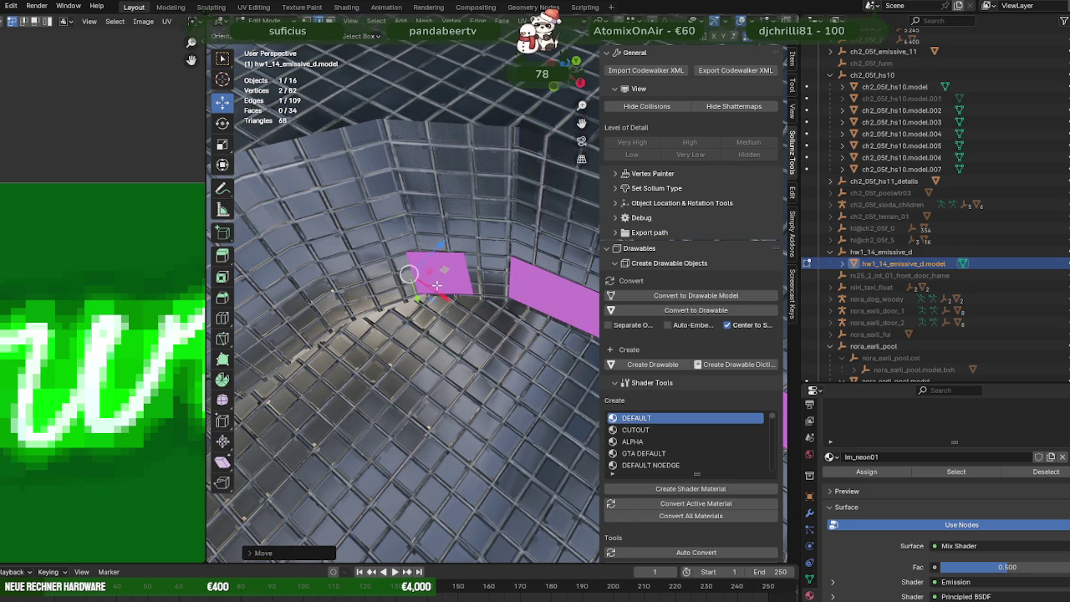
{"action": "key", "text": "g"}
{"action": "key", "text": "x"}
{"action": "key", "text": "z"}
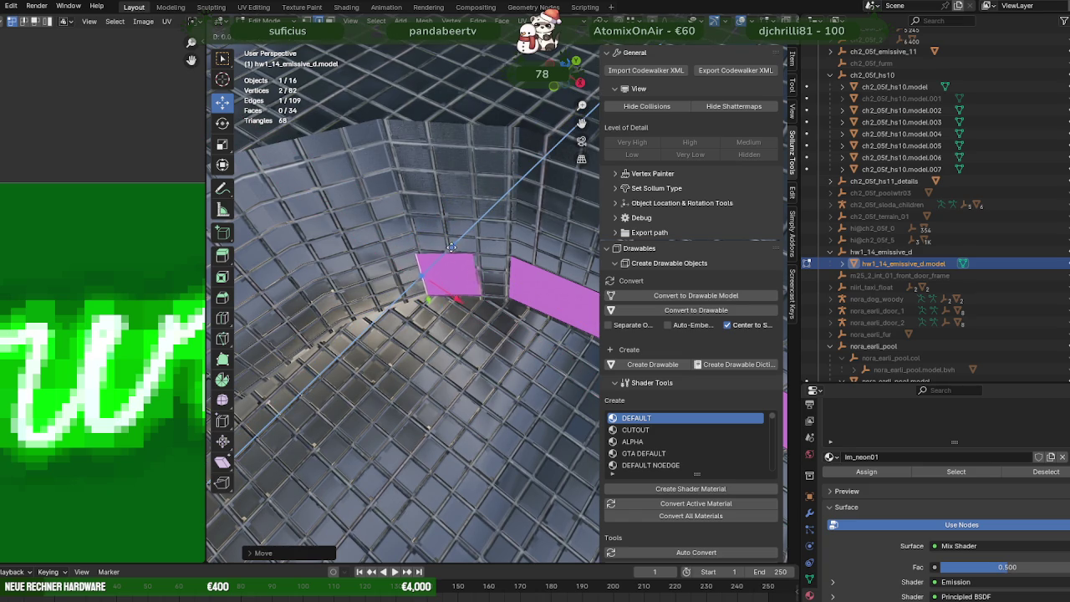
{"action": "left_click", "coordinate": [452, 247]}
Step: Shift the shared edge between the two right pink faces
{"action": "left_click", "coordinate": [503, 275]}
{"action": "left_click_drag", "start_coordinate": [520, 250], "coordinate": [529, 270]}
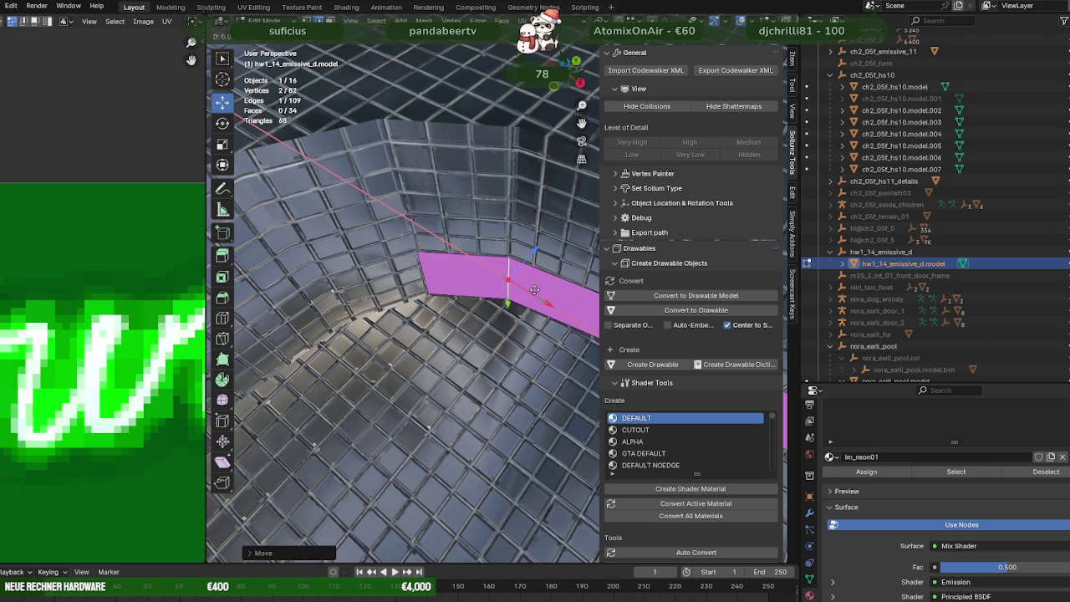
{"action": "key", "text": "ctrl+z"}
{"action": "key", "text": "ctrl+shift+z"}
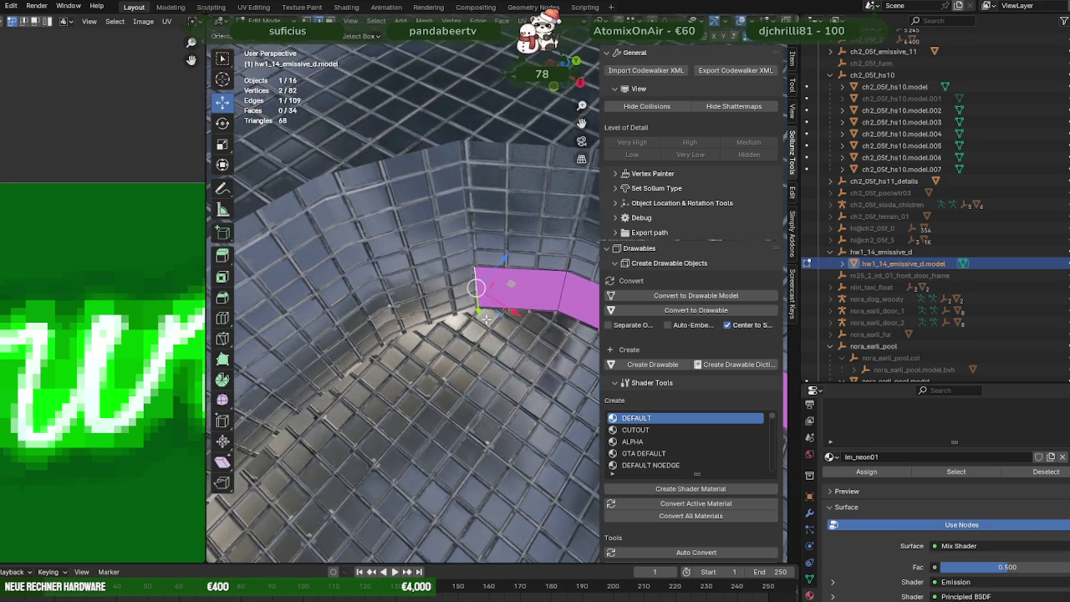
Step: Extrude the end edge into a new face stretched left along the lower wall corner
{"action": "middle_click_drag", "start_coordinate": [426, 270], "coordinate": [495, 284]}
{"action": "key", "text": "e"}
{"action": "left_click", "coordinate": [495, 284]}
{"action": "left_click_drag", "start_coordinate": [513, 288], "coordinate": [426, 291]}
{"action": "middle_click_drag", "start_coordinate": [427, 291], "coordinate": [426, 301]}
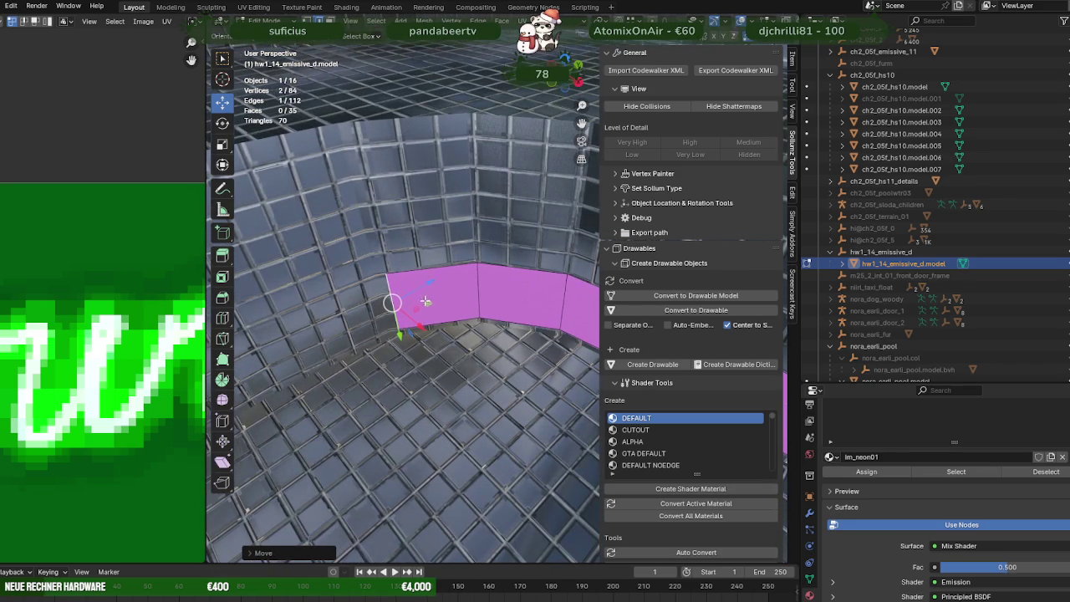
{"action": "left_click_drag", "start_coordinate": [423, 305], "coordinate": [418, 323]}
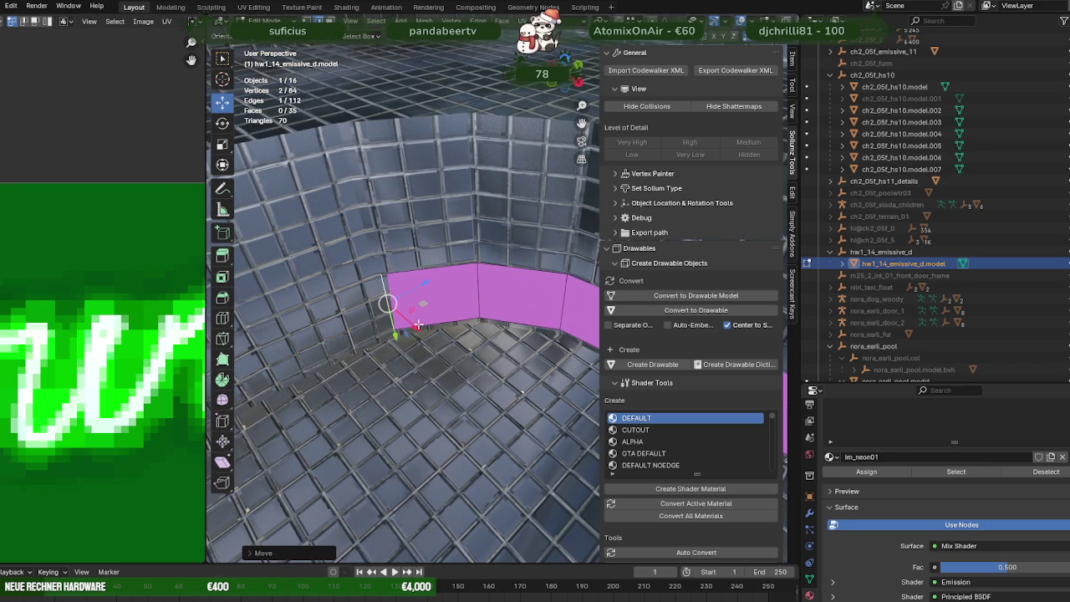
{"action": "mouse_move", "coordinate": [417, 328]}
{"action": "middle_mouse_down"}
{"action": "mouse_move", "coordinate": [478, 314]}
{"action": "mouse_move", "coordinate": [471, 301]}
{"action": "mouse_move", "coordinate": [556, 297]}
{"action": "middle_mouse_up"}
Step: Extrude another face and slide the strip end along the wall, excluding the Y axis
{"action": "key", "text": "e"}
{"action": "left_click", "coordinate": [470, 296]}
{"action": "key", "text": "g"}
{"action": "key", "text": "shift+y"}
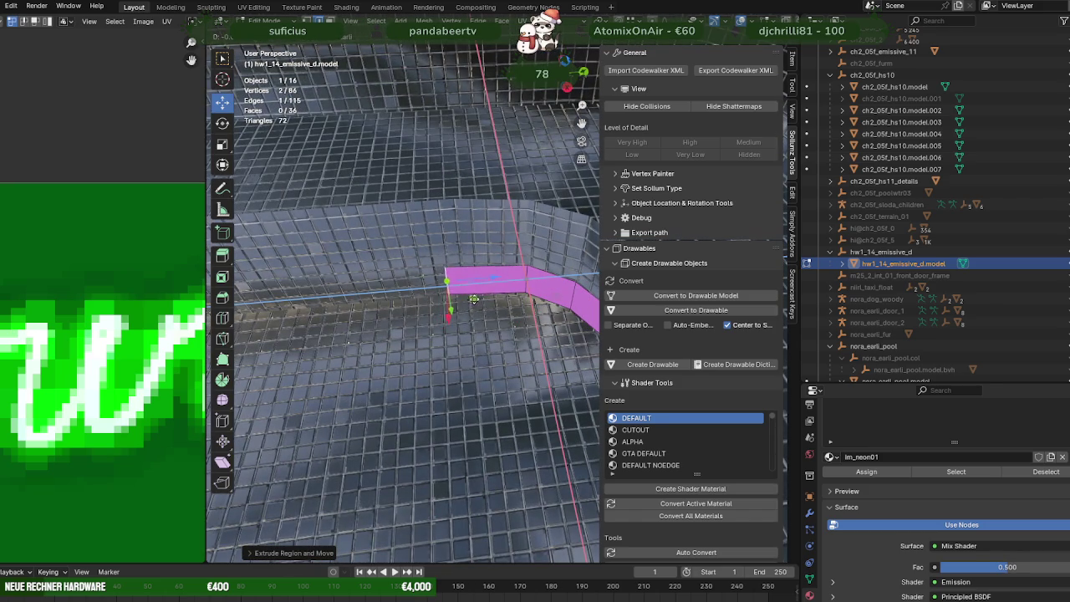
{"action": "left_click", "coordinate": [488, 295]}
Step: Extrude a further segment and slide it along the wall base, aligning it on X
{"action": "key", "text": "e"}
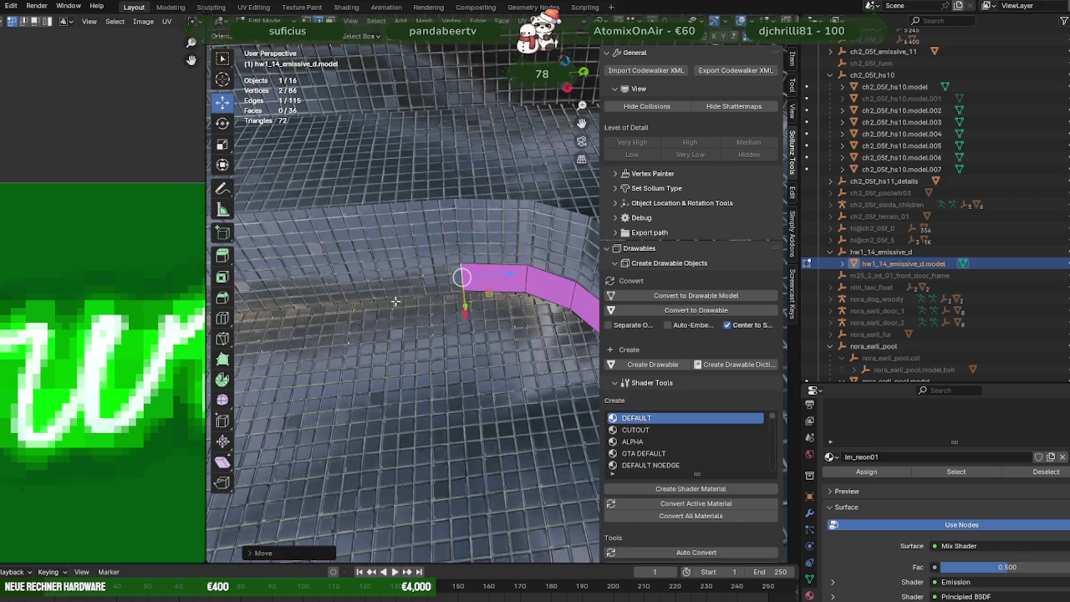
{"action": "left_click", "coordinate": [468, 301]}
{"action": "middle_click_drag", "start_coordinate": [468, 301], "coordinate": [448, 311]}
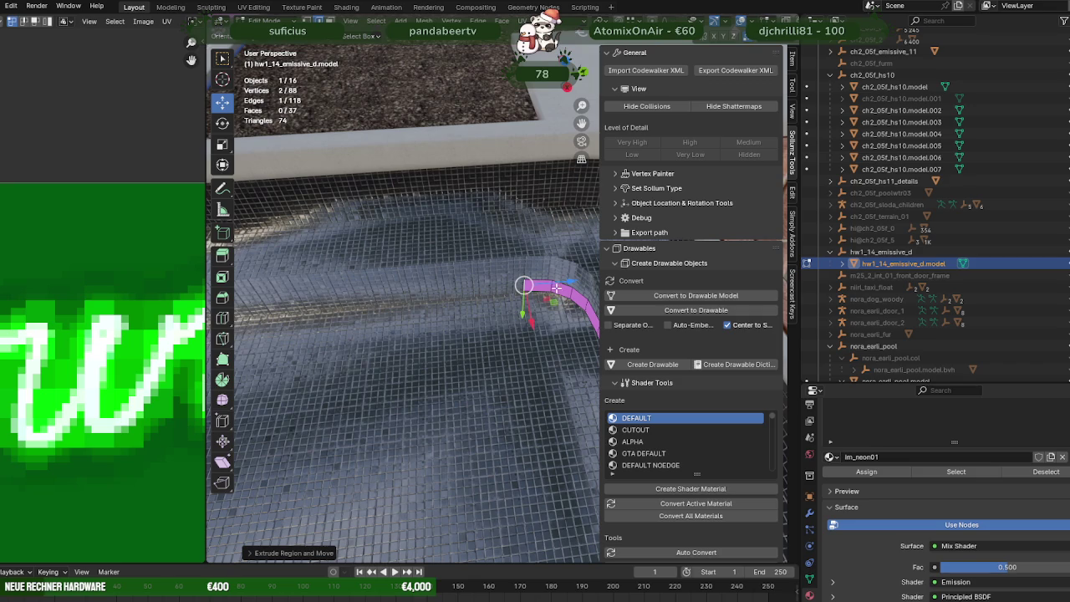
{"action": "key", "text": "g"}
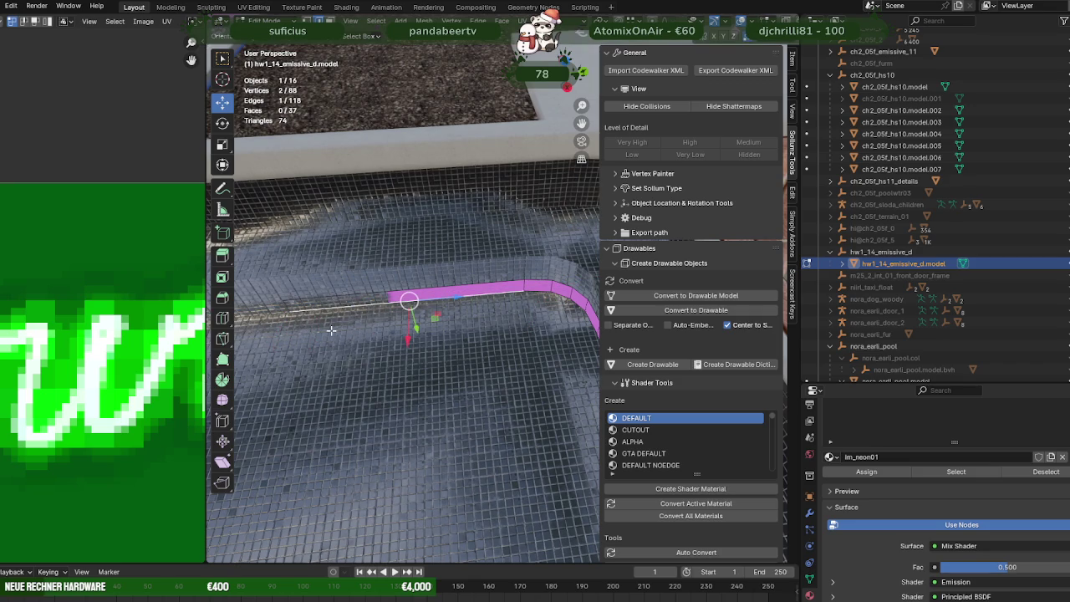
{"action": "middle_click_drag", "start_coordinate": [315, 324], "coordinate": [513, 324]}
{"action": "left_click_drag", "start_coordinate": [543, 302], "coordinate": [427, 314]}
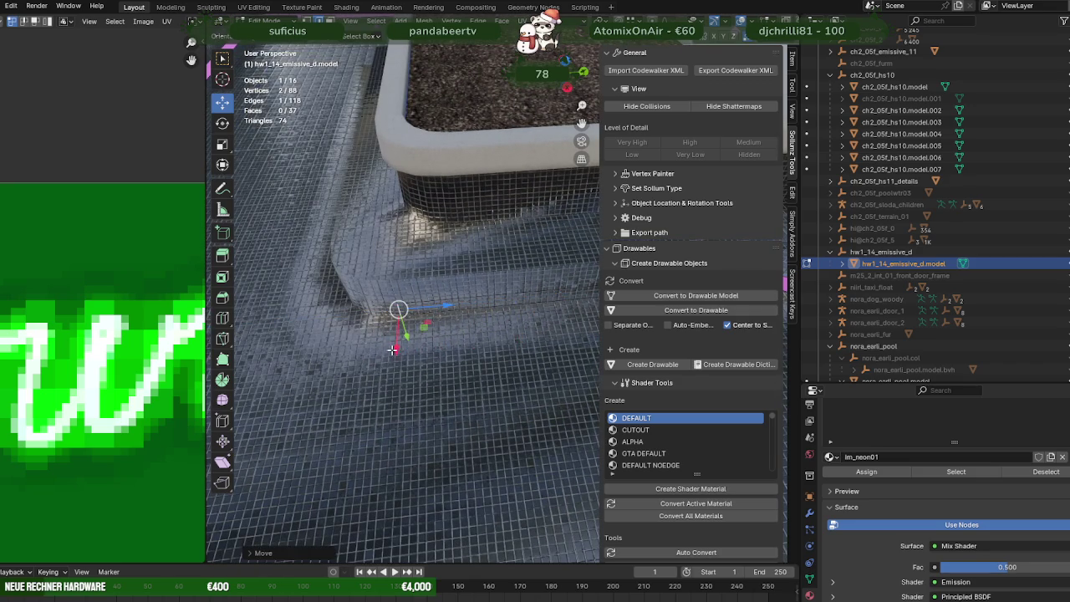
{"action": "middle_click_drag", "start_coordinate": [427, 313], "coordinate": [434, 413]}
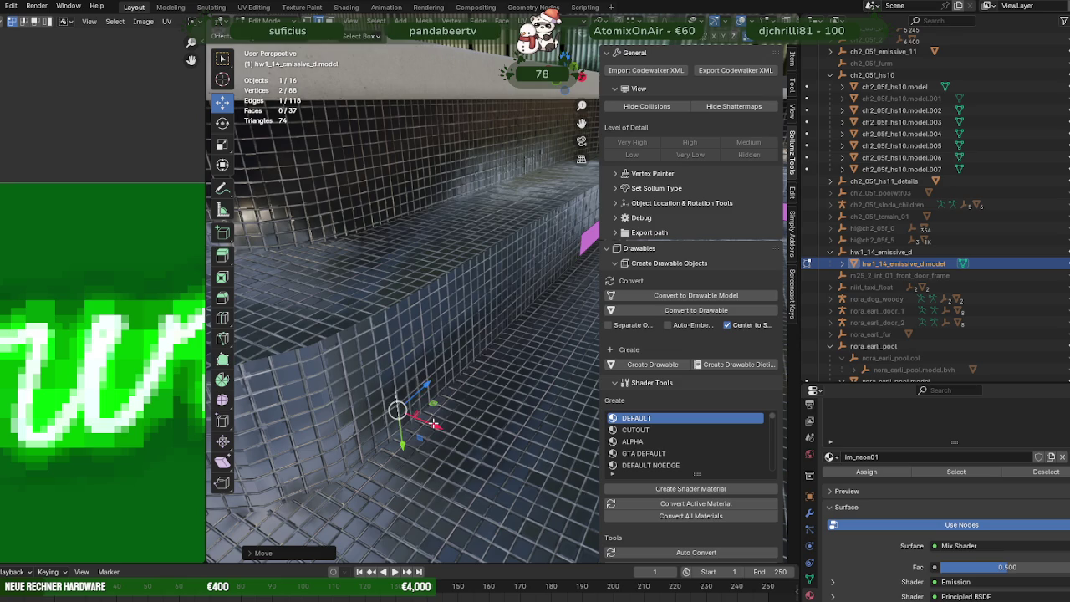
{"action": "key", "text": "g"}
{"action": "key", "text": "x"}
{"action": "left_click", "coordinate": [434, 422]}
{"action": "mouse_move", "coordinate": [434, 422]}
{"action": "middle_mouse_down"}
{"action": "mouse_move", "coordinate": [468, 368]}
{"action": "mouse_move", "coordinate": [494, 383]}
{"action": "mouse_move", "coordinate": [435, 393]}
{"action": "mouse_move", "coordinate": [393, 385]}
{"action": "middle_mouse_up"}
Step: Extrude a new segment in place, move it to the corner, then adjust it along X
{"action": "scroll", "coordinate": [486, 378], "scroll_direction": "up", "scroll_amount": 5}
{"action": "scroll", "coordinate": [486, 377], "scroll_direction": "down", "scroll_amount": 5}
{"action": "scroll", "coordinate": [493, 383], "scroll_direction": "up", "scroll_amount": 3}
{"action": "scroll", "coordinate": [480, 377], "scroll_direction": "up", "scroll_amount": 3}
{"action": "scroll", "coordinate": [413, 382], "scroll_direction": "up", "scroll_amount": 3}
{"action": "key", "text": "e"}
{"action": "right_click", "coordinate": [438, 353]}
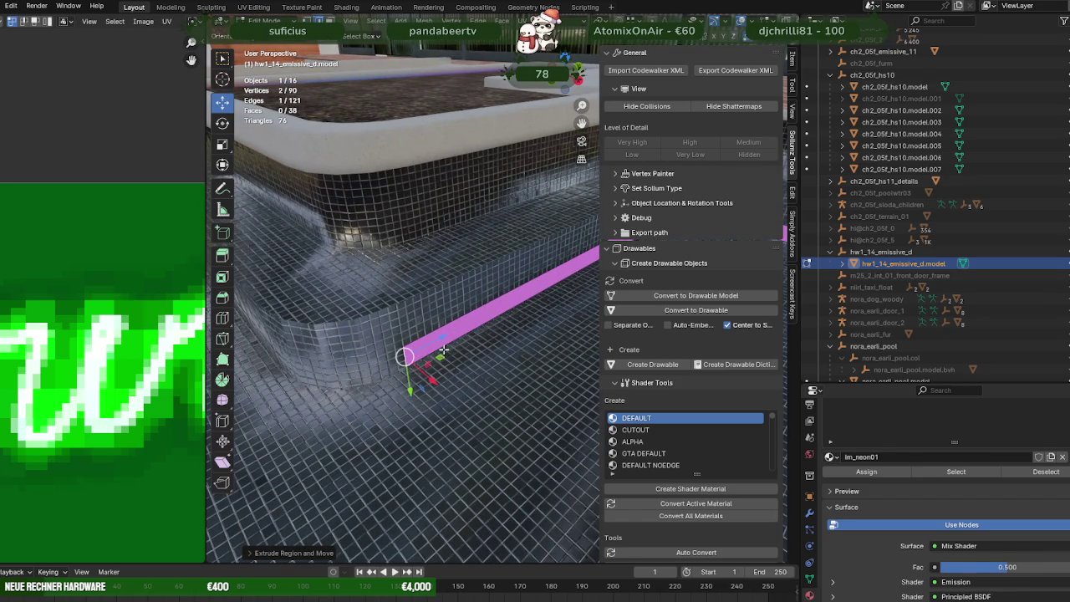
{"action": "key", "text": "g"}
{"action": "left_click", "coordinate": [416, 376]}
{"action": "key", "text": "g"}
{"action": "key", "text": "x"}
{"action": "left_click", "coordinate": [403, 396]}
Step: Extrude one more strip segment and place it along the floor corner
{"action": "key", "text": "e"}
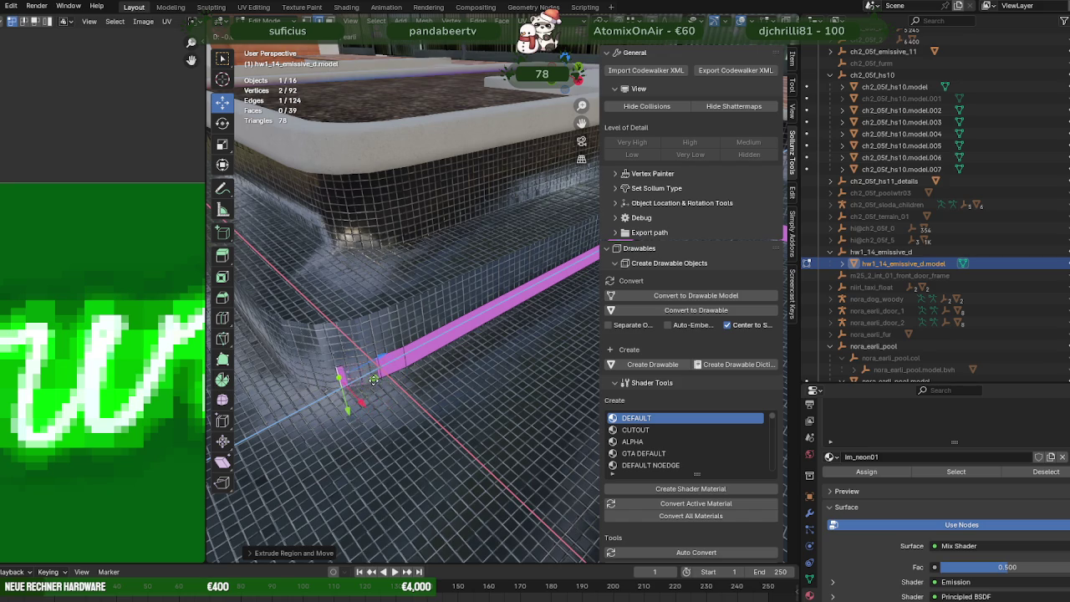
{"action": "key", "text": "g"}
{"action": "left_click", "coordinate": [404, 354]}
Step: Extrude the pink strip end along X, then pull it down toward the pool floor
{"action": "mouse_move", "coordinate": [408, 354]}
{"action": "middle_mouse_down"}
{"action": "mouse_move", "coordinate": [435, 393]}
{"action": "mouse_move", "coordinate": [525, 314]}
{"action": "middle_mouse_up"}
{"action": "scroll", "coordinate": [435, 393], "scroll_direction": "up", "scroll_amount": 5}
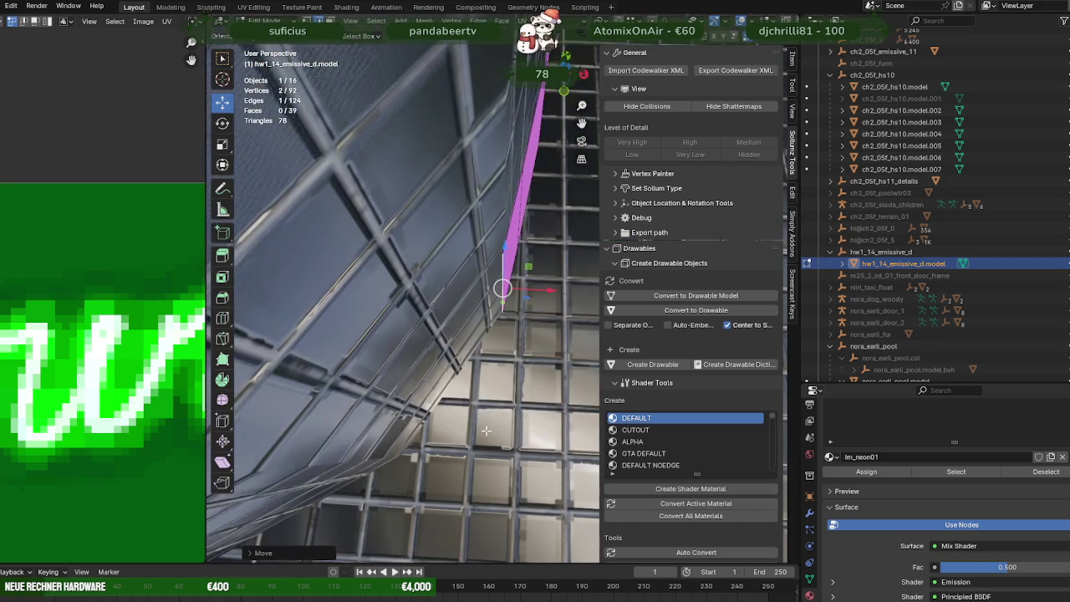
{"action": "left_click_drag", "start_coordinate": [542, 290], "coordinate": [537, 268]}
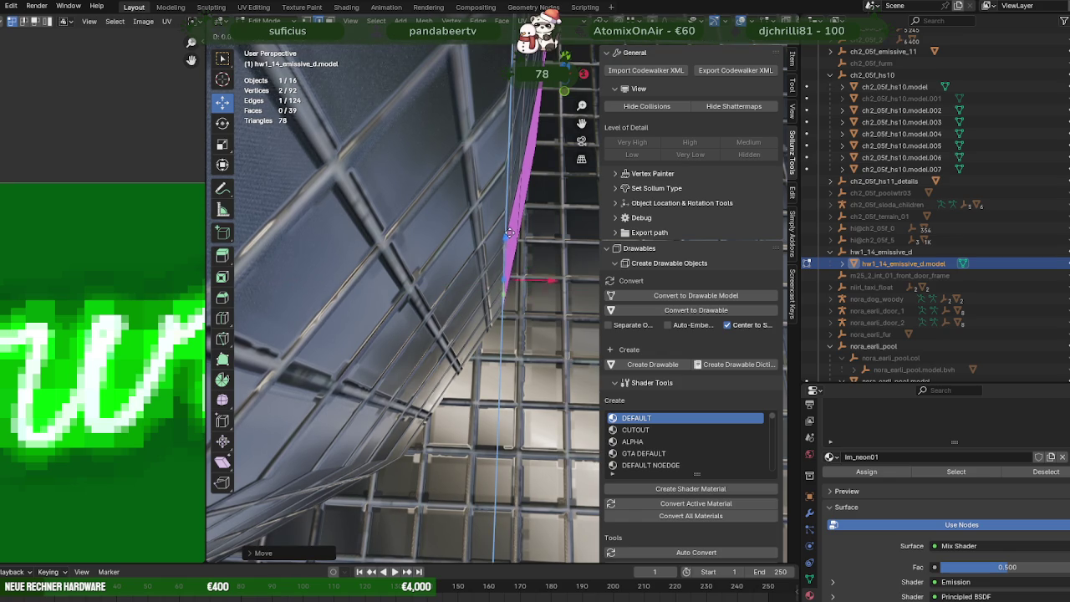
{"action": "key", "text": "e"}
{"action": "key", "text": "x"}
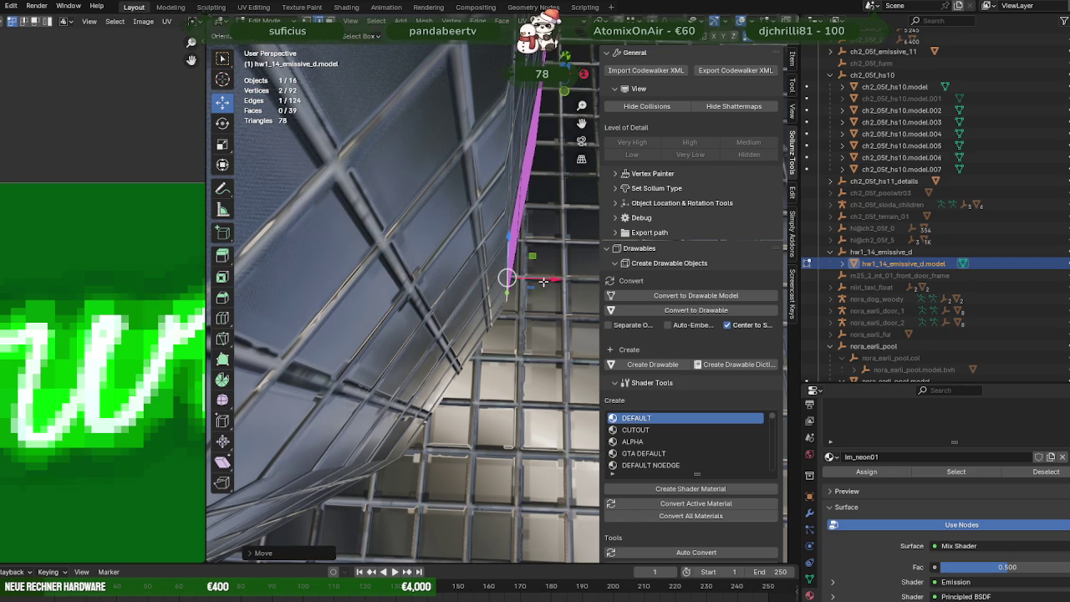
{"action": "left_click", "coordinate": [541, 275]}
{"action": "left_click_drag", "start_coordinate": [529, 268], "coordinate": [398, 449]}
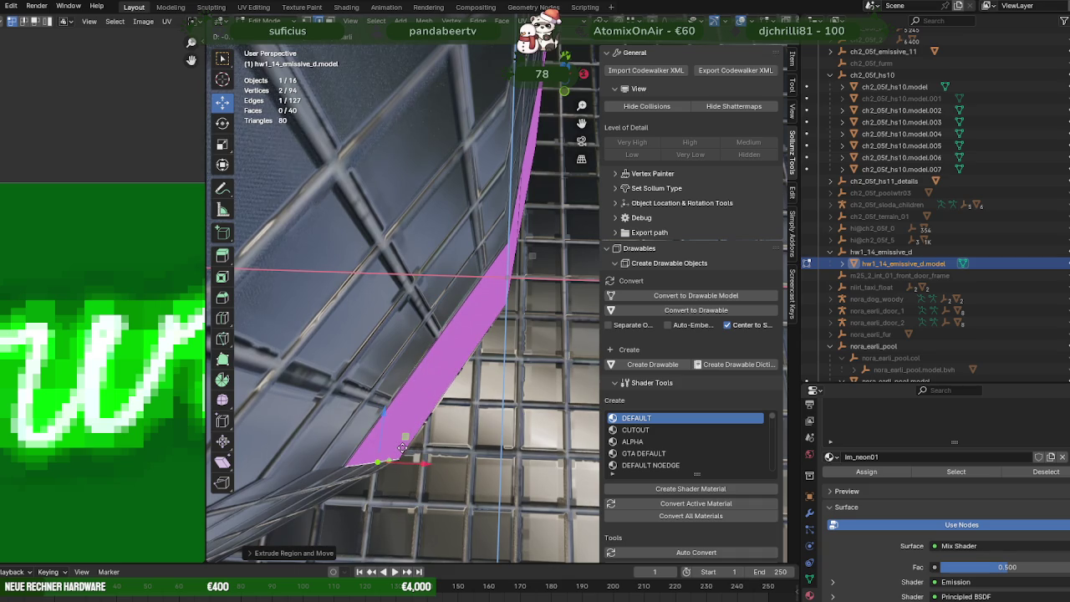
{"action": "middle_click_drag", "start_coordinate": [398, 449], "coordinate": [459, 352]}
Step: Extrude the next pink strip segment and move its end down the wall
{"action": "key", "text": "e"}
{"action": "left_click", "coordinate": [431, 388]}
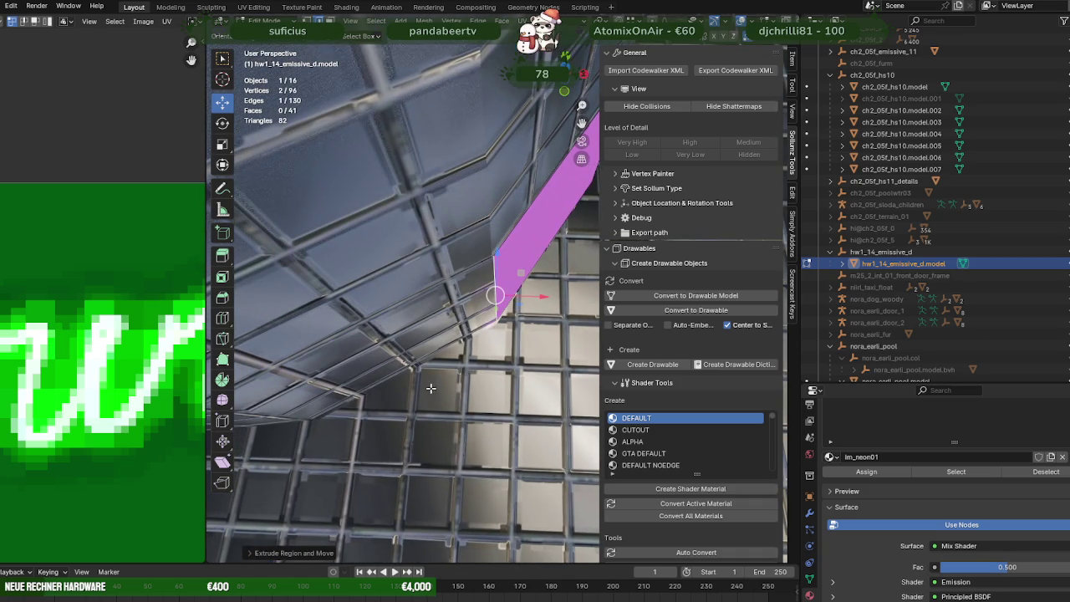
{"action": "key", "text": "g"}
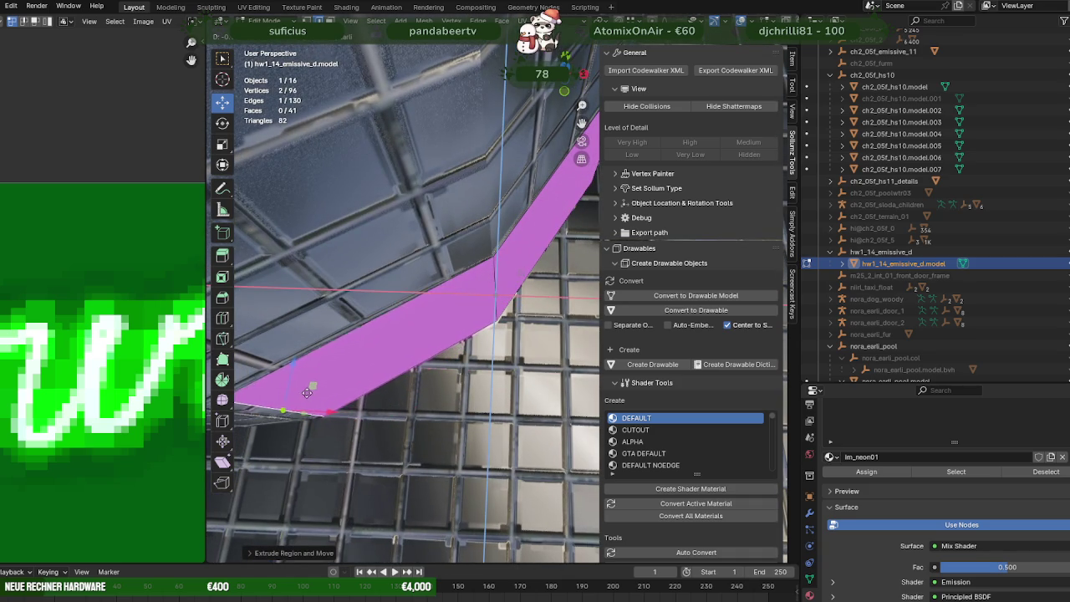
{"action": "left_click", "coordinate": [297, 387]}
{"action": "mouse_move", "coordinate": [297, 386]}
{"action": "middle_mouse_down"}
{"action": "mouse_move", "coordinate": [464, 316]}
{"action": "mouse_move", "coordinate": [461, 328]}
{"action": "mouse_move", "coordinate": [362, 349]}
{"action": "mouse_move", "coordinate": [567, 275]}
{"action": "middle_mouse_up"}
Step: Extrude another pink strip segment and slide its end to the left
{"action": "key", "text": "e"}
{"action": "left_click", "coordinate": [362, 350]}
{"action": "key", "text": "g"}
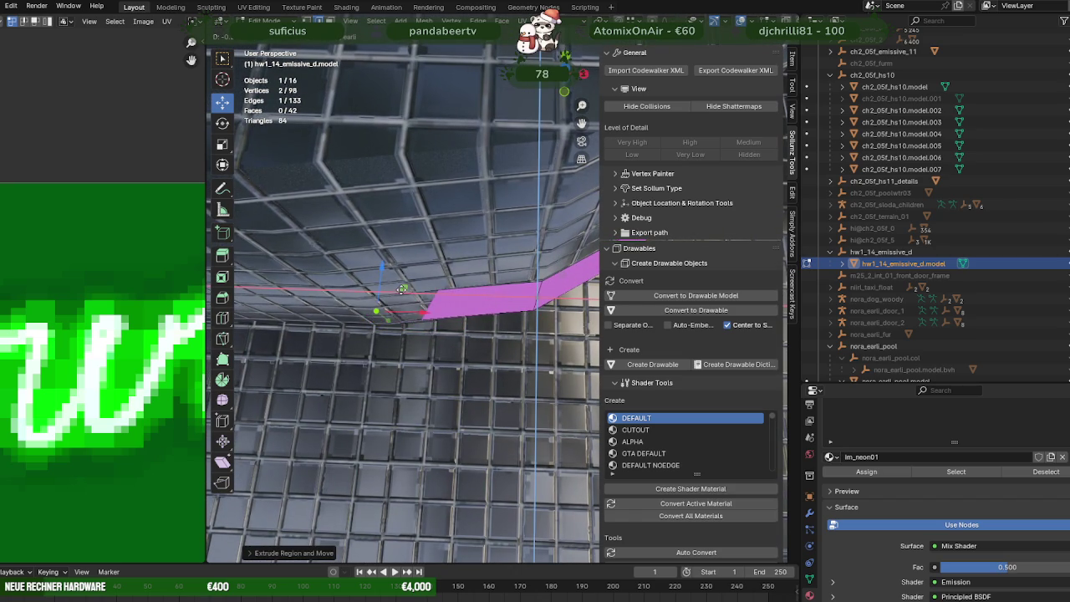
{"action": "left_click", "coordinate": [402, 292]}
{"action": "middle_click_drag", "start_coordinate": [403, 292], "coordinate": [527, 280]}
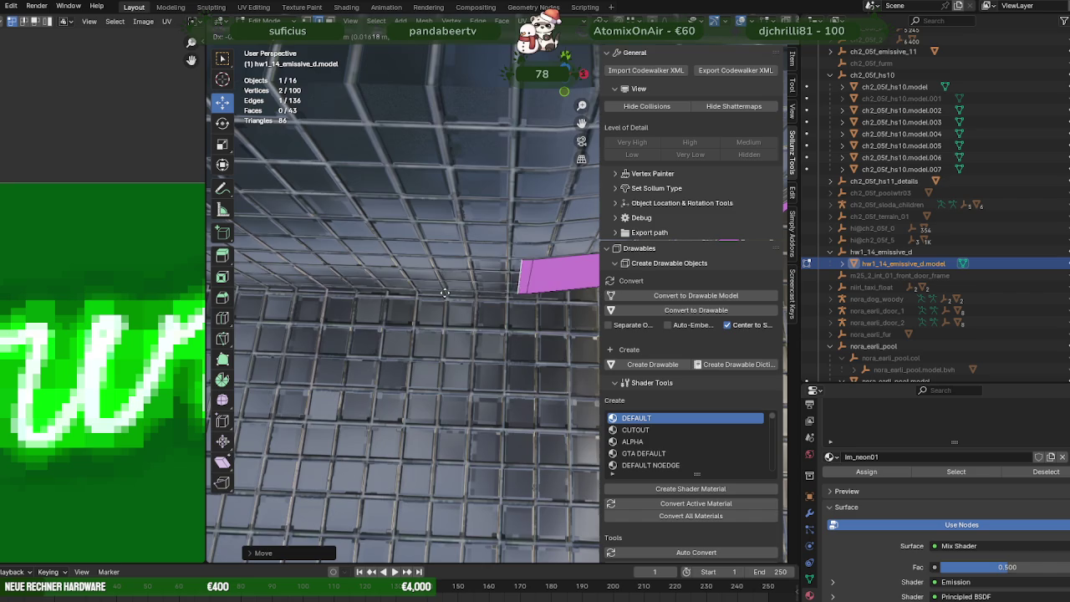
Step: Extrude the pink strip leftward along the tiled wall, locked to the X axis
{"action": "key", "text": "e"}
{"action": "left_click", "coordinate": [557, 288]}
{"action": "key", "text": "e"}
{"action": "key", "text": "x"}
{"action": "mouse_move", "coordinate": [413, 285]}
{"action": "middle_mouse_down"}
{"action": "mouse_move", "coordinate": [578, 281]}
{"action": "mouse_move", "coordinate": [530, 282]}
{"action": "mouse_move", "coordinate": [561, 279]}
{"action": "middle_mouse_up"}
{"action": "left_click_drag", "start_coordinate": [560, 278], "coordinate": [342, 281]}
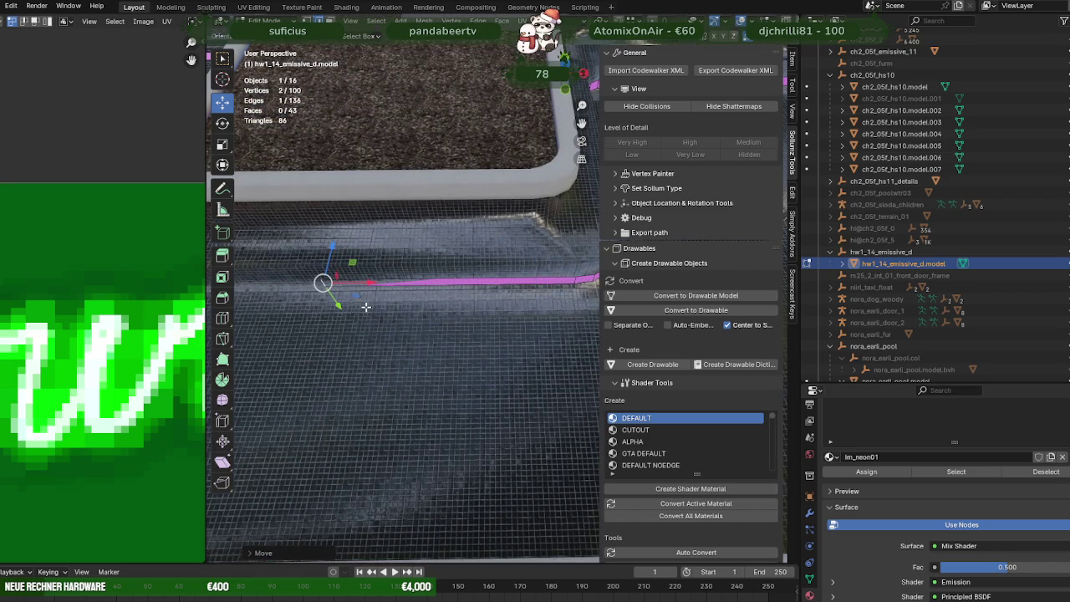
{"action": "key", "text": "KP_Decimal"}
{"action": "scroll", "coordinate": [370, 307], "scroll_direction": "down", "scroll_amount": 5}
Step: Fine-tune the pink strip end's position along X against the wall
{"action": "mouse_move", "coordinate": [371, 306]}
{"action": "middle_mouse_down"}
{"action": "mouse_move", "coordinate": [378, 323]}
{"action": "mouse_move", "coordinate": [426, 321]}
{"action": "mouse_move", "coordinate": [540, 270]}
{"action": "middle_mouse_up"}
{"action": "left_click_drag", "start_coordinate": [540, 270], "coordinate": [484, 299]}
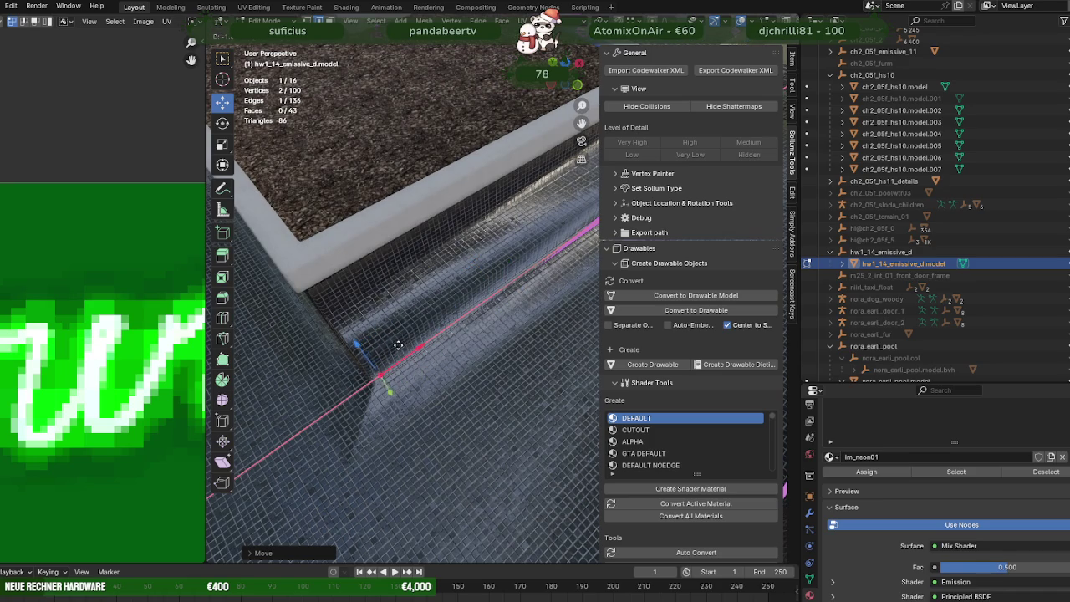
{"action": "left_click_drag", "start_coordinate": [395, 348], "coordinate": [381, 353]}
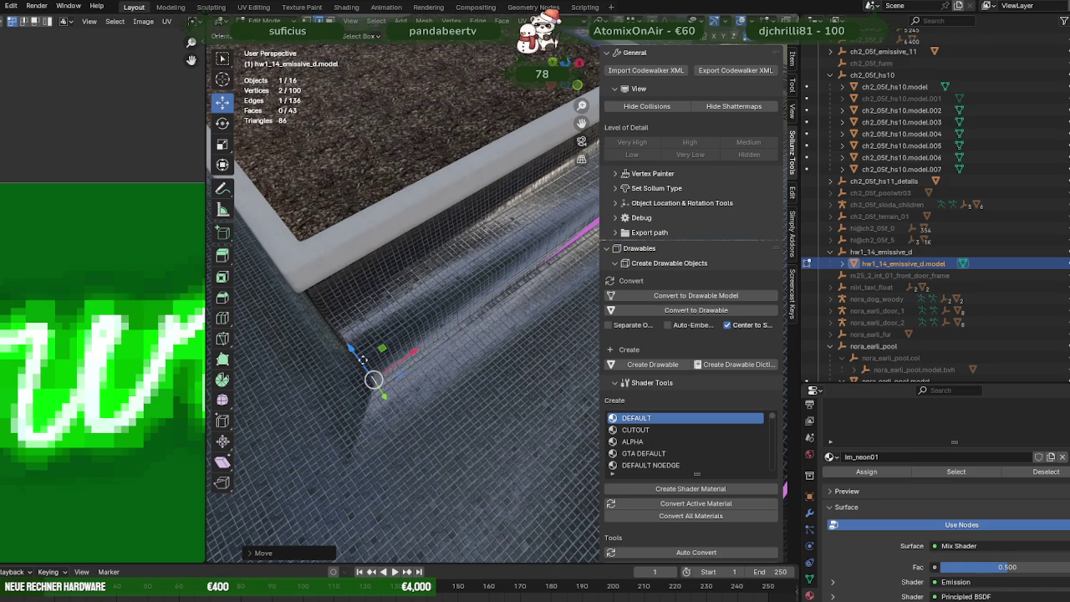
{"action": "scroll", "coordinate": [368, 361], "scroll_direction": "up", "scroll_amount": 5}
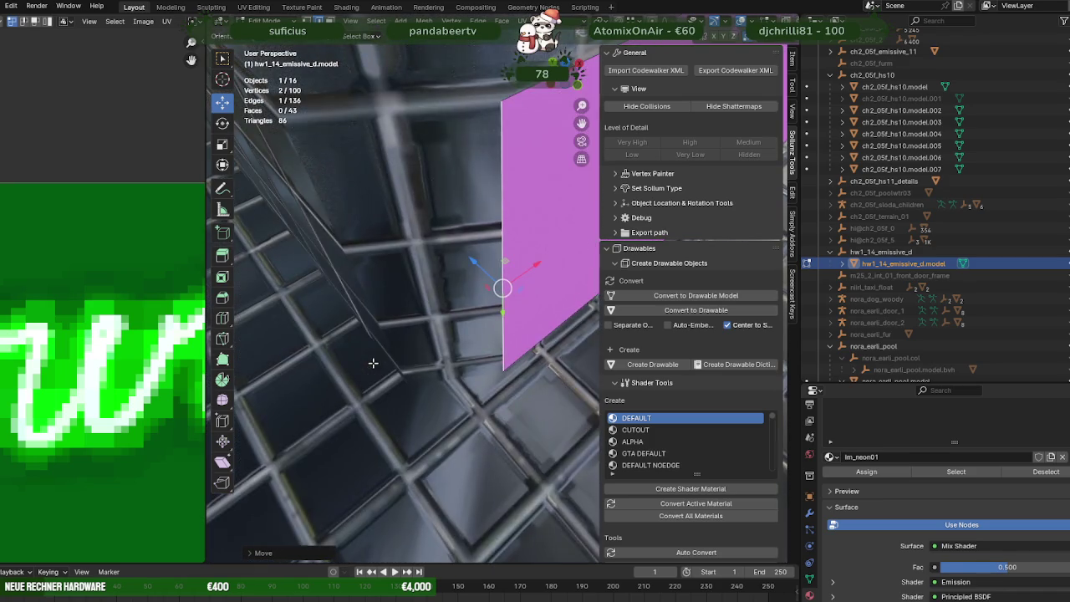
{"action": "middle_click_drag", "start_coordinate": [372, 363], "coordinate": [439, 297]}
{"action": "left_click_drag", "start_coordinate": [450, 291], "coordinate": [460, 290]}
{"action": "mouse_move", "coordinate": [464, 288]}
{"action": "middle_mouse_down"}
{"action": "mouse_move", "coordinate": [565, 211]}
{"action": "mouse_move", "coordinate": [418, 324]}
{"action": "middle_mouse_up"}
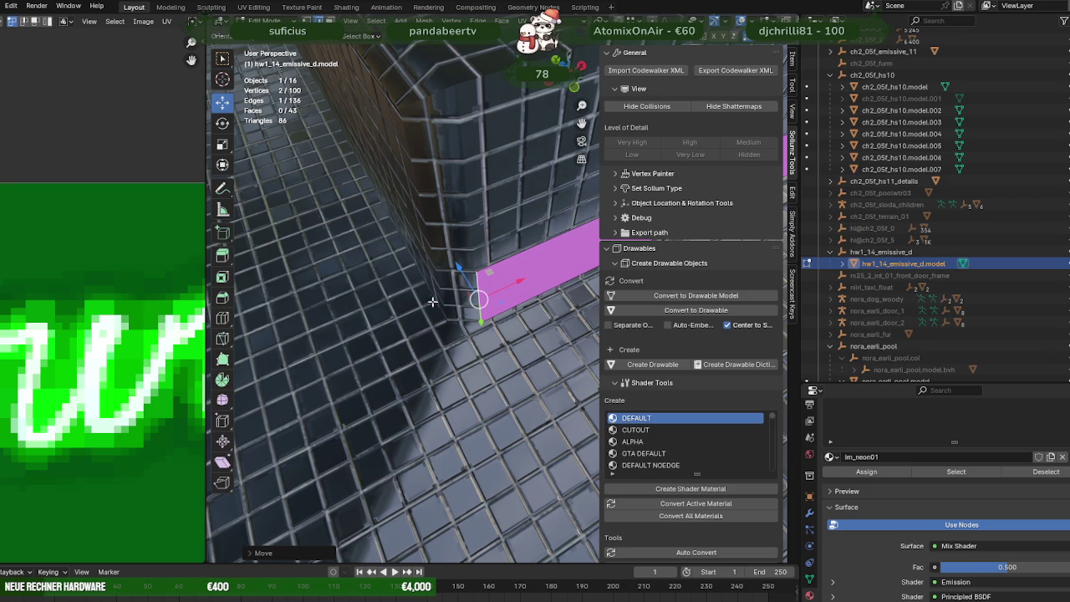
Step: Extrude the pink strip around the next wall corner and move it along the wall
{"action": "middle_click_drag", "start_coordinate": [429, 306], "coordinate": [440, 312]}
{"action": "key", "text": "e"}
{"action": "left_click", "coordinate": [439, 312]}
{"action": "key", "text": "g"}
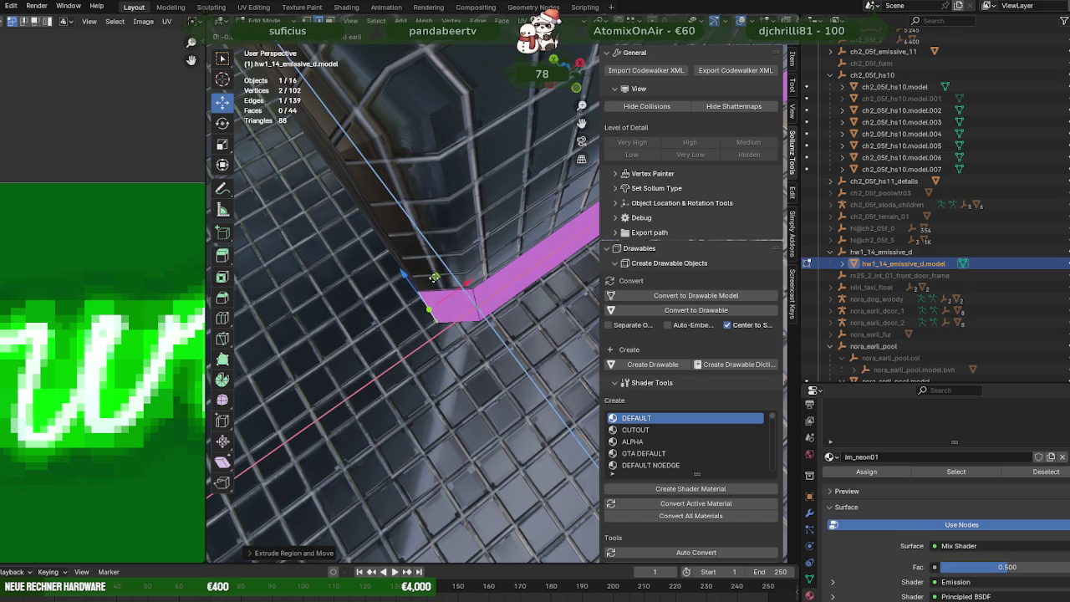
{"action": "left_click", "coordinate": [434, 277]}
{"action": "mouse_move", "coordinate": [434, 277]}
{"action": "middle_mouse_down"}
{"action": "mouse_move", "coordinate": [450, 318]}
{"action": "mouse_move", "coordinate": [335, 310]}
{"action": "middle_mouse_up"}
Step: Extrude a further pink strip segment and stretch it along the wall edge
{"action": "key", "text": "e"}
{"action": "left_click_drag", "start_coordinate": [334, 310], "coordinate": [288, 313]}
{"action": "mouse_move", "coordinate": [288, 313]}
{"action": "middle_mouse_down"}
{"action": "mouse_move", "coordinate": [322, 327]}
{"action": "mouse_move", "coordinate": [475, 305]}
{"action": "middle_mouse_up"}
{"action": "left_click_drag", "start_coordinate": [489, 282], "coordinate": [248, 284]}
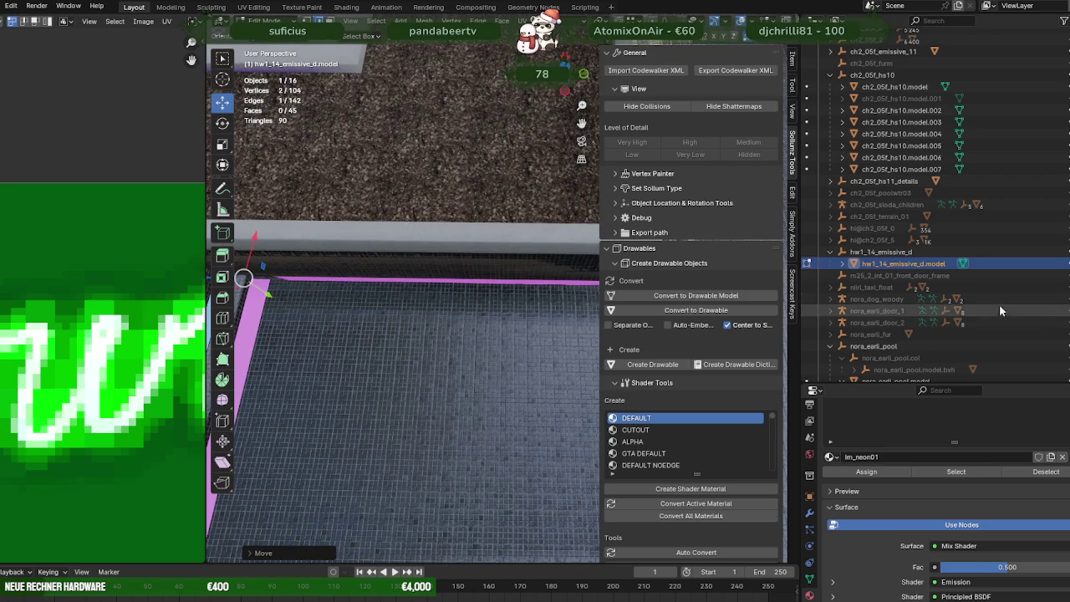
{"action": "scroll", "coordinate": [348, 315], "scroll_direction": "up", "scroll_amount": 5}
{"action": "mouse_move", "coordinate": [348, 315]}
{"action": "middle_mouse_down"}
{"action": "mouse_move", "coordinate": [510, 287]}
{"action": "mouse_move", "coordinate": [597, 332]}
{"action": "middle_mouse_up"}
Step: In wireframe, drop the strip end vertically onto the floor corner and align it along X
{"action": "key", "text": "shift+z"}
{"action": "key", "text": "g"}
{"action": "key", "text": "z"}
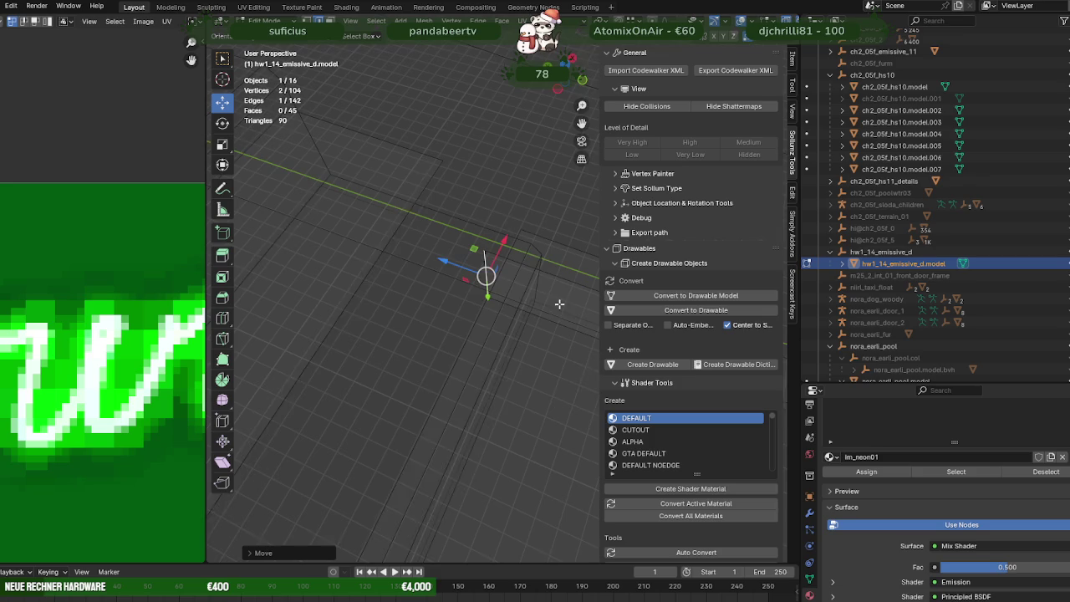
{"action": "left_click", "coordinate": [517, 282]}
{"action": "middle_click_drag", "start_coordinate": [517, 282], "coordinate": [552, 290]}
{"action": "key", "text": "shift+z"}
{"action": "left_click_drag", "start_coordinate": [562, 296], "coordinate": [561, 297]}
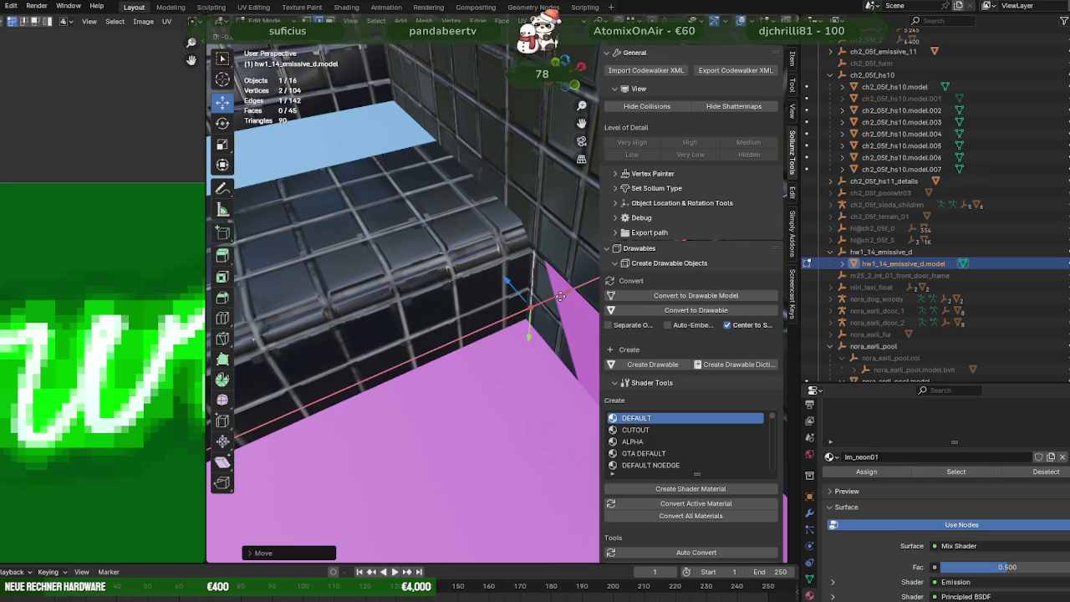
{"action": "scroll", "coordinate": [535, 293], "scroll_direction": "down", "scroll_amount": 5}
{"action": "mouse_move", "coordinate": [509, 299]}
{"action": "middle_mouse_down"}
{"action": "mouse_move", "coordinate": [517, 257]}
{"action": "mouse_move", "coordinate": [444, 307]}
{"action": "mouse_move", "coordinate": [408, 318]}
{"action": "middle_mouse_up"}
{"action": "scroll", "coordinate": [407, 318], "scroll_direction": "down", "scroll_amount": 3}
Step: Extrude the pink strip across the full width below the steps
{"action": "key", "text": "e"}
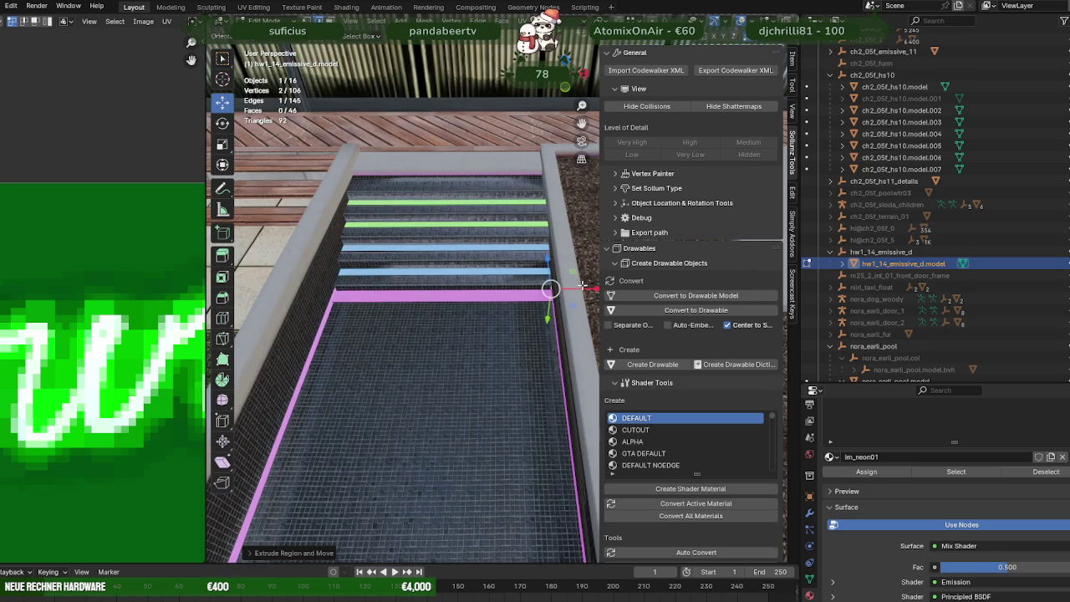
{"action": "left_click_drag", "start_coordinate": [581, 285], "coordinate": [370, 291]}
{"action": "left_click", "coordinate": [363, 291]}
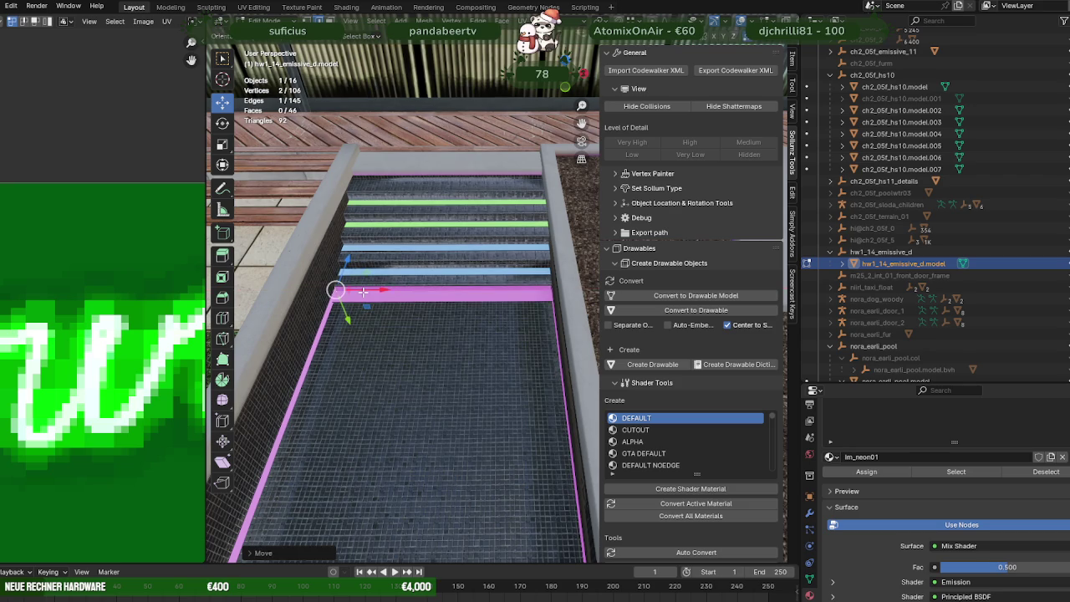
{"action": "key", "text": "KP_Decimal"}
Step: Merge the strip's corner vertices in wireframe, then leave Edit Mode
{"action": "mouse_move", "coordinate": [466, 278]}
{"action": "middle_mouse_down"}
{"action": "mouse_move", "coordinate": [428, 280]}
{"action": "mouse_move", "coordinate": [466, 157]}
{"action": "middle_mouse_up"}
{"action": "key", "text": "shift+z"}
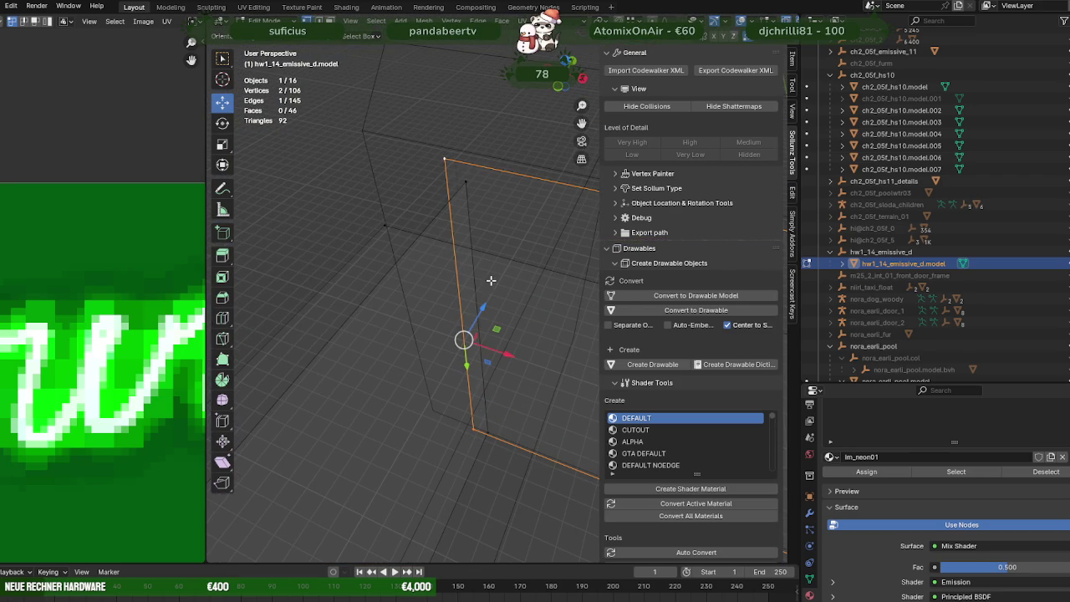
{"action": "left_click_drag", "start_coordinate": [463, 339], "coordinate": [493, 320]}
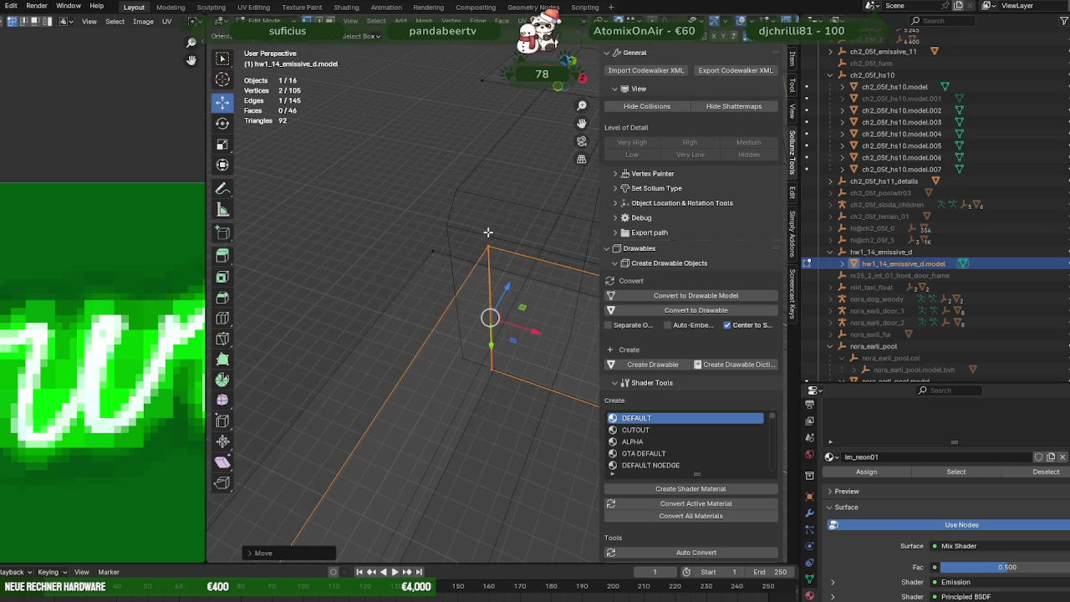
{"action": "left_click", "coordinate": [496, 372]}
{"action": "left_click_drag", "start_coordinate": [496, 372], "coordinate": [495, 373]}
{"action": "key", "text": "shift+z"}
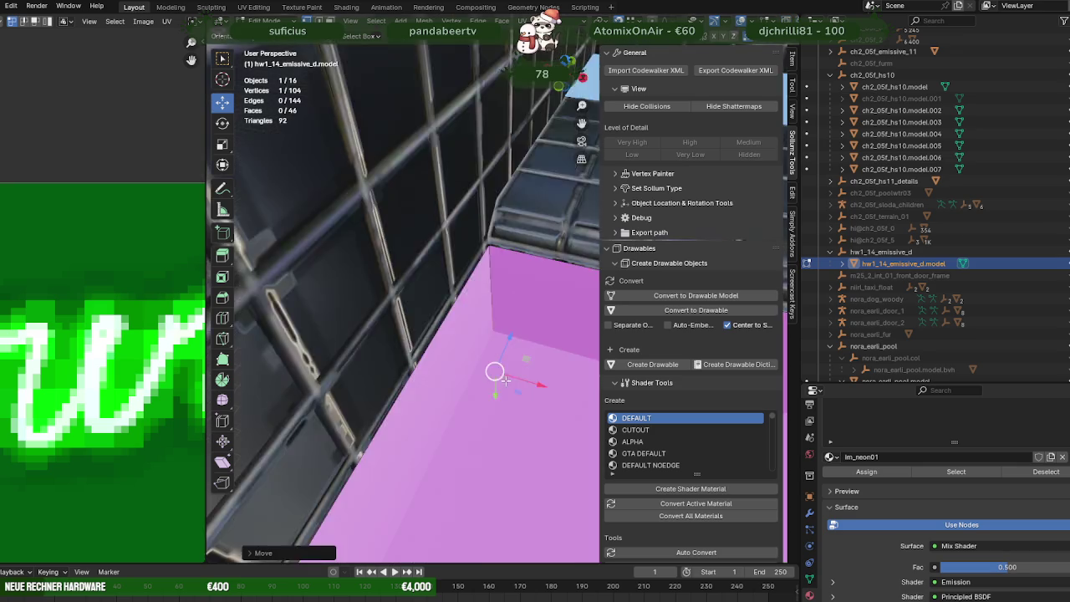
{"action": "key", "text": "Tab"}
Step: Select the magenta floor-edge face and slide it along the pool floor edge
{"action": "mouse_move", "coordinate": [505, 381]}
{"action": "middle_mouse_down"}
{"action": "mouse_move", "coordinate": [534, 334]}
{"action": "mouse_move", "coordinate": [431, 291]}
{"action": "middle_mouse_up"}
{"action": "key", "text": "Tab"}
{"action": "left_click", "coordinate": [536, 338]}
{"action": "scroll", "coordinate": [432, 291], "scroll_direction": "down", "scroll_amount": 2}
{"action": "scroll", "coordinate": [435, 293], "scroll_direction": "down", "scroll_amount": 1}
{"action": "scroll", "coordinate": [439, 295], "scroll_direction": "down", "scroll_amount": 2}
{"action": "scroll", "coordinate": [443, 298], "scroll_direction": "down", "scroll_amount": 2}
{"action": "middle_click_drag", "start_coordinate": [444, 299], "coordinate": [495, 316]}
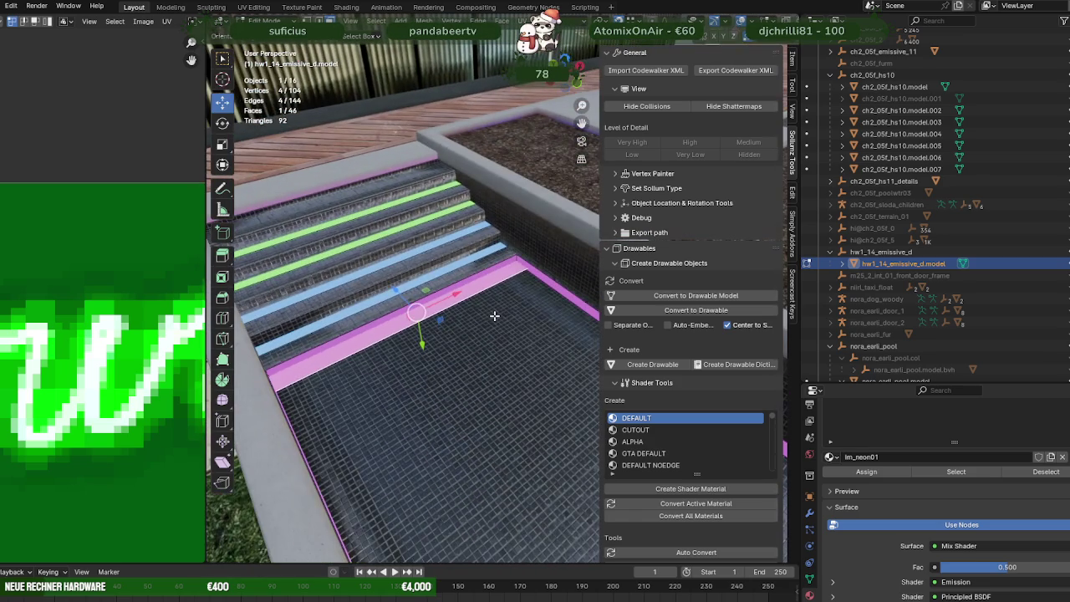
{"action": "scroll", "coordinate": [494, 316], "scroll_direction": "up", "scroll_amount": 2}
{"action": "mouse_move", "coordinate": [489, 318]}
{"action": "middle_mouse_down"}
{"action": "mouse_move", "coordinate": [416, 381]}
{"action": "mouse_move", "coordinate": [426, 342]}
{"action": "middle_mouse_up"}
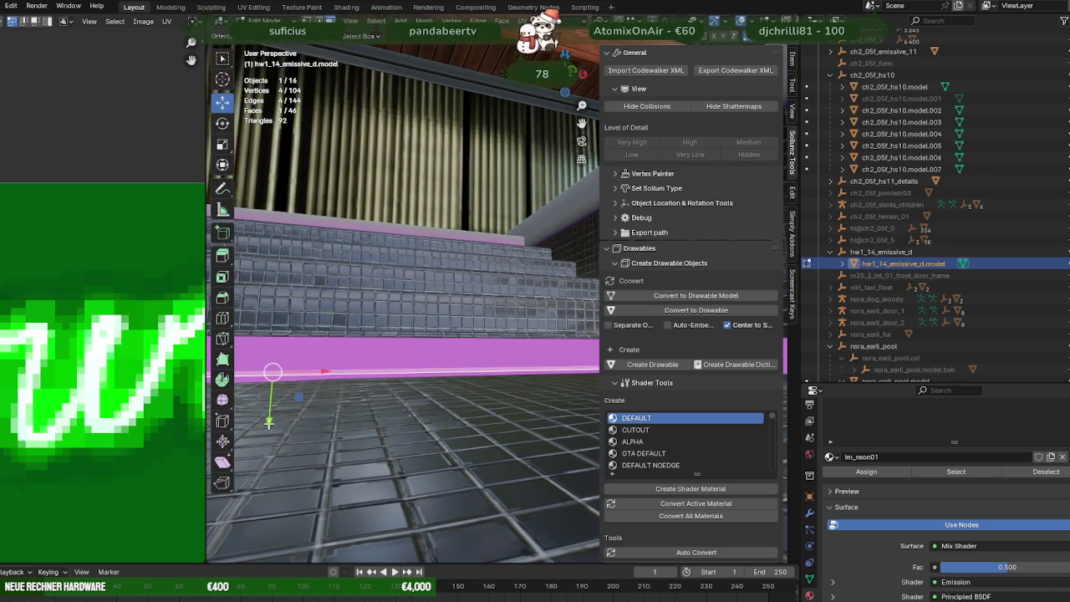
{"action": "left_click_drag", "start_coordinate": [268, 422], "coordinate": [267, 433]}
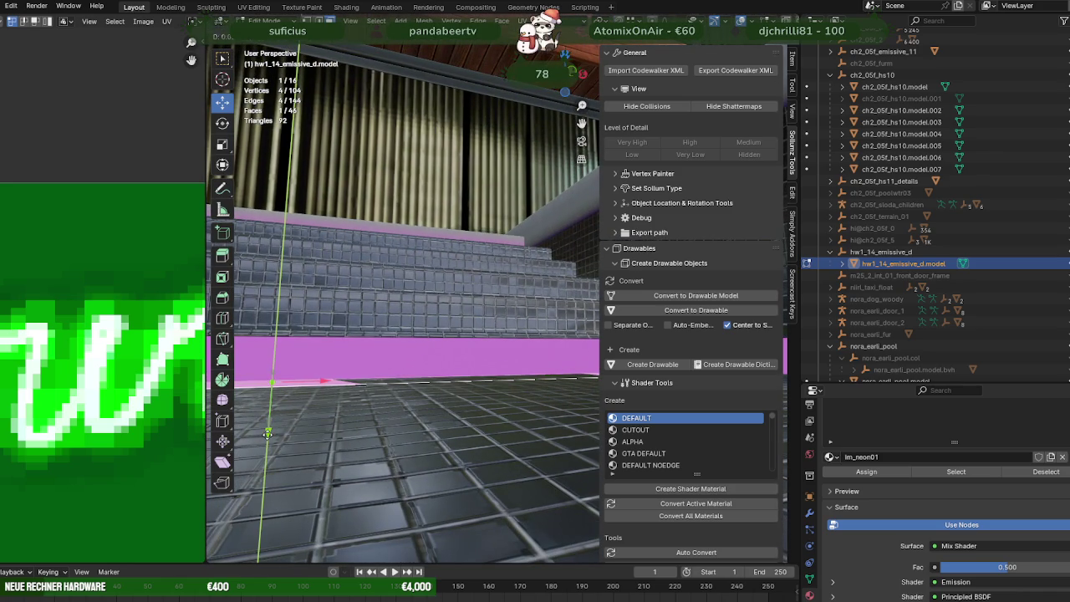
{"action": "left_click_drag", "start_coordinate": [268, 433], "coordinate": [269, 440]}
Step: Select a single magenta strip edge and move it sideways flush with the floor edge
{"action": "middle_click_drag", "start_coordinate": [276, 435], "coordinate": [528, 293]}
{"action": "key", "text": "shift+z"}
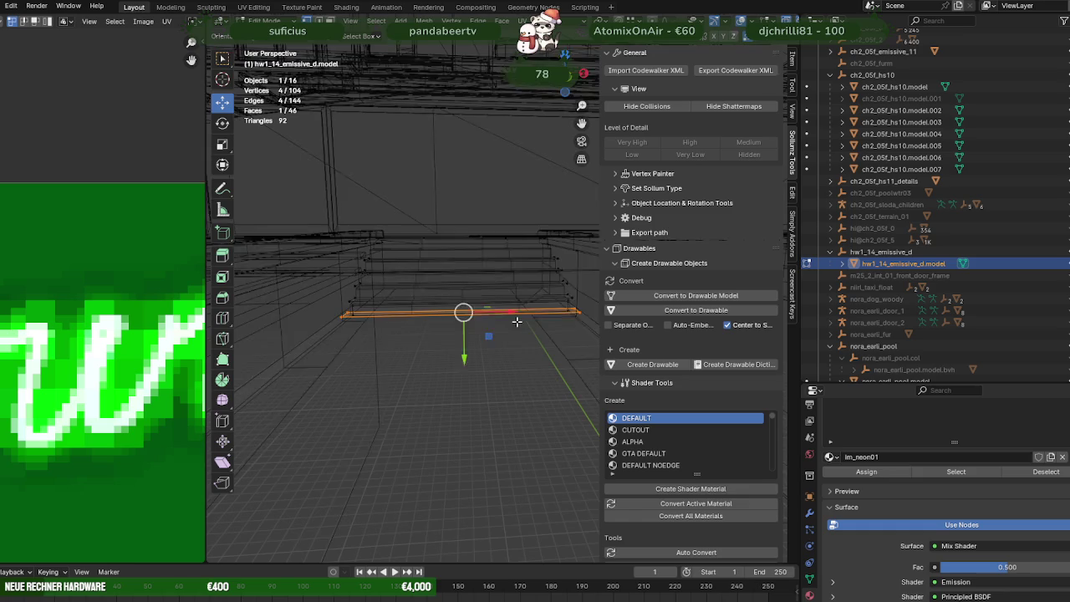
{"action": "left_click", "coordinate": [543, 307]}
{"action": "mouse_move", "coordinate": [345, 331]}
{"action": "middle_mouse_down", "text": "shift"}
{"action": "mouse_move", "coordinate": [501, 323]}
{"action": "mouse_move", "coordinate": [432, 316]}
{"action": "middle_mouse_up", "text": "shift"}
{"action": "key", "text": "shift+z"}
{"action": "scroll", "coordinate": [509, 320], "scroll_direction": "up", "scroll_amount": 4}
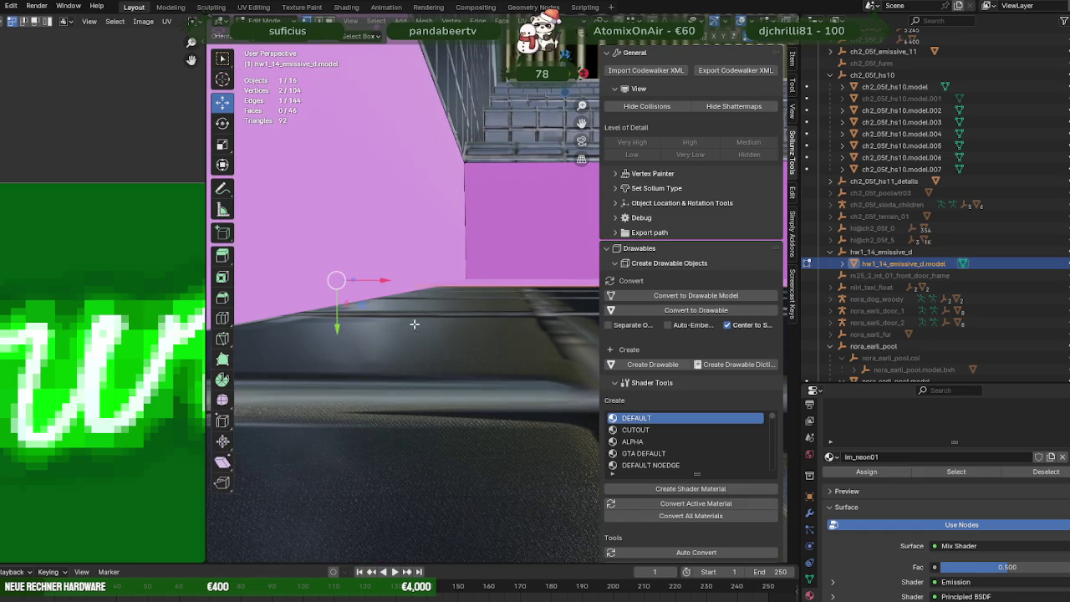
{"action": "left_click_drag", "start_coordinate": [333, 332], "coordinate": [336, 335]}
{"action": "mouse_move", "coordinate": [336, 335]}
{"action": "middle_mouse_down"}
{"action": "mouse_move", "coordinate": [506, 361]}
{"action": "mouse_move", "coordinate": [475, 430]}
{"action": "mouse_move", "coordinate": [490, 447]}
{"action": "mouse_move", "coordinate": [538, 426]}
{"action": "middle_mouse_up"}
{"action": "scroll", "coordinate": [506, 361], "scroll_direction": "down", "scroll_amount": 4}
{"action": "left_click_drag", "start_coordinate": [542, 419], "coordinate": [555, 419]}
{"action": "mouse_move", "coordinate": [555, 418]}
{"action": "middle_mouse_down"}
{"action": "mouse_move", "coordinate": [572, 384]}
{"action": "mouse_move", "coordinate": [496, 402]}
{"action": "middle_mouse_up"}
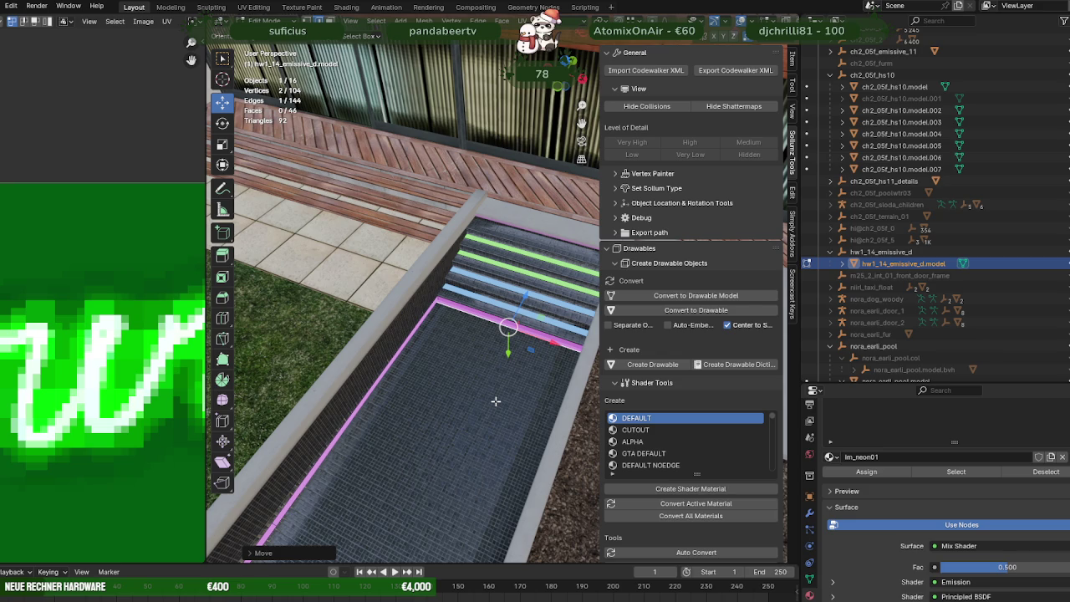
Step: Move the blue step strip's geometry vertically with G Z to narrow it along the step edge
{"action": "mouse_move", "coordinate": [495, 402]}
{"action": "middle_mouse_down"}
{"action": "mouse_move", "coordinate": [519, 387]}
{"action": "mouse_move", "coordinate": [488, 369]}
{"action": "middle_mouse_up"}
{"action": "scroll", "coordinate": [528, 351], "scroll_direction": "up", "scroll_amount": 2}
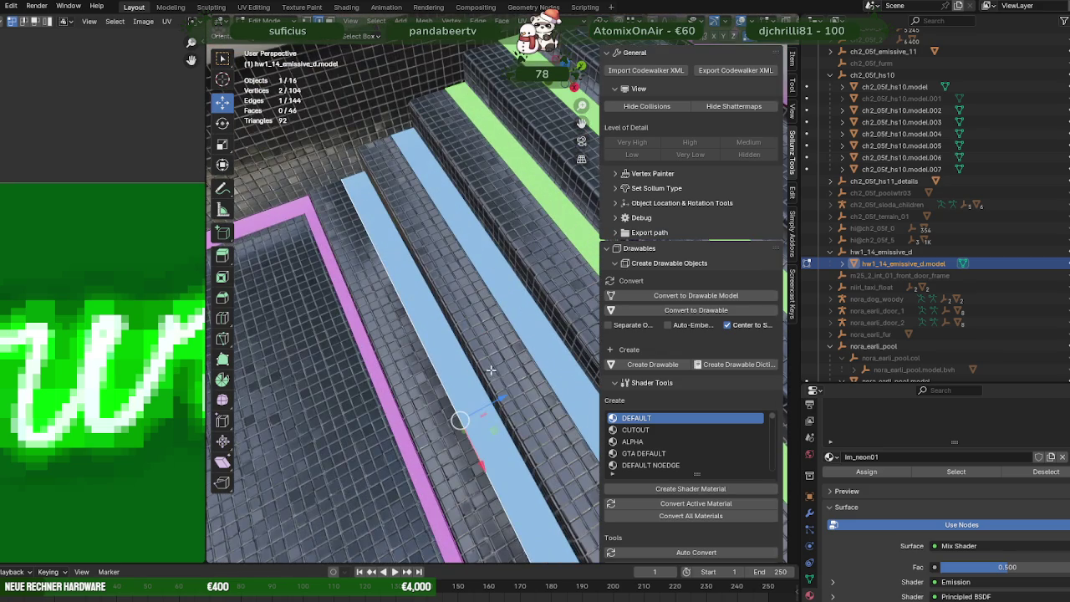
{"action": "key", "text": "g"}
{"action": "key", "text": "z"}
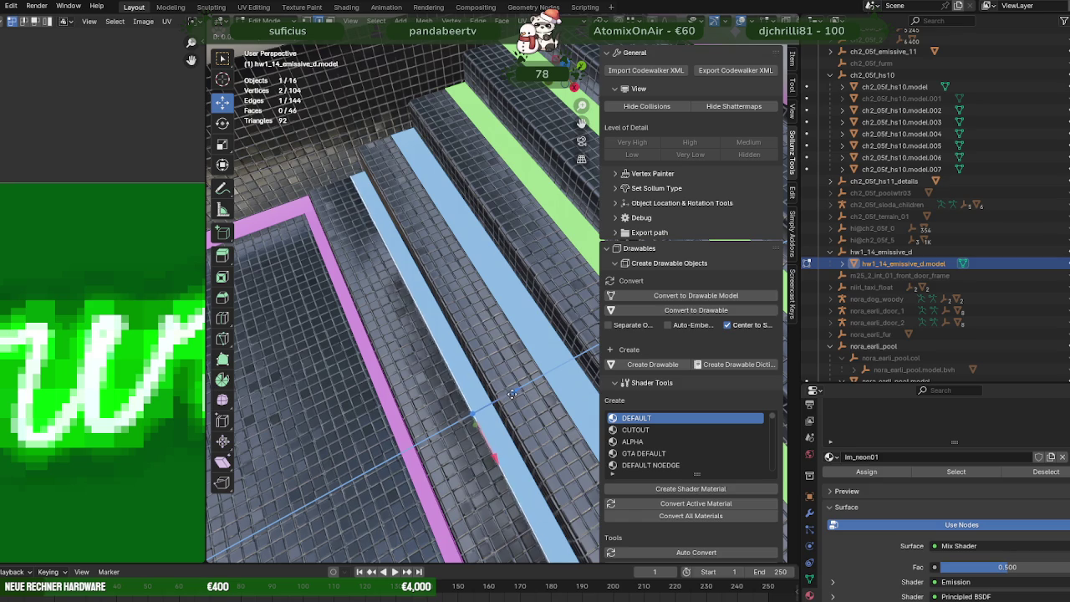
{"action": "mouse_move", "coordinate": [517, 393]}
{"action": "middle_mouse_down"}
{"action": "mouse_move", "coordinate": [515, 346]}
{"action": "mouse_move", "coordinate": [446, 278]}
{"action": "mouse_move", "coordinate": [494, 316]}
{"action": "mouse_move", "coordinate": [450, 327]}
{"action": "mouse_move", "coordinate": [485, 390]}
{"action": "mouse_move", "coordinate": [481, 375]}
{"action": "middle_mouse_up"}
{"action": "left_click", "coordinate": [515, 346]}
{"action": "key", "text": "g"}
{"action": "left_click", "coordinate": [451, 298]}
{"action": "key", "text": "g"}
{"action": "left_click", "coordinate": [452, 259]}
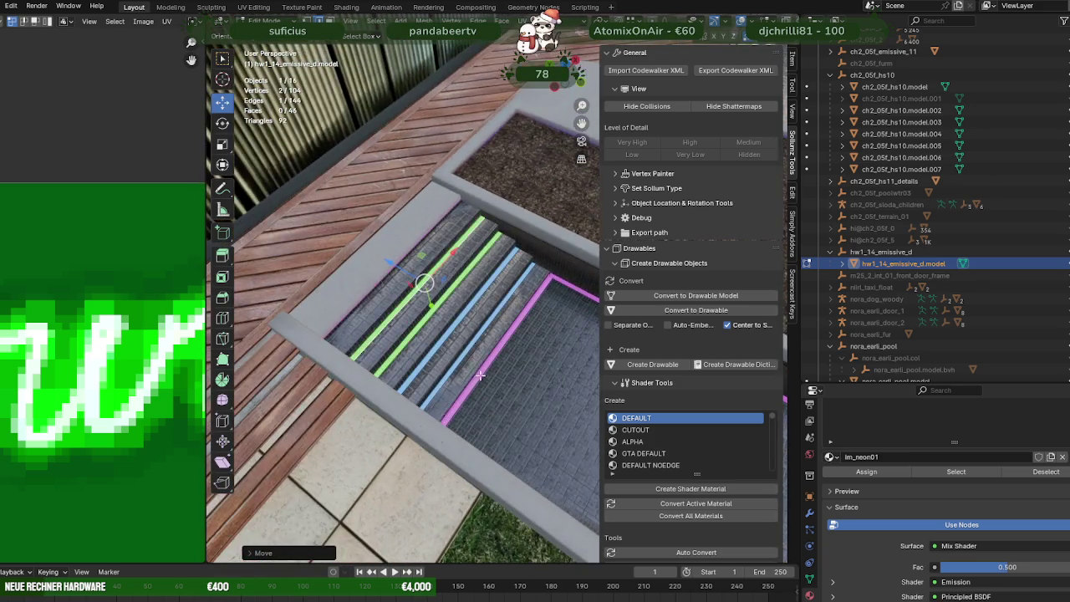
Step: Select the long thin strip beside the blue stripe and pick one of its edges in wireframe
{"action": "scroll", "coordinate": [481, 376], "scroll_direction": "up", "scroll_amount": 4}
{"action": "left_click", "coordinate": [477, 366]}
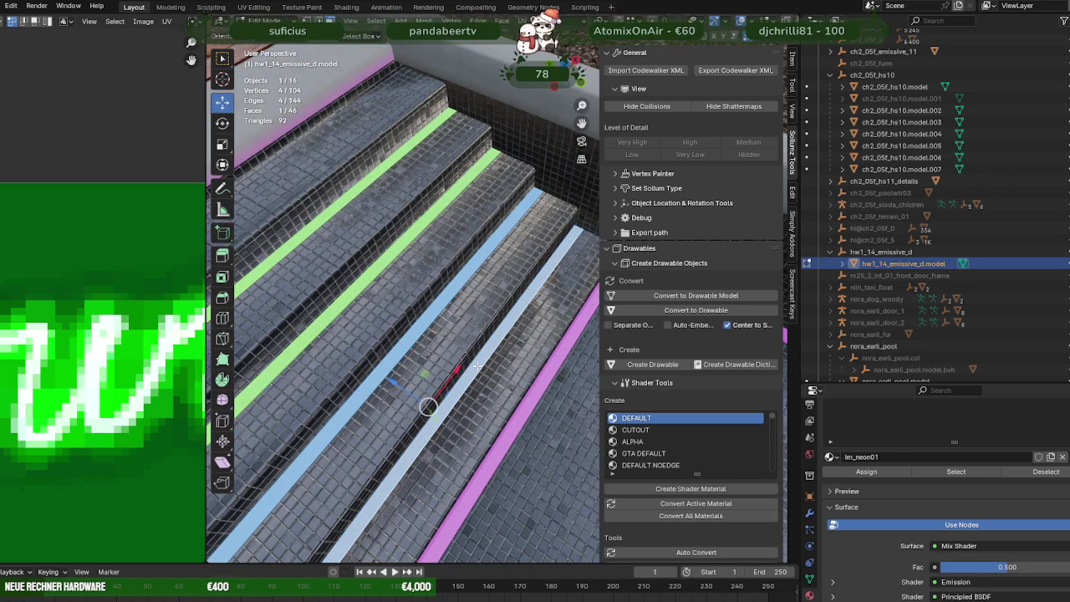
{"action": "middle_click_drag", "start_coordinate": [477, 366], "coordinate": [536, 307]}
{"action": "scroll", "coordinate": [535, 306], "scroll_direction": "up", "scroll_amount": 5}
{"action": "scroll", "coordinate": [542, 303], "scroll_direction": "down", "scroll_amount": 5}
{"action": "scroll", "coordinate": [542, 304], "scroll_direction": "down", "scroll_amount": 3}
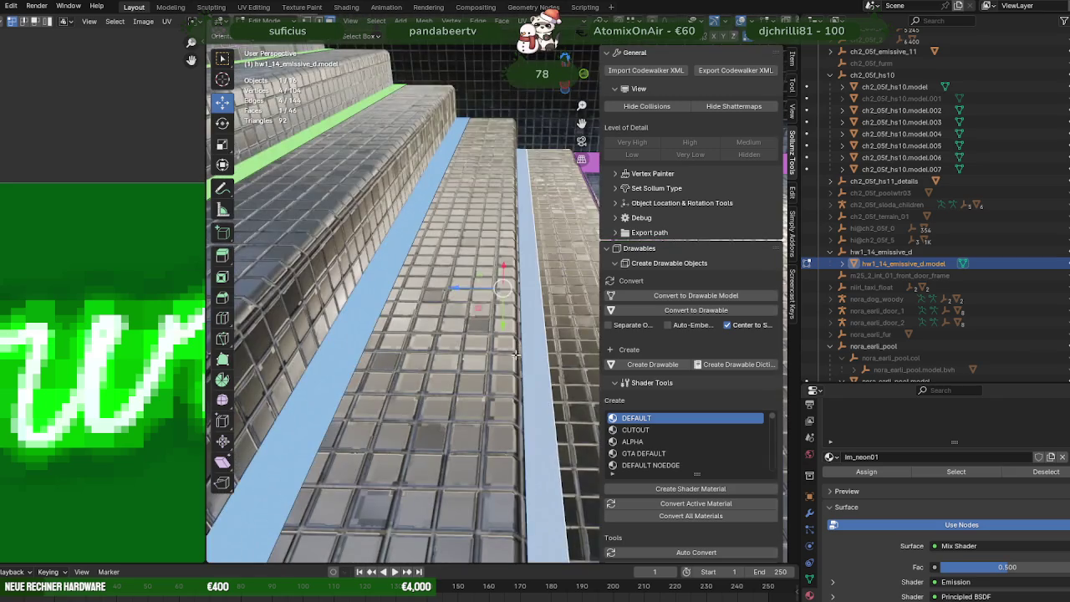
{"action": "key", "text": "shift+z"}
{"action": "middle_click_drag", "start_coordinate": [511, 357], "coordinate": [481, 332]}
{"action": "left_click", "coordinate": [478, 341]}
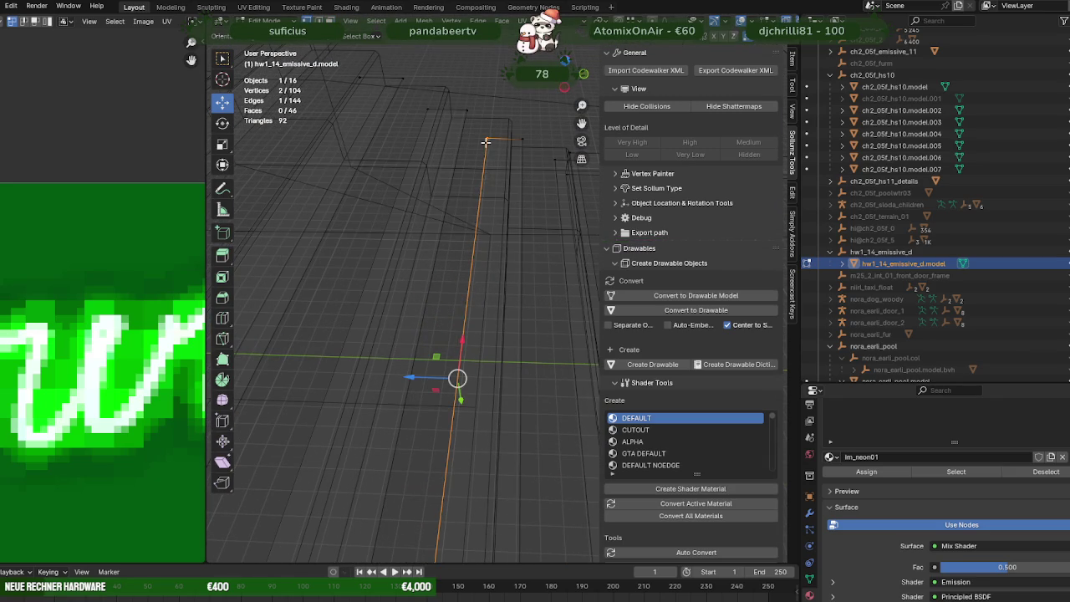
Step: Reshape the neon strip by moving its selected edge several times, locked to the Z axis
{"action": "middle_click_drag", "start_coordinate": [489, 144], "coordinate": [498, 201]}
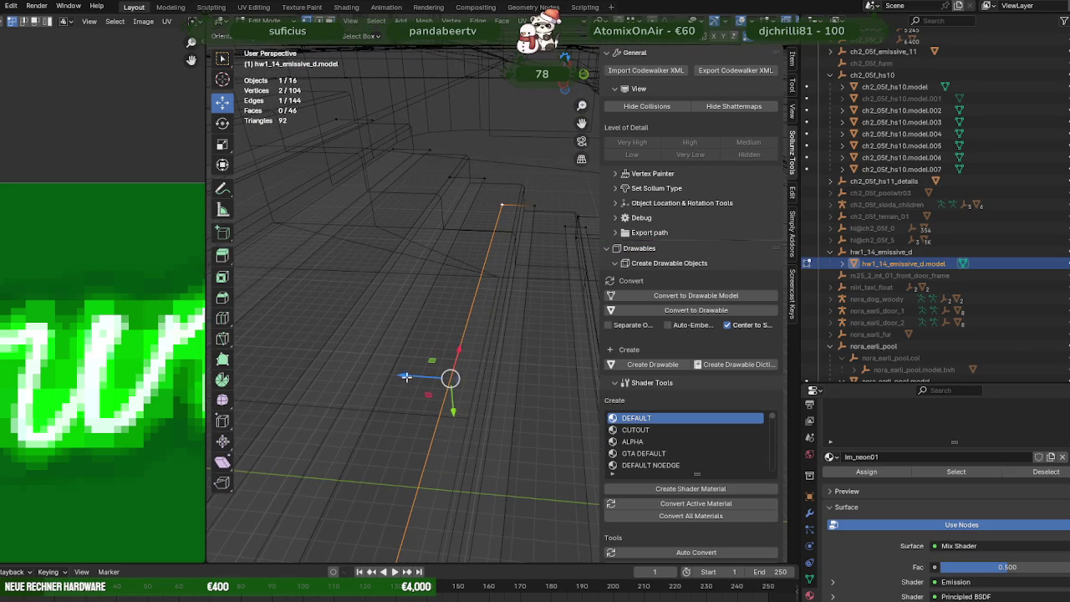
{"action": "mouse_move", "coordinate": [407, 378]}
{"action": "left_mouse_down"}
{"action": "mouse_move", "coordinate": [523, 226]}
{"action": "mouse_move", "coordinate": [529, 191]}
{"action": "left_mouse_up"}
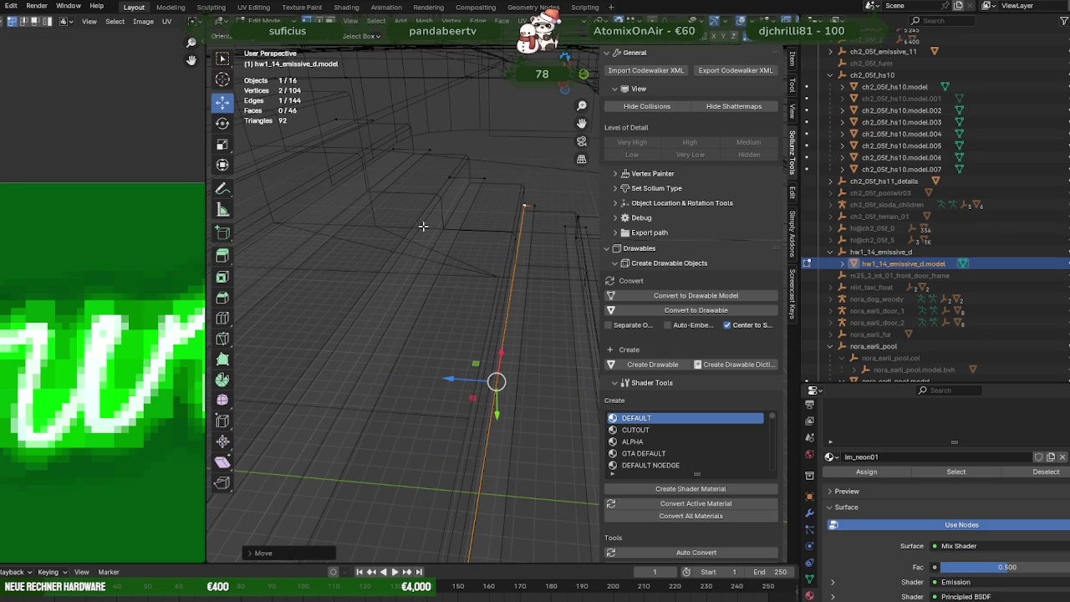
{"action": "key", "text": "g"}
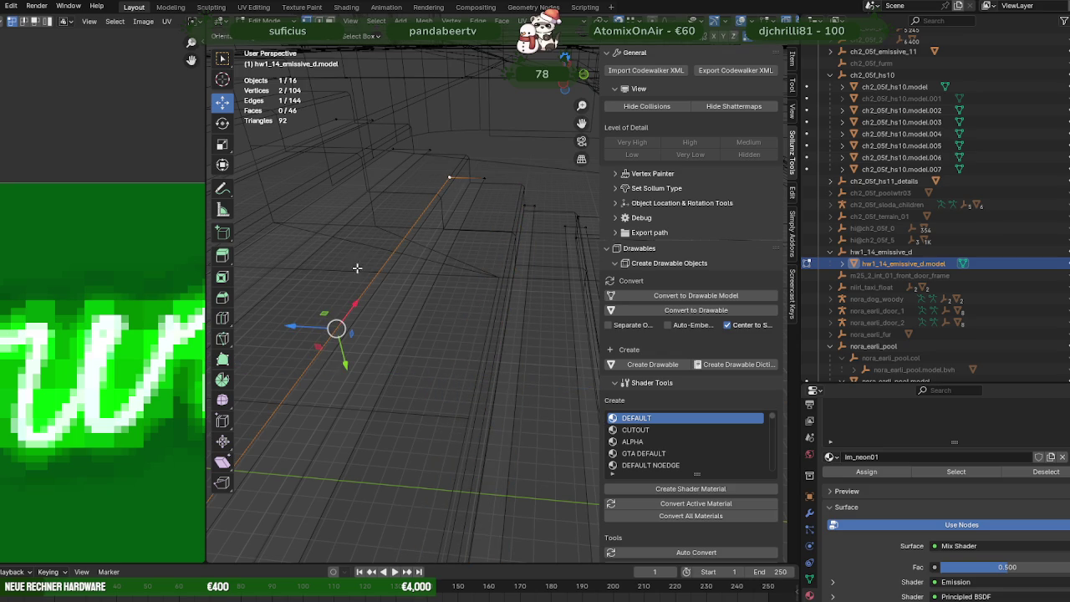
{"action": "key", "text": "z"}
{"action": "left_click", "coordinate": [388, 203]}
{"action": "key", "text": "g"}
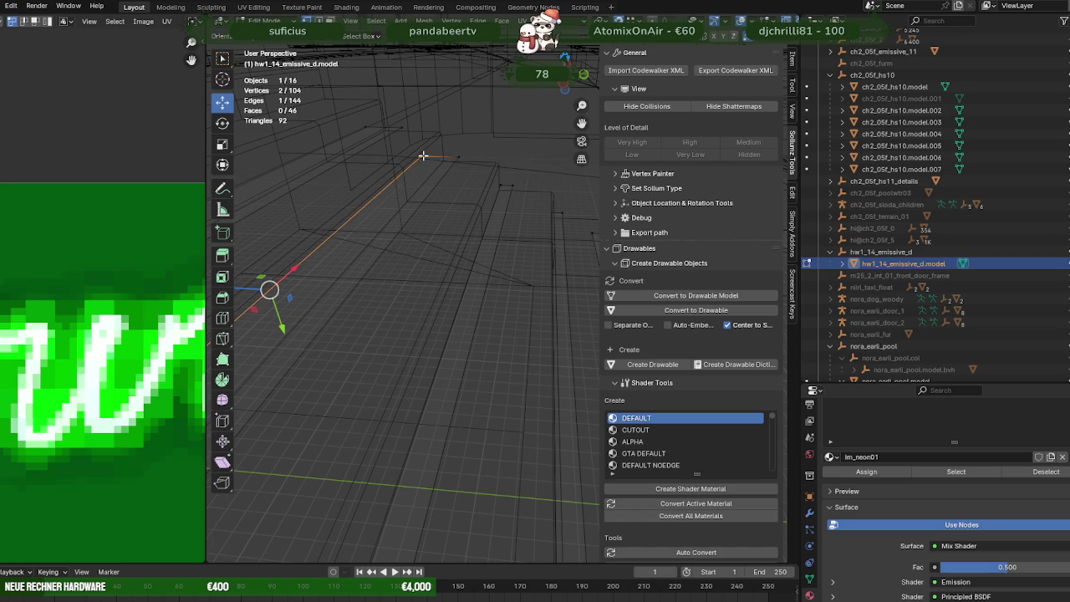
{"action": "key", "text": "z"}
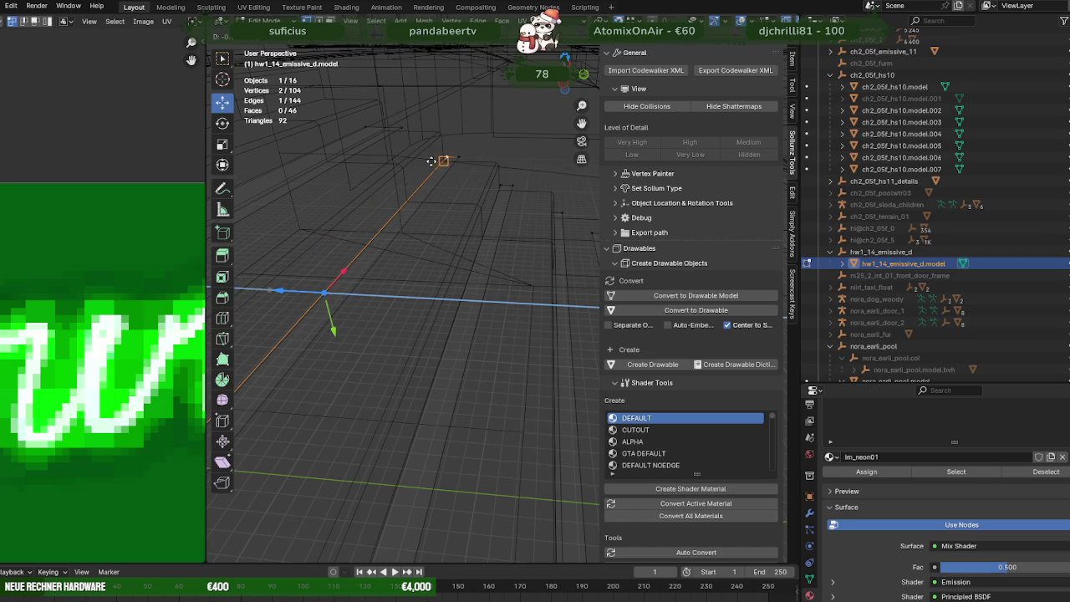
{"action": "left_click", "coordinate": [438, 148]}
{"action": "mouse_move", "coordinate": [437, 149]}
{"action": "middle_mouse_down"}
{"action": "mouse_move", "coordinate": [430, 175]}
{"action": "mouse_move", "coordinate": [468, 201]}
{"action": "middle_mouse_up"}
{"action": "key", "text": "g"}
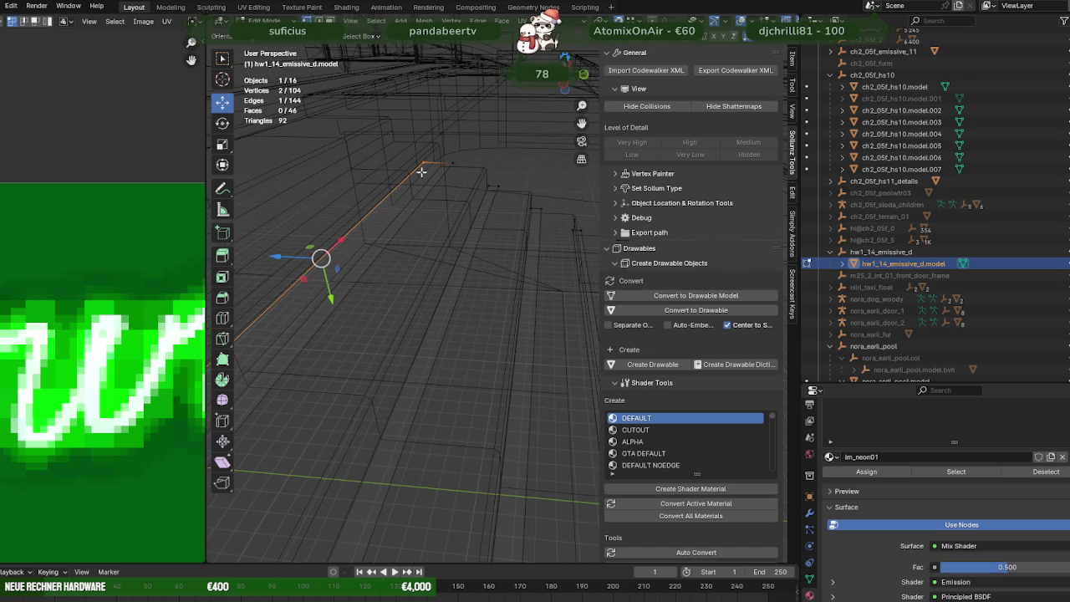
{"action": "key", "text": "z"}
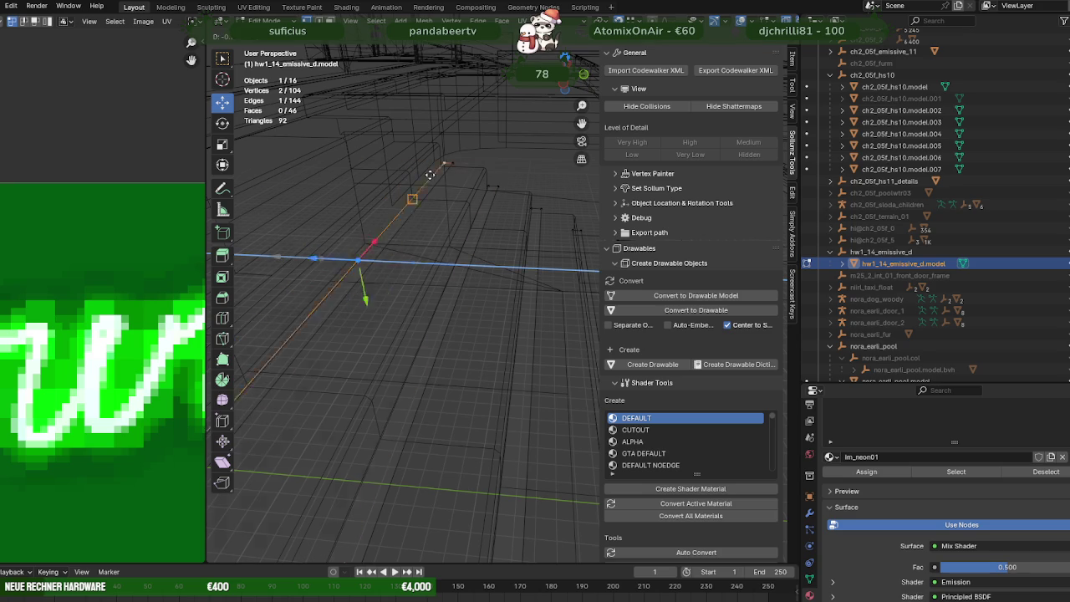
{"action": "left_click", "coordinate": [443, 166]}
{"action": "mouse_move", "coordinate": [491, 195]}
{"action": "middle_mouse_down"}
{"action": "mouse_move", "coordinate": [439, 192]}
{"action": "mouse_move", "coordinate": [437, 231]}
{"action": "mouse_move", "coordinate": [484, 266]}
{"action": "mouse_move", "coordinate": [494, 346]}
{"action": "mouse_move", "coordinate": [502, 320]}
{"action": "mouse_move", "coordinate": [497, 332]}
{"action": "middle_mouse_up"}
Step: In textured view, select a strip face on the steps and shift it vertically and along Y
{"action": "key", "text": "shift+z"}
{"action": "left_click", "coordinate": [492, 325]}
{"action": "scroll", "coordinate": [498, 321], "scroll_direction": "up", "scroll_amount": 3}
{"action": "left_click_drag", "start_coordinate": [501, 334], "coordinate": [498, 340]}
{"action": "mouse_move", "coordinate": [498, 340]}
{"action": "middle_mouse_down"}
{"action": "mouse_move", "coordinate": [483, 357]}
{"action": "mouse_move", "coordinate": [419, 348]}
{"action": "mouse_move", "coordinate": [419, 302]}
{"action": "middle_mouse_up"}
{"action": "left_click_drag", "start_coordinate": [365, 307], "coordinate": [369, 313]}
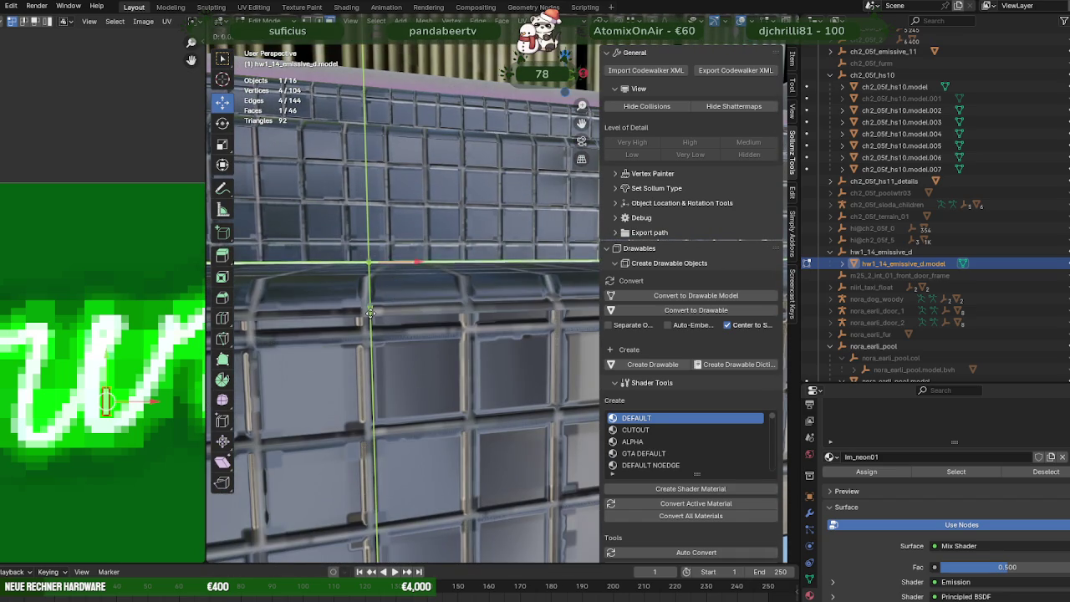
{"action": "left_click", "coordinate": [369, 313]}
{"action": "scroll", "coordinate": [376, 318], "scroll_direction": "down", "scroll_amount": 3}
Step: Settle the strip between the green and blue strips with a final Y-axis nudge
{"action": "middle_click_drag", "start_coordinate": [376, 317], "coordinate": [399, 331]}
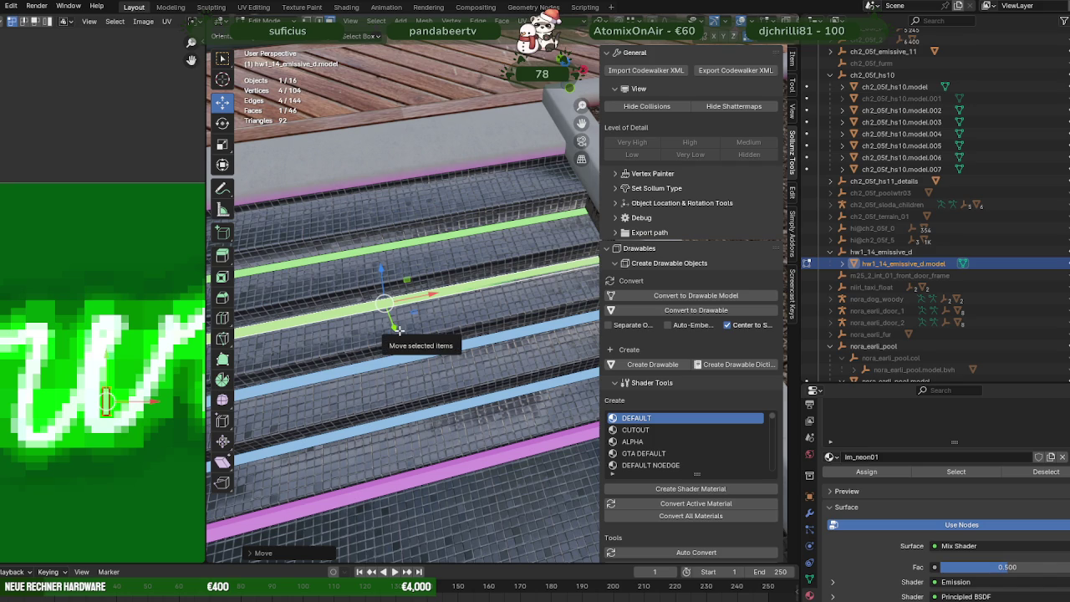
{"action": "left_click_drag", "start_coordinate": [398, 328], "coordinate": [439, 358]}
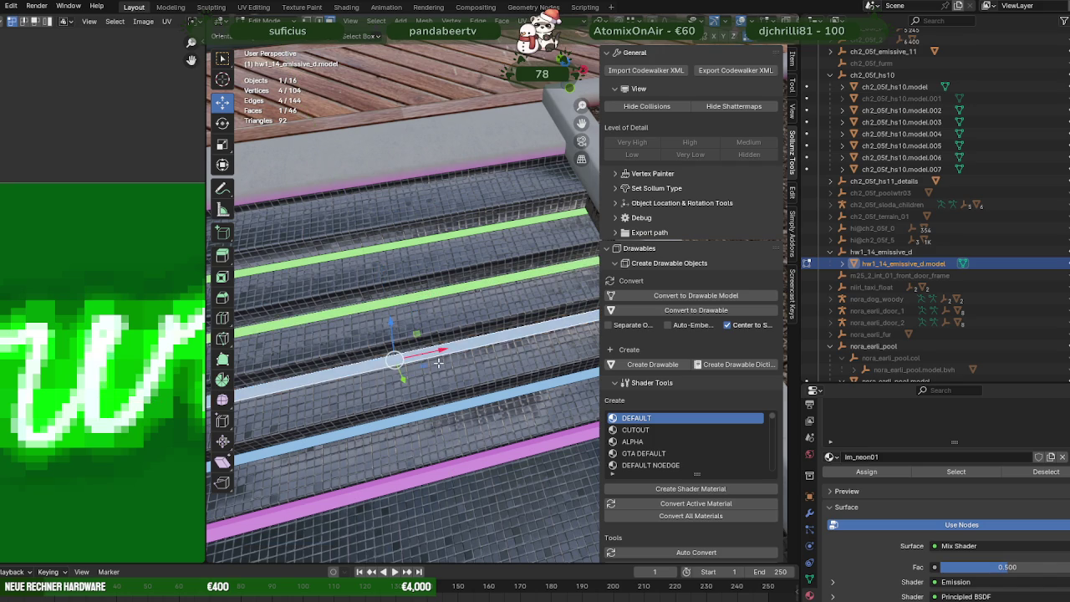
{"action": "key", "text": "KP_Decimal"}
{"action": "scroll", "coordinate": [438, 365], "scroll_direction": "up", "scroll_amount": 2}
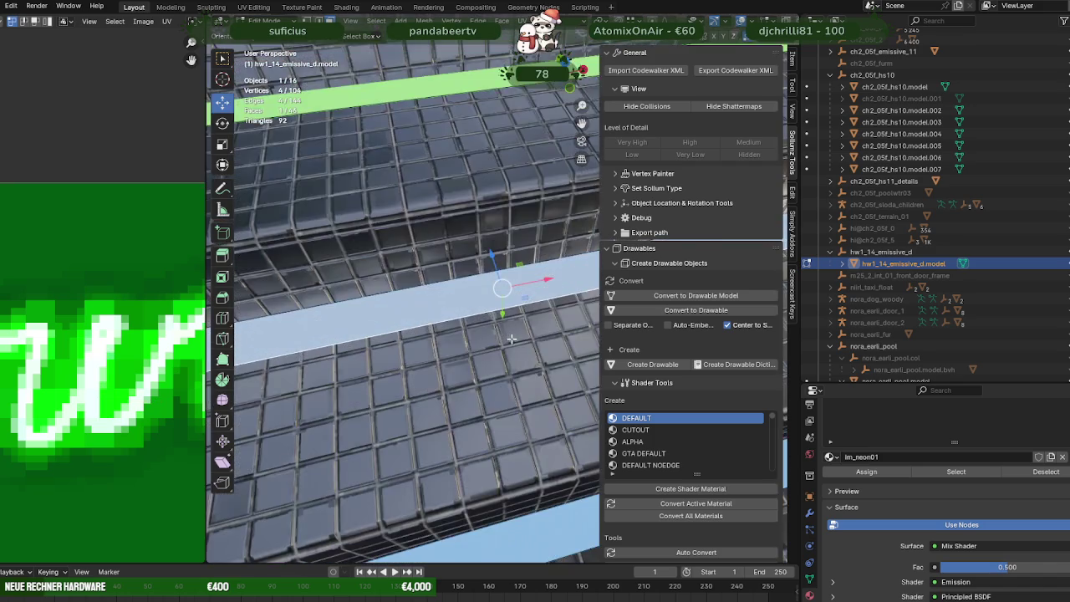
{"action": "scroll", "coordinate": [437, 365], "scroll_direction": "up", "scroll_amount": 2}
{"action": "scroll", "coordinate": [502, 293], "scroll_direction": "up", "scroll_amount": 2}
{"action": "scroll", "coordinate": [502, 293], "scroll_direction": "up", "scroll_amount": 1}
{"action": "scroll", "coordinate": [506, 332], "scroll_direction": "up", "scroll_amount": 2}
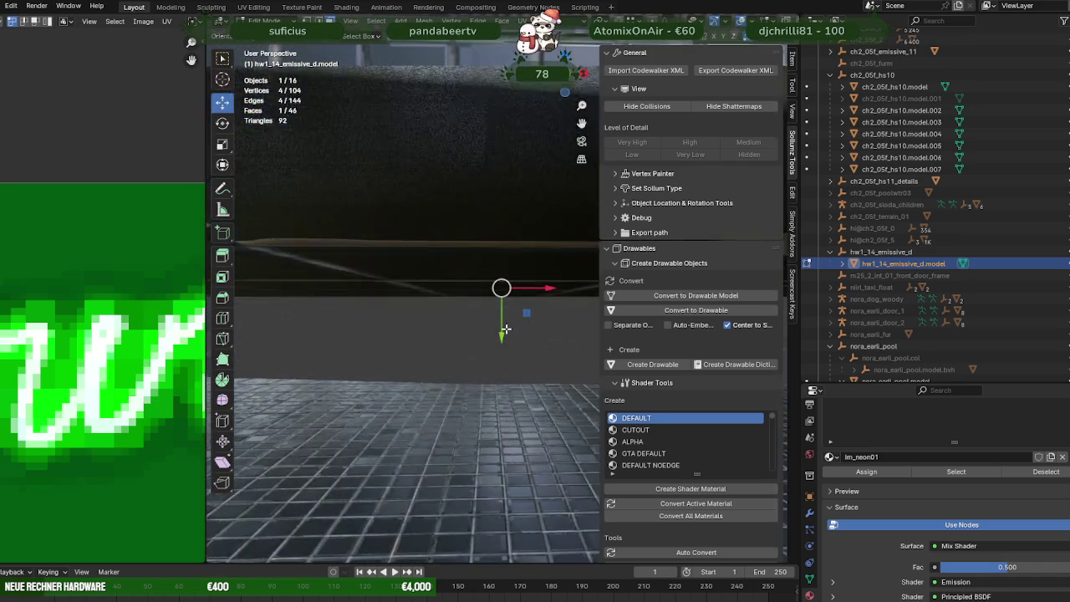
{"action": "scroll", "coordinate": [506, 332], "scroll_direction": "up", "scroll_amount": 1}
{"action": "left_click_drag", "start_coordinate": [502, 334], "coordinate": [494, 324]}
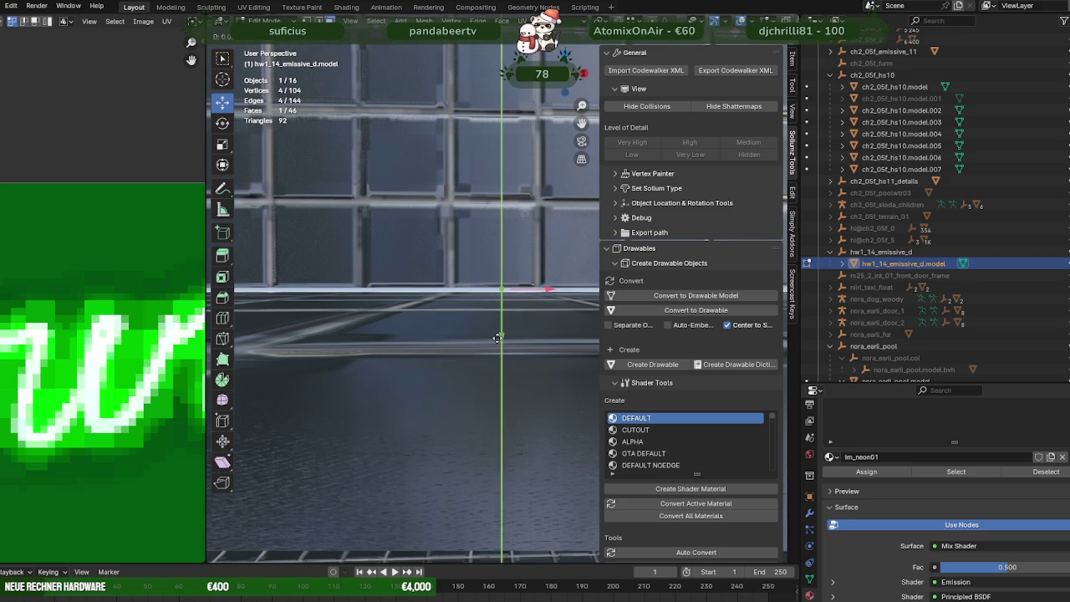
{"action": "scroll", "coordinate": [494, 326], "scroll_direction": "down", "scroll_amount": 2}
{"action": "scroll", "coordinate": [485, 335], "scroll_direction": "down", "scroll_amount": 2}
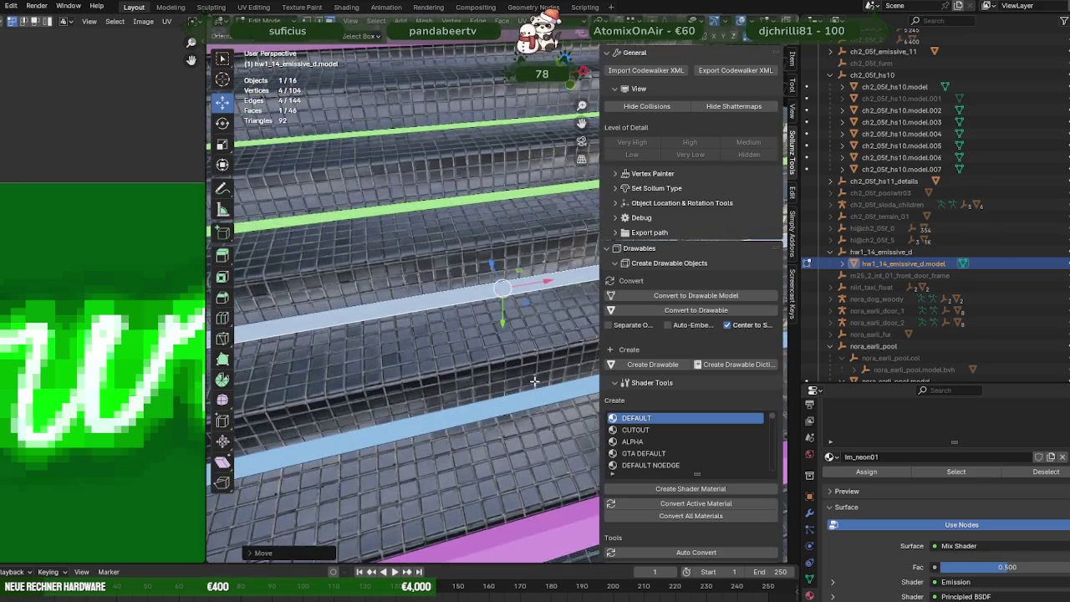
{"action": "scroll", "coordinate": [473, 347], "scroll_direction": "down", "scroll_amount": 2}
{"action": "scroll", "coordinate": [462, 357], "scroll_direction": "down", "scroll_amount": 2}
{"action": "mouse_move", "coordinate": [462, 358]}
{"action": "middle_mouse_down"}
{"action": "mouse_move", "coordinate": [514, 354]}
{"action": "mouse_move", "coordinate": [473, 351]}
{"action": "middle_mouse_up"}
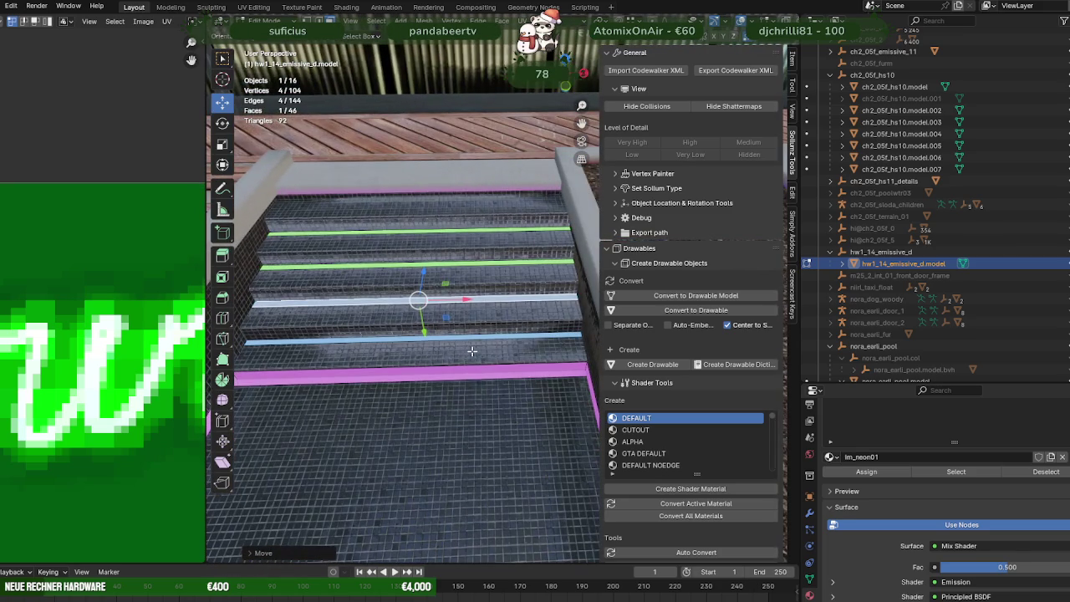